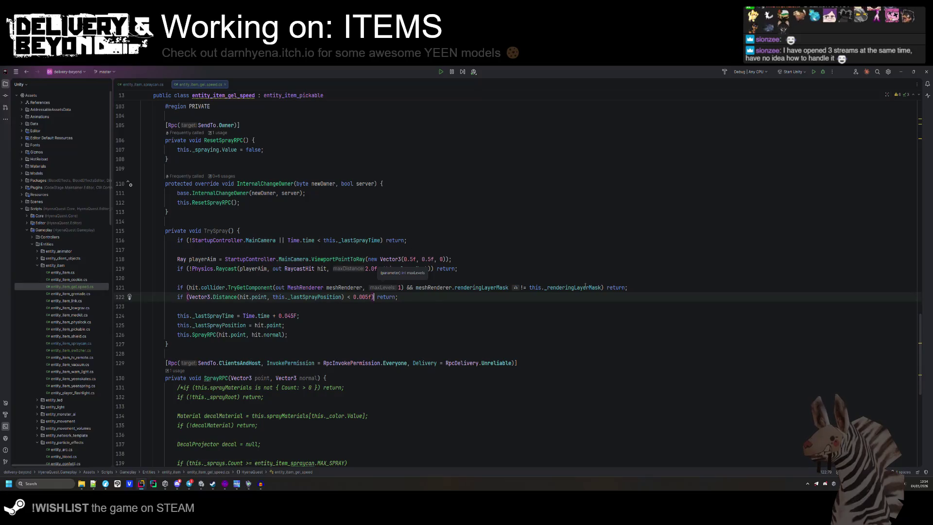
# - Compare the spray can script with the gel speed item script, then return to TrySpray
pyautogui.moveTo(602, 287); pyautogui.dragTo(522, 288)
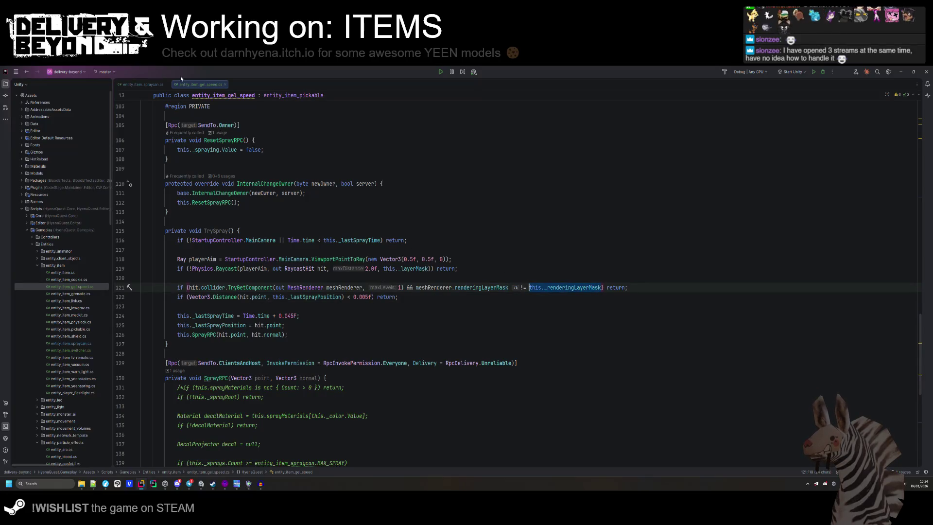
pyautogui.click(141, 84)
pyautogui.scroll(10, 322, 289)
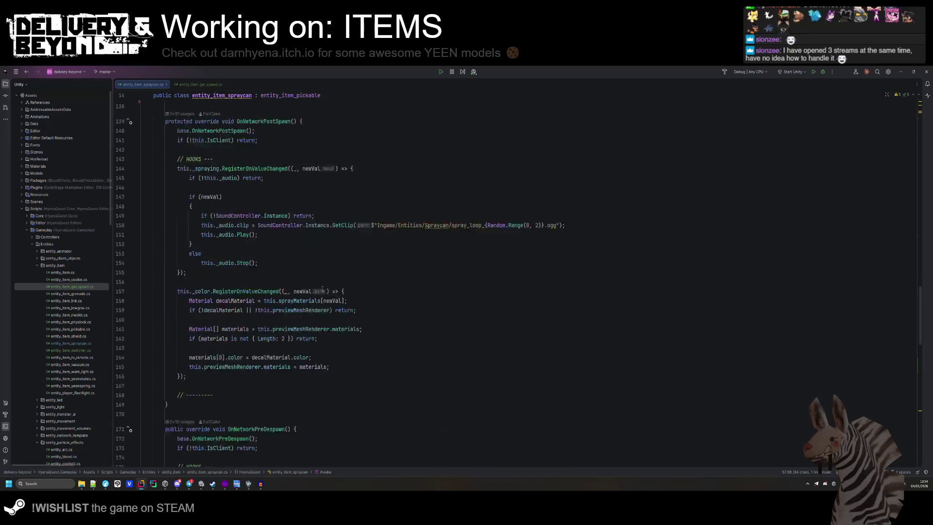
pyautogui.scroll(-10, 322, 288)
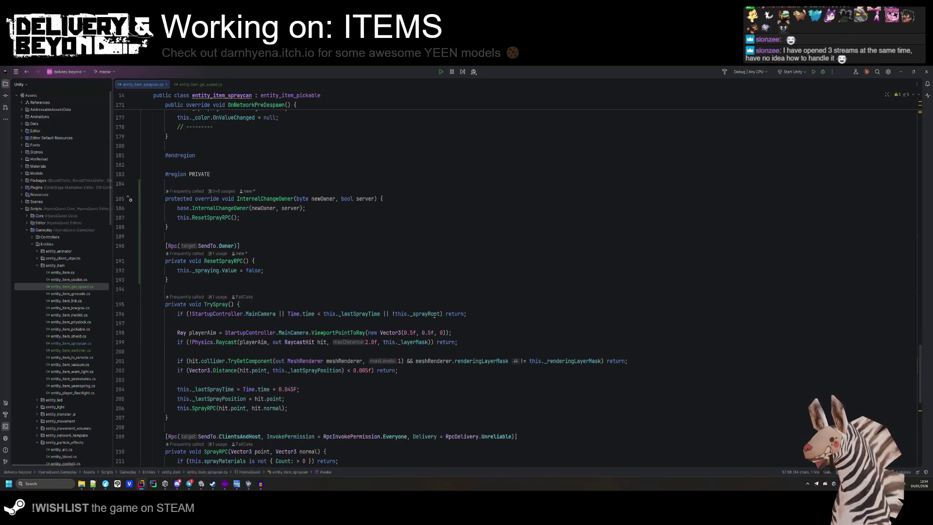
pyautogui.click(199, 84)
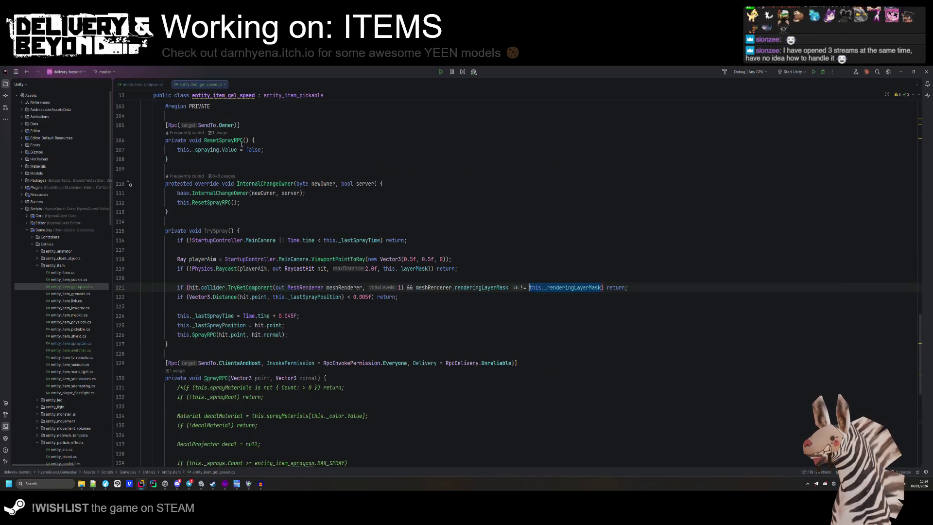
pyautogui.click(209, 231)
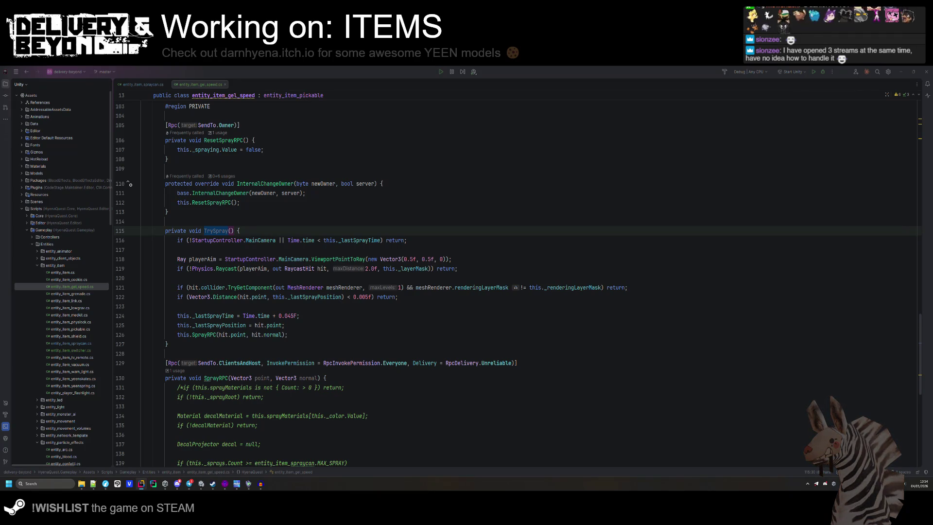
# - Remove the /* and */ comment markers around SprayRPC's body
pyautogui.scroll(-8, 296, 336)
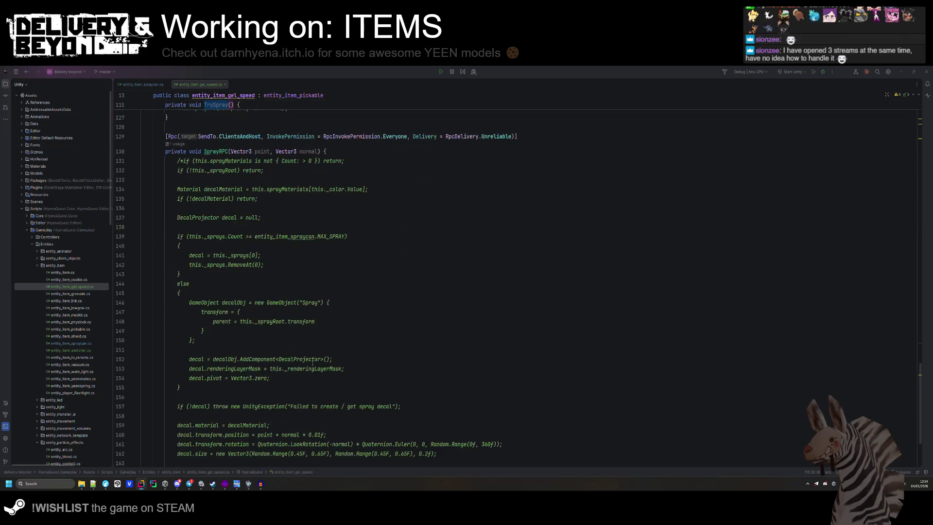
pyautogui.click(212, 152)
pyautogui.click(181, 161)
pyautogui.doubleClick(231, 161)
pyautogui.click(175, 161)
pyautogui.press('Delete')
pyautogui.press('Delete')
pyautogui.scroll(-4, 219, 292)
pyautogui.scroll(3, 219, 291)
pyautogui.click(259, 441)
pyautogui.press('BackSpace')
pyautogui.press('BackSpace')
# - Delete the sprayMaterials check line and change the _sprayRoot null check to gelPrefab
pyautogui.scroll(4, 340, 292)
pyautogui.click(368, 235)
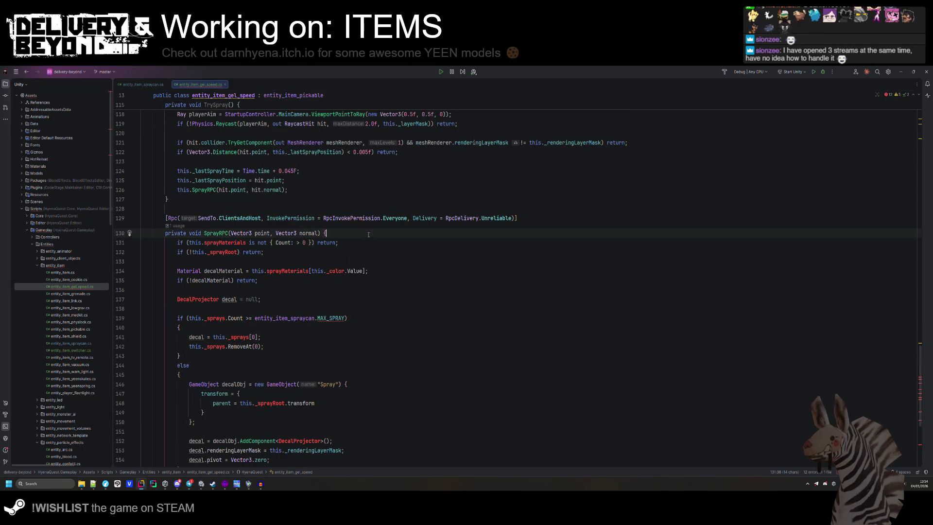
pyautogui.tripleClick(239, 243)
pyautogui.press('Delete')
pyautogui.doubleClick(228, 243)
pyautogui.write('sp')
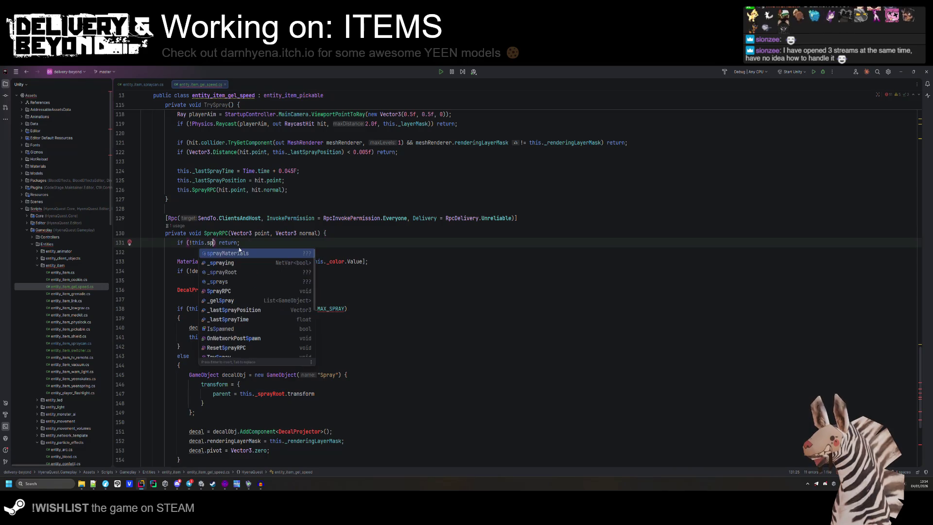
pyautogui.write('ray')
pyautogui.press('BackSpace')
pyautogui.press('BackSpace')
pyautogui.press('BackSpace')
pyautogui.press('BackSpace')
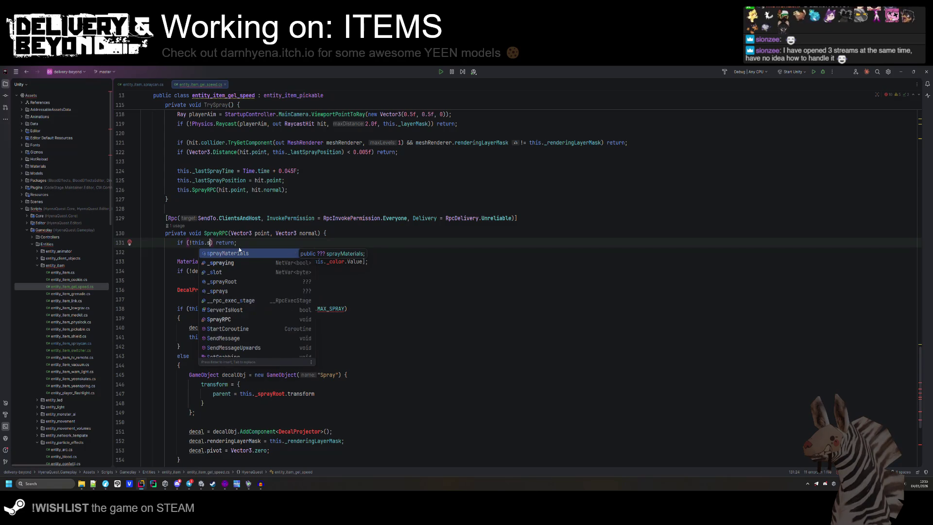
pyautogui.write('gel')
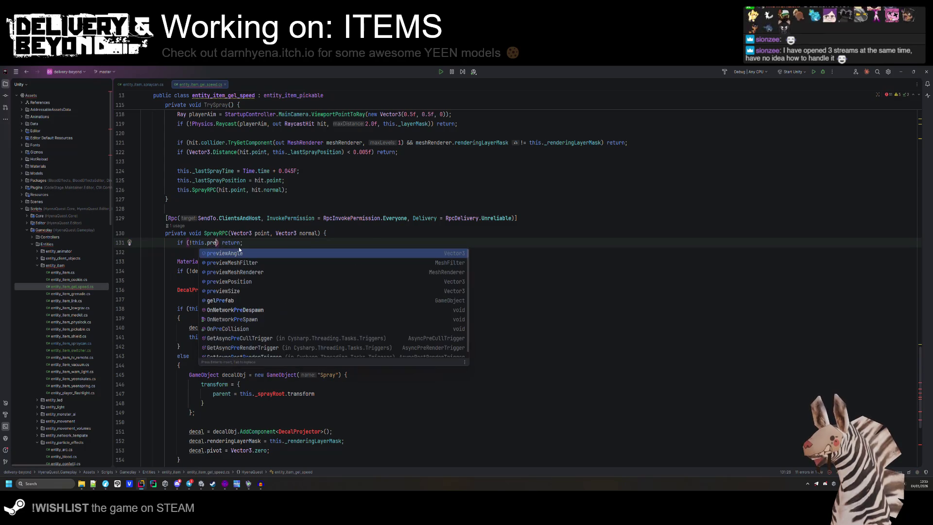
pyautogui.press('Return')
pyautogui.press('Down')
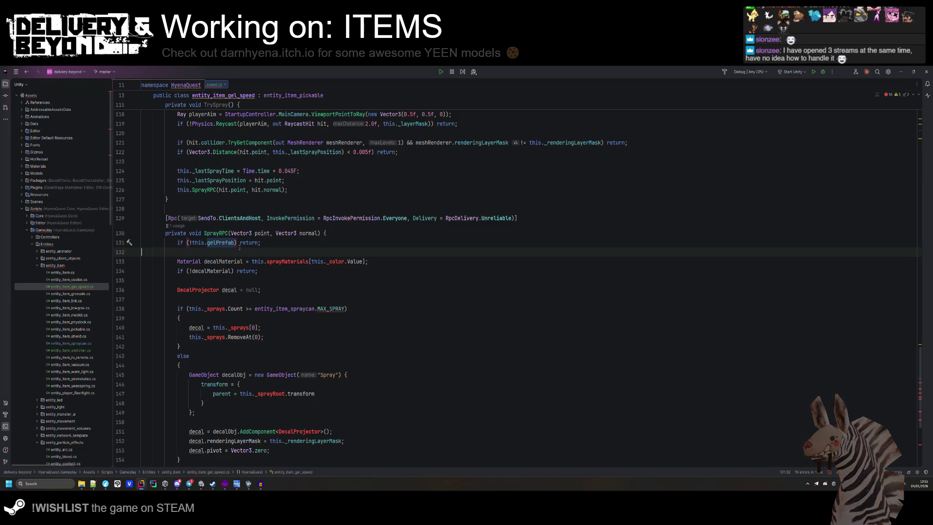
# - Insert blank lines below the gelPrefab null check
pyautogui.click(198, 262)
pyautogui.scroll(-6, 252, 376)
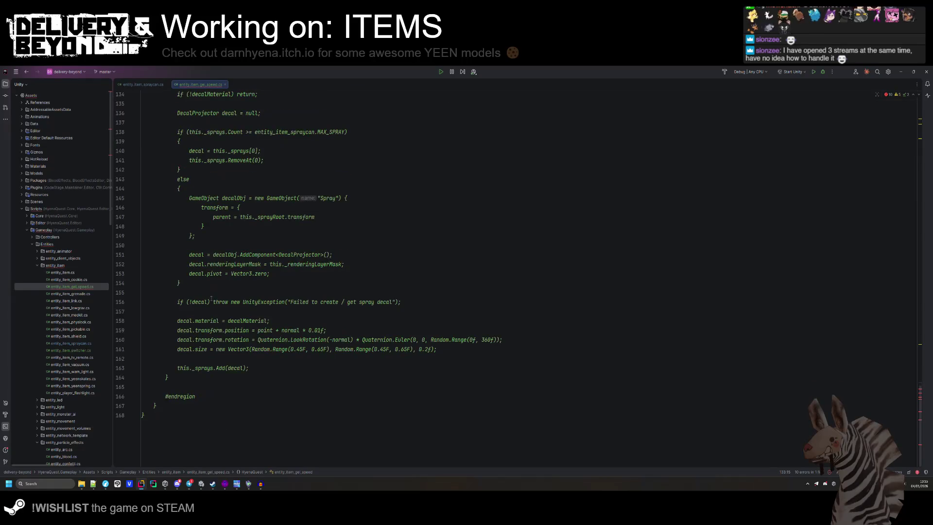
pyautogui.scroll(5, 251, 376)
pyautogui.click(278, 246)
pyautogui.press('Return')
pyautogui.press('Return')
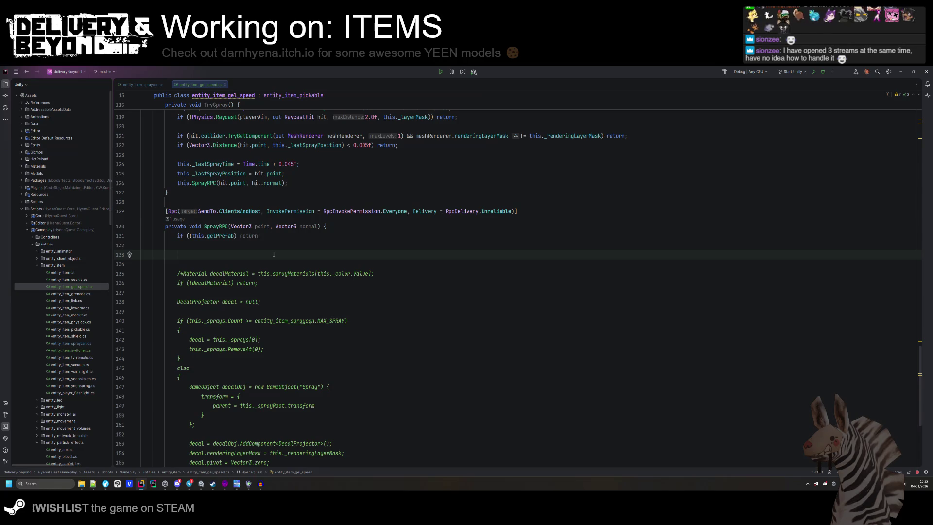
# - Duplicate the DecalProjector declaration above the comment and change its type to GameObject
pyautogui.click(219, 301)
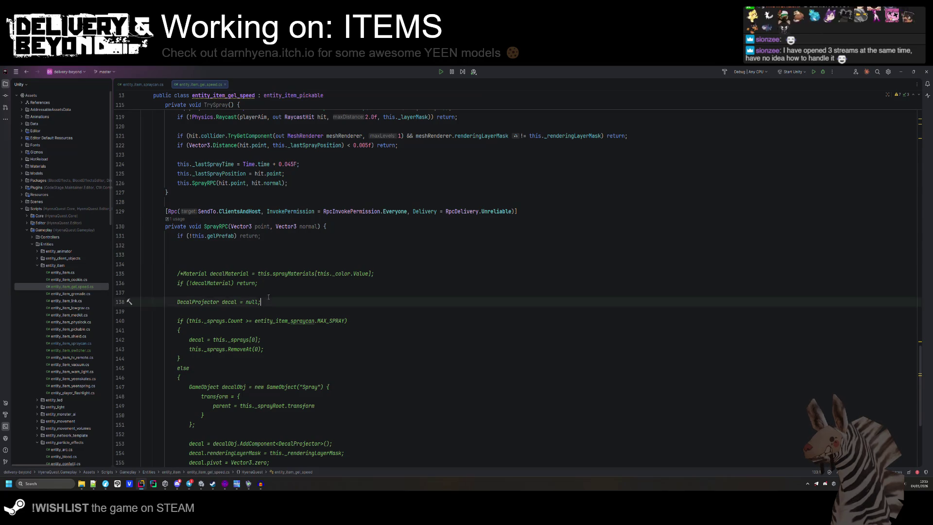
pyautogui.hotkey('ctrl', 'd')
pyautogui.hotkey('alt', 'shift', 'Up')
pyautogui.hotkey('alt', 'shift', 'Up')
pyautogui.hotkey('alt', 'shift', 'Up')
pyautogui.doubleClick(194, 273)
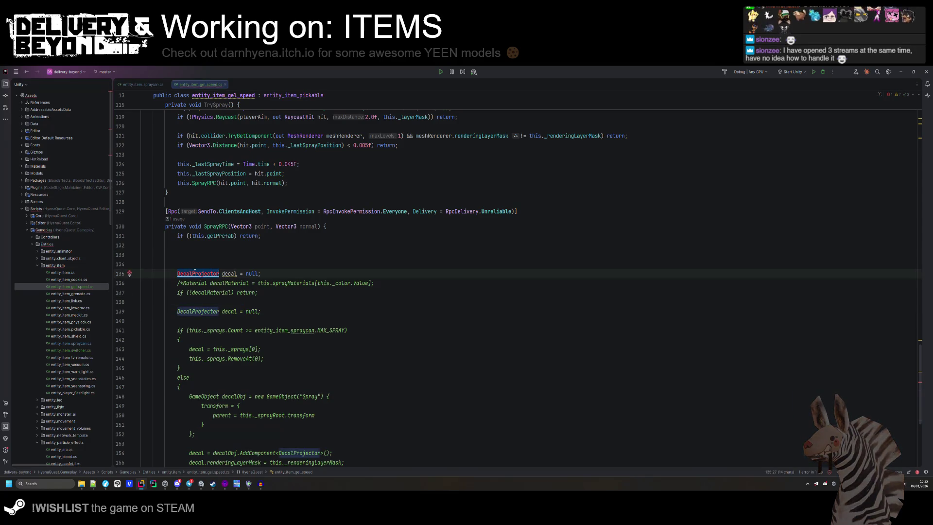
pyautogui.write('Gamobe')
pyautogui.press('Return')
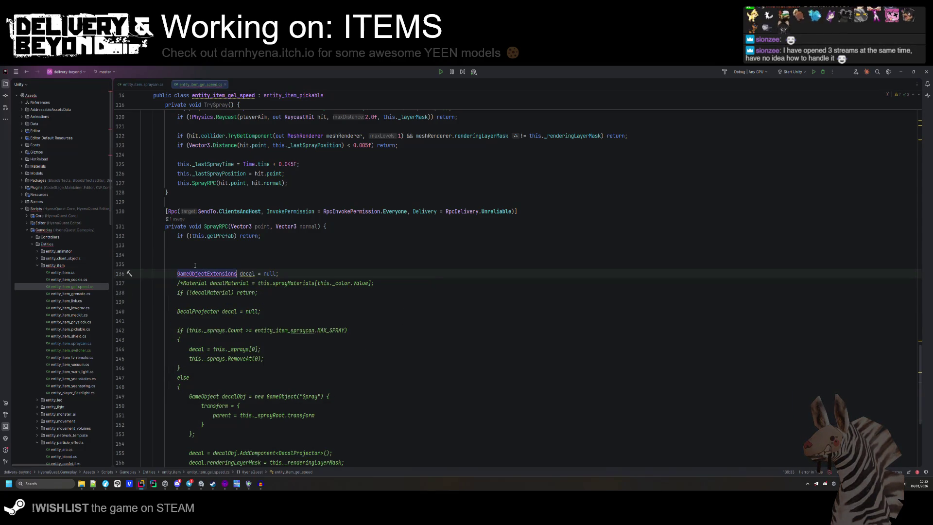
pyautogui.press('Return')
pyautogui.press('Up')
pyautogui.press('Up')
pyautogui.press('Up')
pyautogui.press('Down')
pyautogui.press('Down')
pyautogui.press('BackSpace')
pyautogui.press('BackSpace')
pyautogui.press('BackSpace')
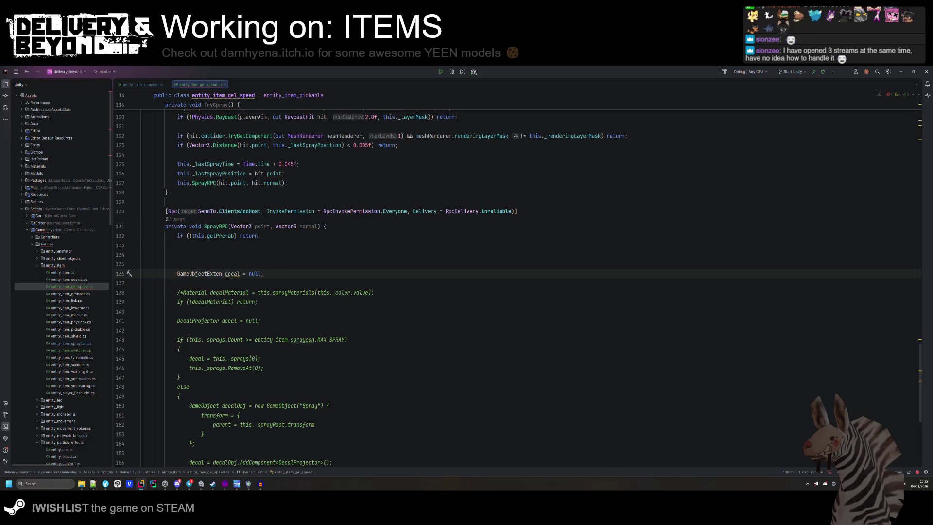
pyautogui.press('BackSpace')
pyautogui.press('BackSpace')
pyautogui.press('Home')
pyautogui.press('BackSpace')
pyautogui.press('BackSpace')
# - Rename the copied variable from decal to spray
pyautogui.click(225, 256)
pyautogui.hotkey('ctrl', 'BackSpace')
pyautogui.write('spray')
pyautogui.click(227, 264)
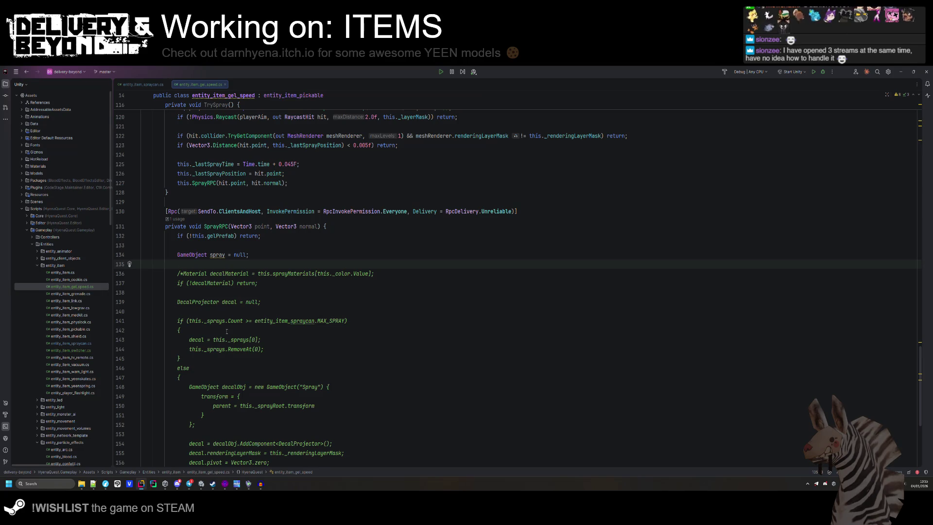
pyautogui.scroll(10, 228, 330)
pyautogui.scroll(-6, 259, 324)
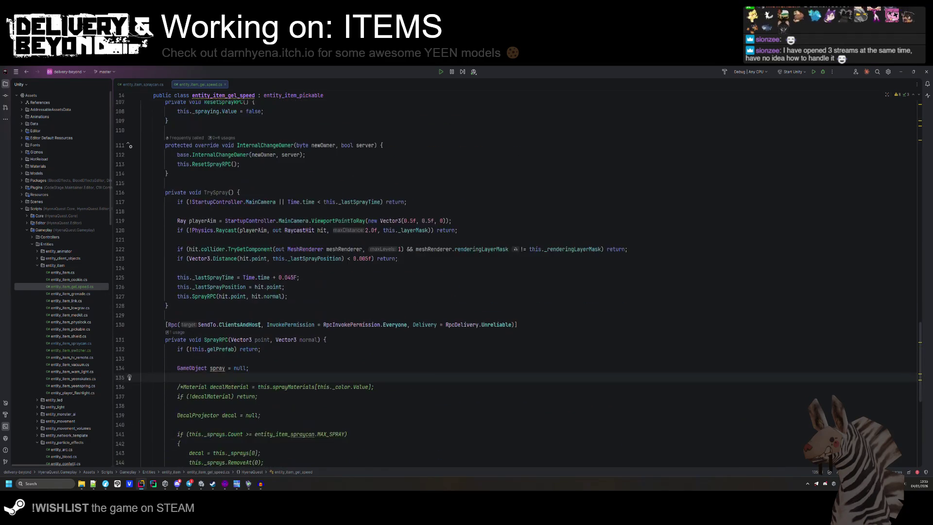
pyautogui.click(867, 481)
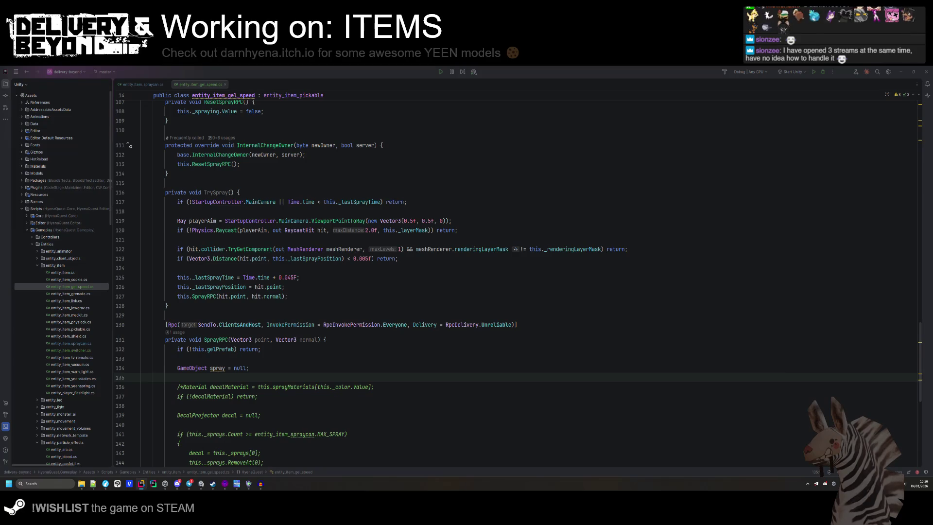
pyautogui.scroll(20, 352, 320)
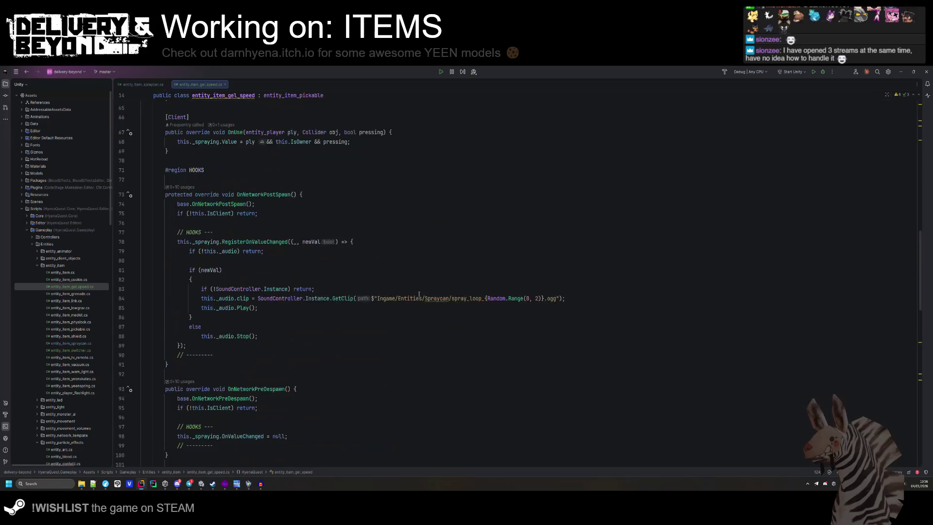
pyautogui.scroll(-20, 352, 320)
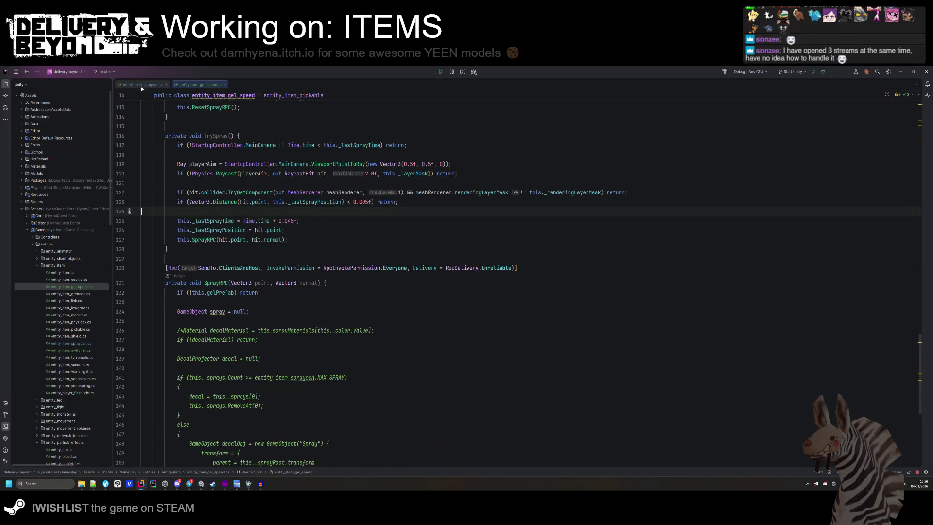
pyautogui.click(338, 222)
pyautogui.scroll(6, 339, 221)
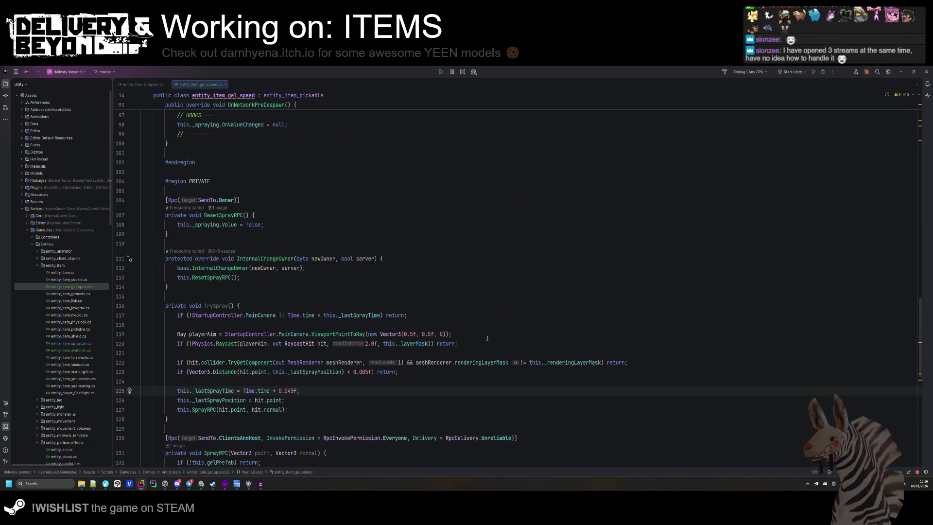
pyautogui.click(514, 344)
pyautogui.click(514, 322)
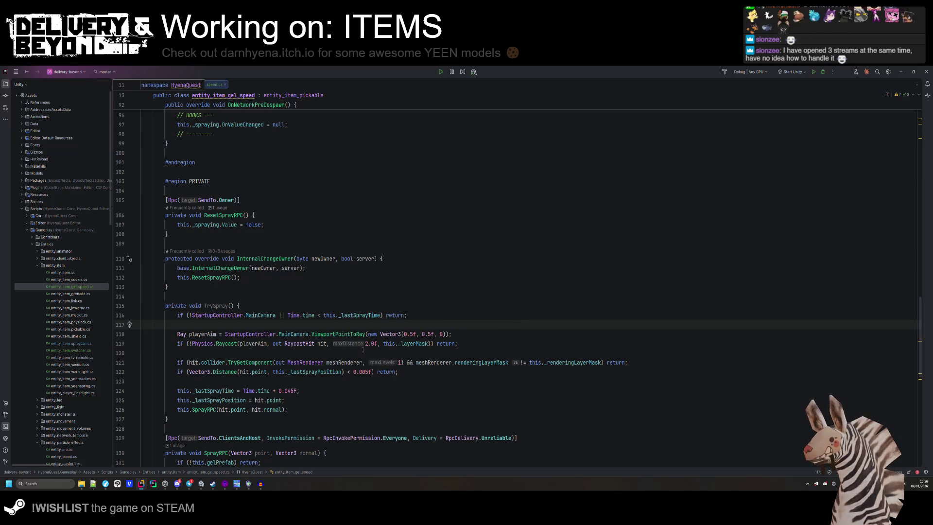
pyautogui.hotkey('ctrl', 'Tab')
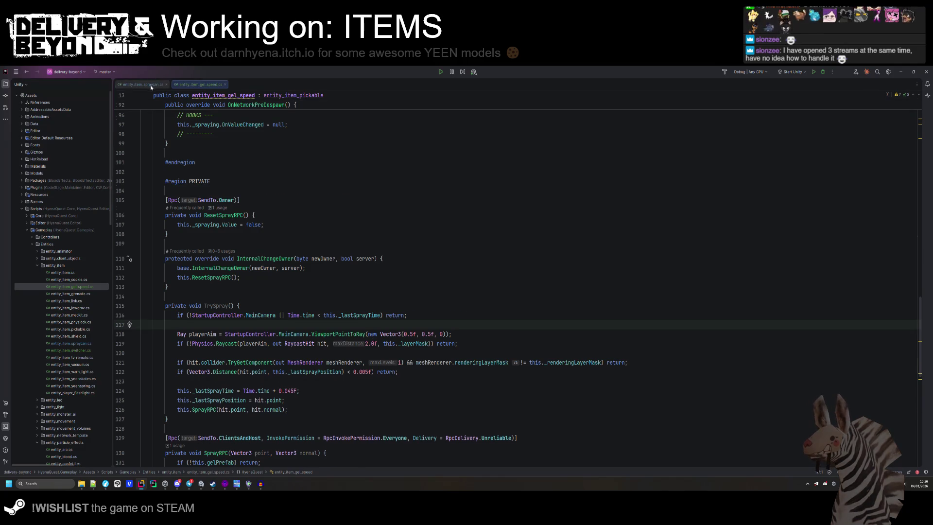
pyautogui.click(199, 84)
pyautogui.scroll(-8, 274, 318)
pyautogui.click(275, 302)
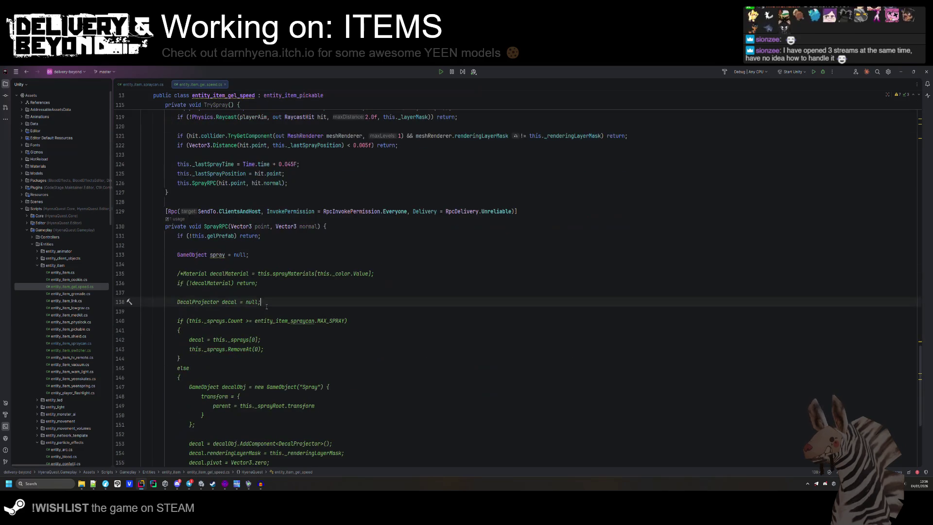
# - Copy the if-sprays Count block and paste it below the spray declaration
pyautogui.press('Up')
pyautogui.press('Up')
pyautogui.press('Up')
pyautogui.moveTo(161, 366); pyautogui.dragTo(160, 319)
pyautogui.hotkey('ctrl', 'c')
pyautogui.click(200, 264)
pyautogui.hotkey('ctrl', 'v')
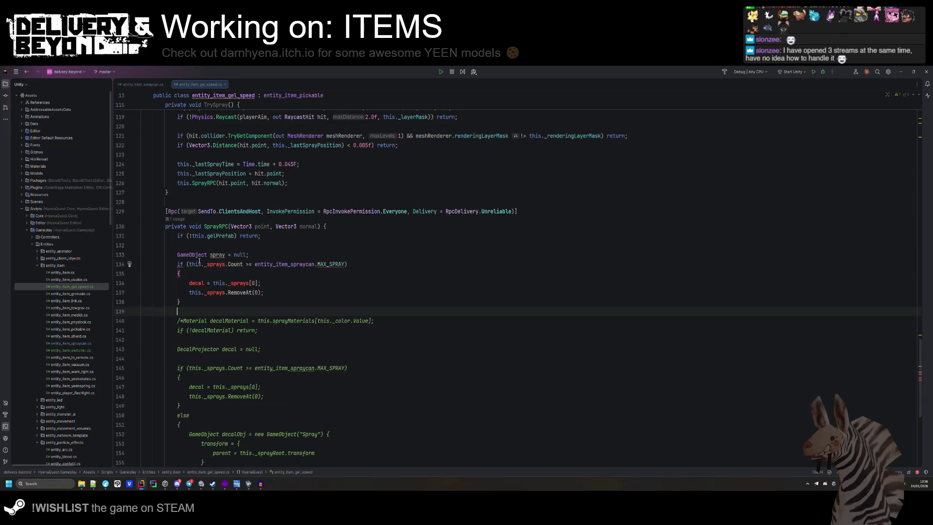
pyautogui.scroll(20, 315, 309)
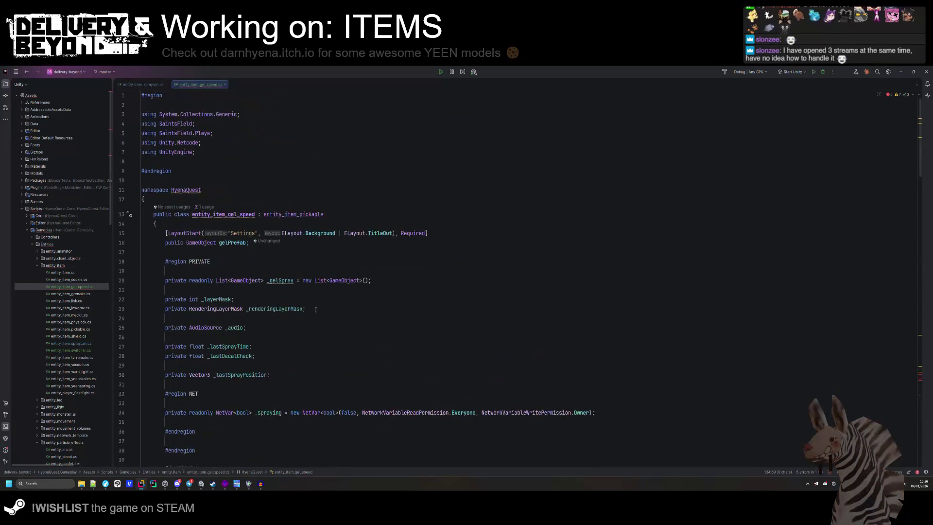
# - Copy the PUBLIC STATIC region from the spray can script into the gel speed class
pyautogui.hotkey('ctrl', 'Tab')
pyautogui.scroll(10, 256, 200)
pyautogui.scroll(20, 256, 199)
pyautogui.moveTo(195, 204); pyautogui.dragTo(138, 146)
pyautogui.hotkey('ctrl', 'c')
pyautogui.hotkey('ctrl', 'Tab')
pyautogui.click(189, 223)
pyautogui.hotkey('ctrl', 'v')
pyautogui.press('Return')
# - Change the pasted MAX_SPRAY value to 10 and delete the _availableColors line
pyautogui.click(286, 251)
pyautogui.write('10')
pyautogui.tripleClick(292, 262)
pyautogui.press('Delete')
pyautogui.click(335, 235)
pyautogui.scroll(-20, 335, 235)
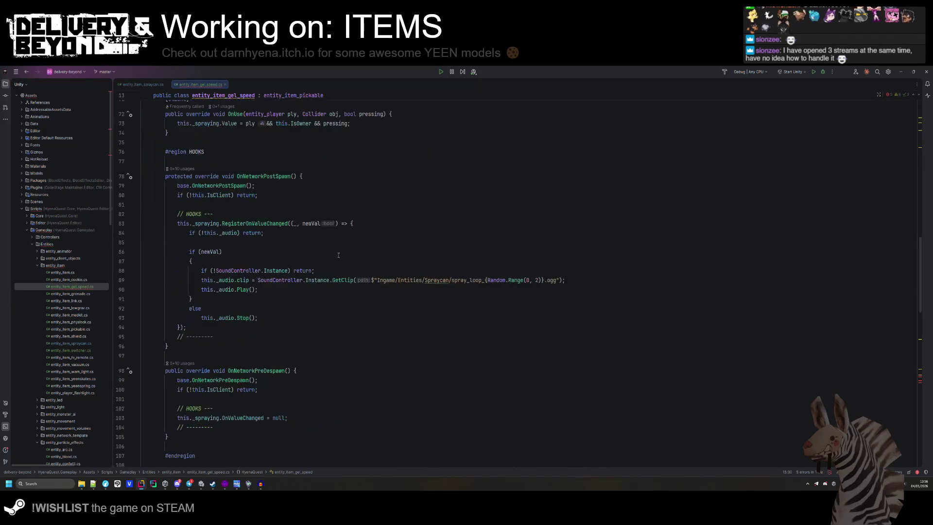
# - Drop the entity_item_spraycan. prefix from MAX_SPRAY and rename _sprays to _gelSpray on line 140
pyautogui.click(291, 315)
pyautogui.click(309, 303)
pyautogui.doubleClick(310, 302)
pyautogui.press('Delete')
pyautogui.press('Delete')
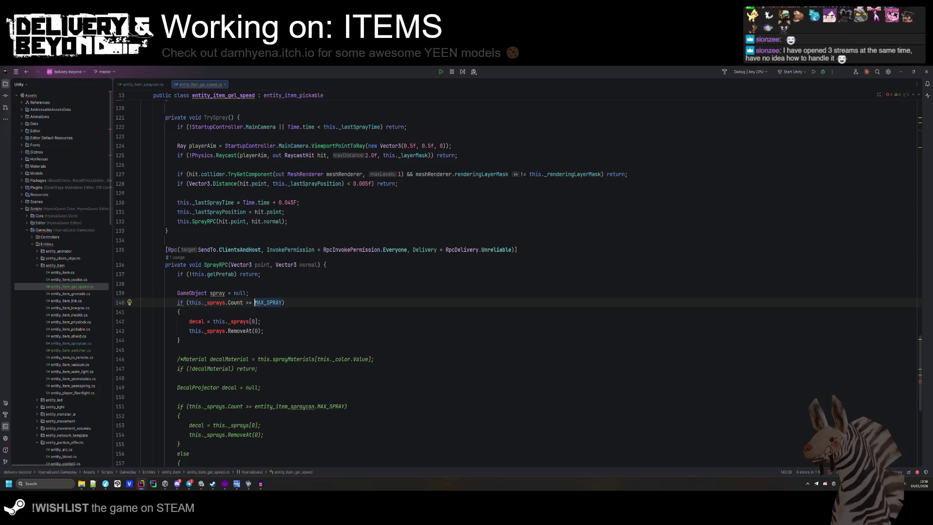
pyautogui.doubleClick(219, 302)
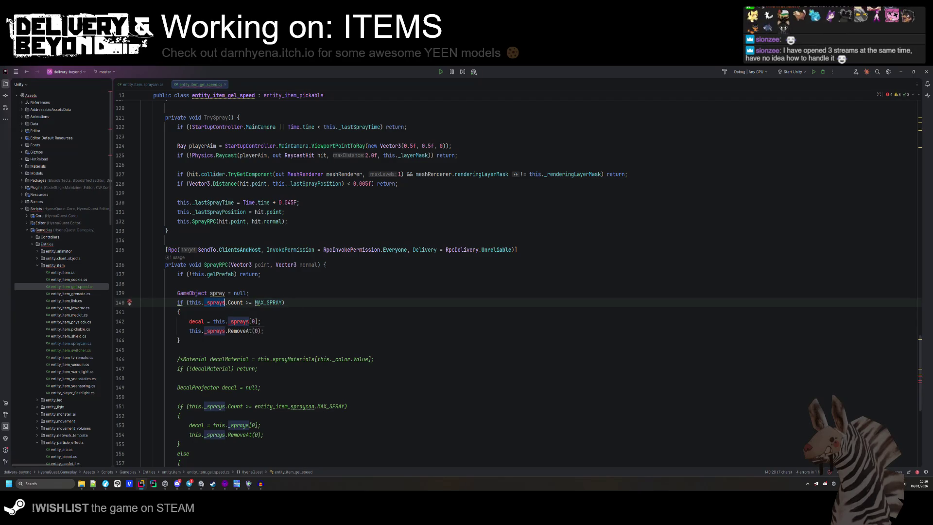
pyautogui.write('gel')
pyautogui.press('Return')
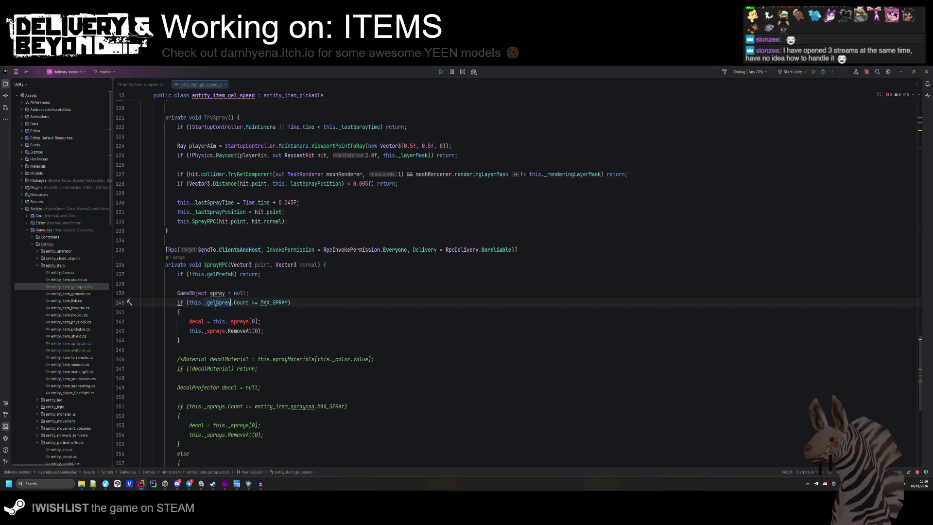
pyautogui.hotkey('ctrl', 'c')
# - Replace _sprays with _gelSpray on lines 142–143 and decal with spray
pyautogui.doubleClick(238, 322)
pyautogui.hotkey('ctrl', 'v')
pyautogui.doubleClick(214, 330)
pyautogui.hotkey('ctrl', 'v')
pyautogui.doubleClick(197, 321)
pyautogui.write('spray')
pyautogui.click(192, 339)
pyautogui.press('Return')
pyautogui.scroll(-6, 184, 399)
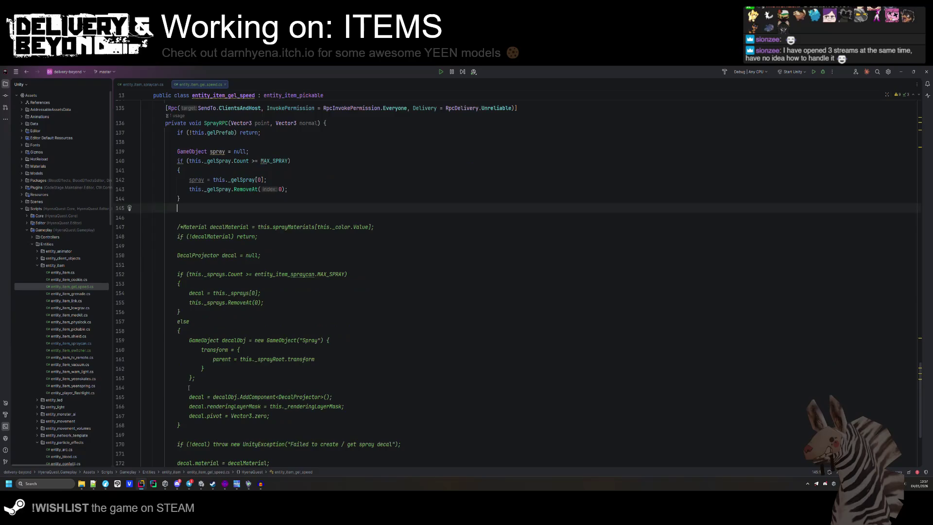
# - Move the old else block up to sit directly under the if
pyautogui.moveTo(184, 399)
pyautogui.mouseDown()
pyautogui.moveTo(177, 293)
pyautogui.moveTo(181, 397)
pyautogui.mouseUp()
pyautogui.click(177, 294)
pyautogui.hotkey('ctrl', 'x')
pyautogui.click(180, 170)
pyautogui.hotkey('ctrl', 'v')
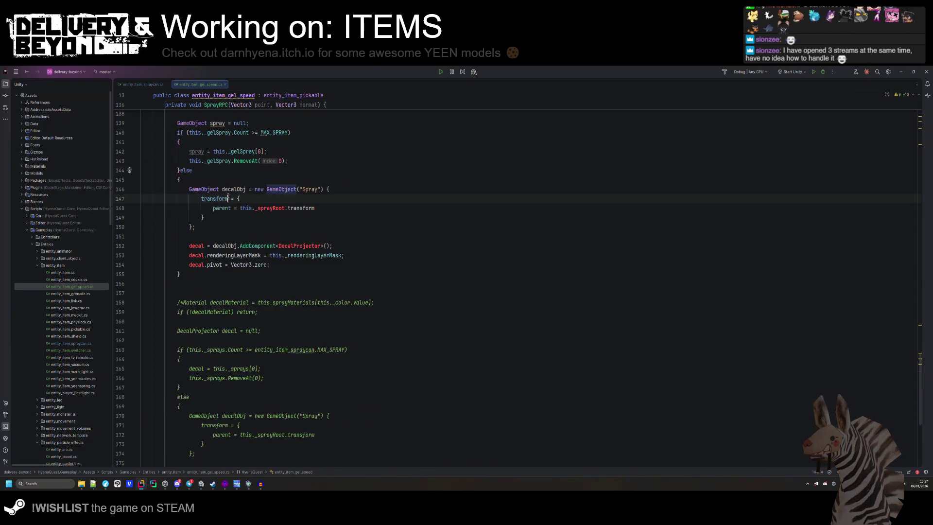
# - Change 'Spray' to 'Gel' in the else block's object name
pyautogui.scroll(3, 280, 274)
pyautogui.click(279, 274)
pyautogui.doubleClick(328, 274)
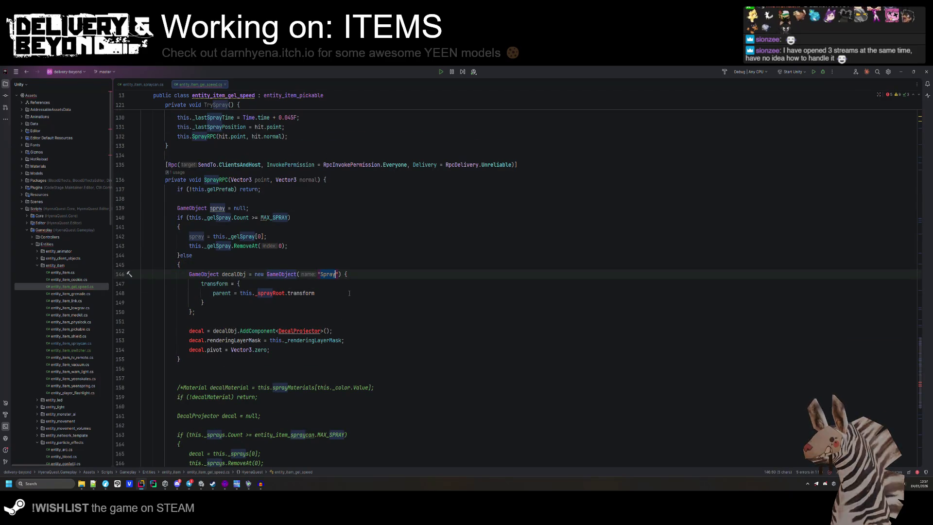
pyautogui.write('Gel')
pyautogui.press('Down')
pyautogui.press('Down')
pyautogui.press('Down')
# - Replace the object-creation code through decal.pivot with Instantiate(this._gelSpray, this.transform);
pyautogui.click(250, 267)
pyautogui.moveTo(270, 349); pyautogui.dragTo(255, 275)
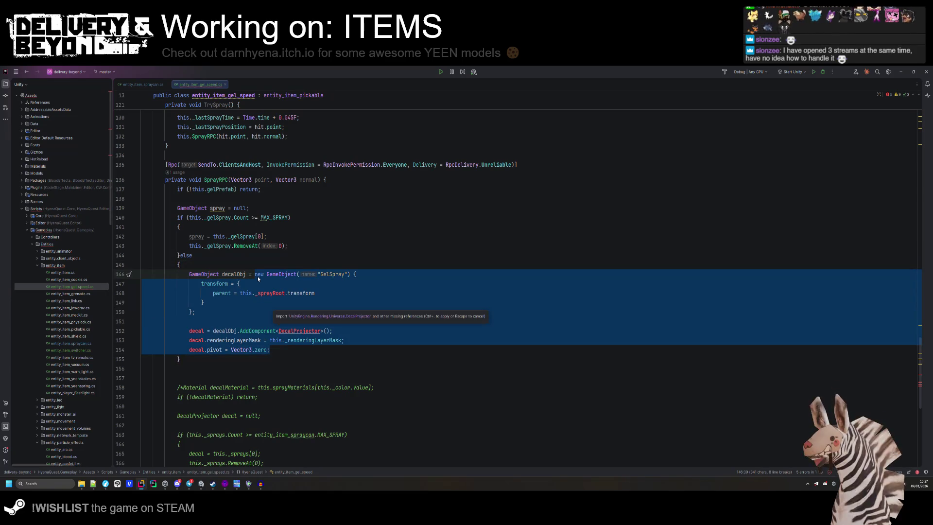
pyautogui.write('Gma')
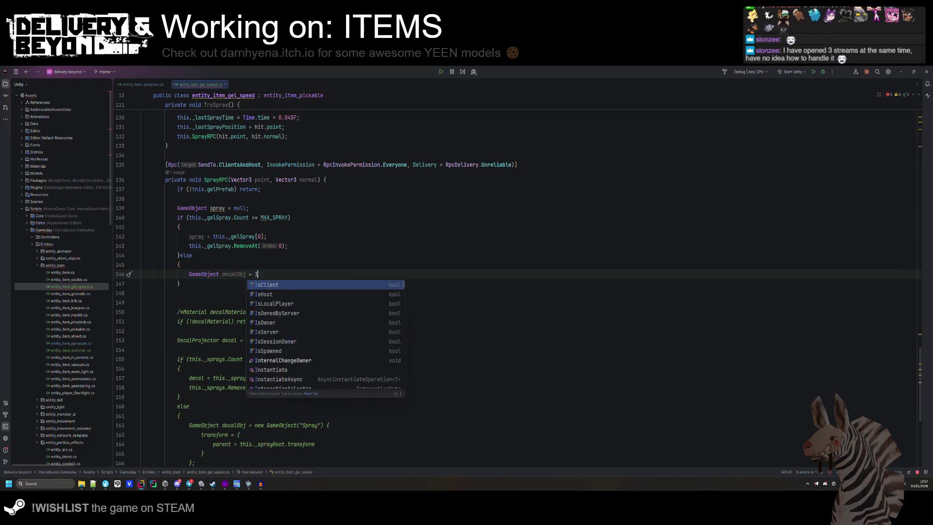
pyautogui.press('Escape')
pyautogui.press('BackSpace')
pyautogui.press('BackSpace')
pyautogui.press('BackSpace')
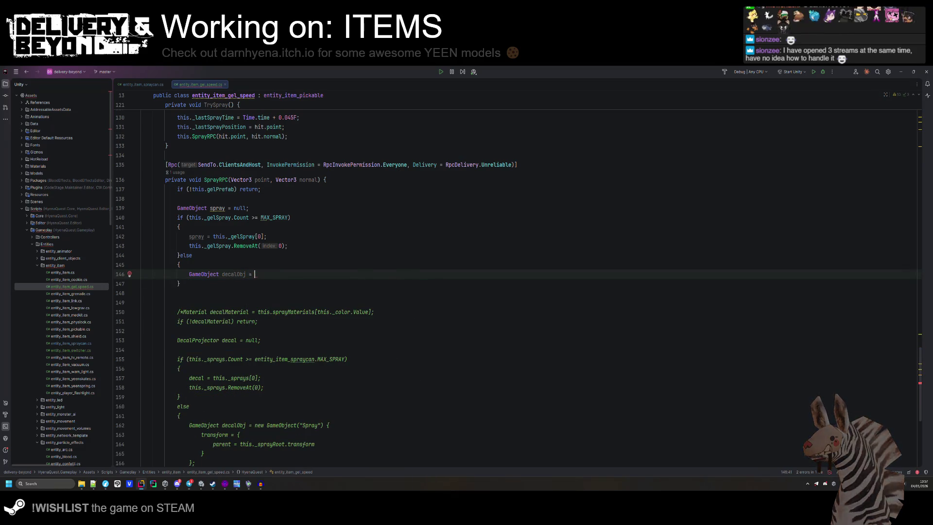
pyautogui.write('Insta')
pyautogui.press('Return')
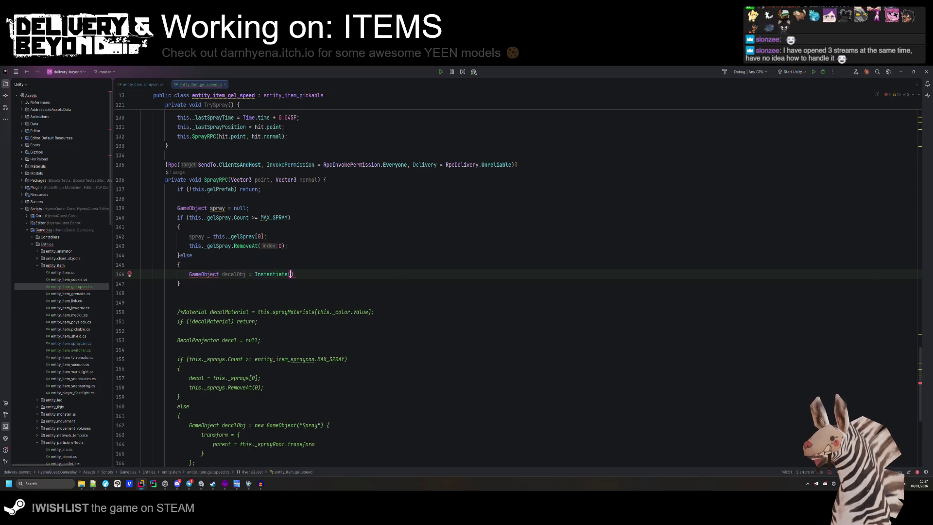
pyautogui.write('this._gelSpray')
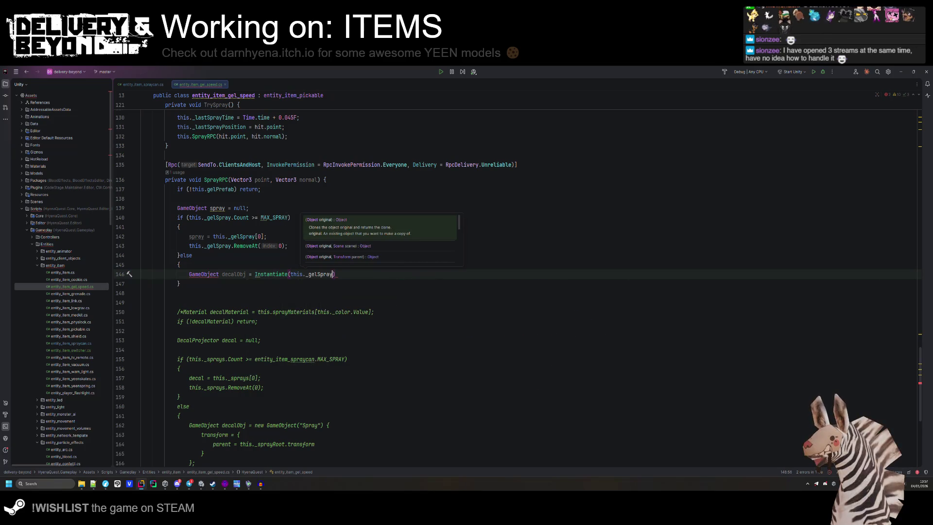
pyautogui.write(', ')
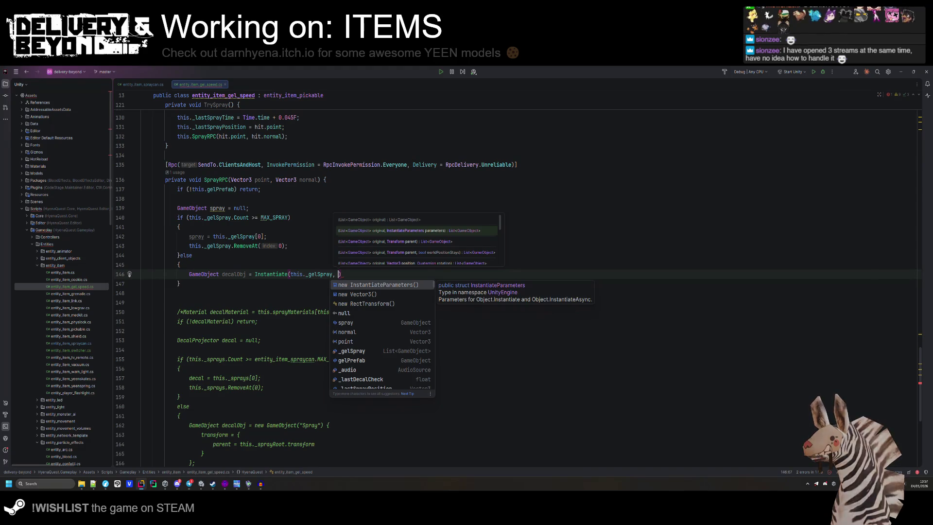
pyautogui.write('this.transform.po')
pyautogui.press('BackSpace')
pyautogui.press('BackSpace')
pyautogui.press('BackSpace')
pyautogui.write(';')
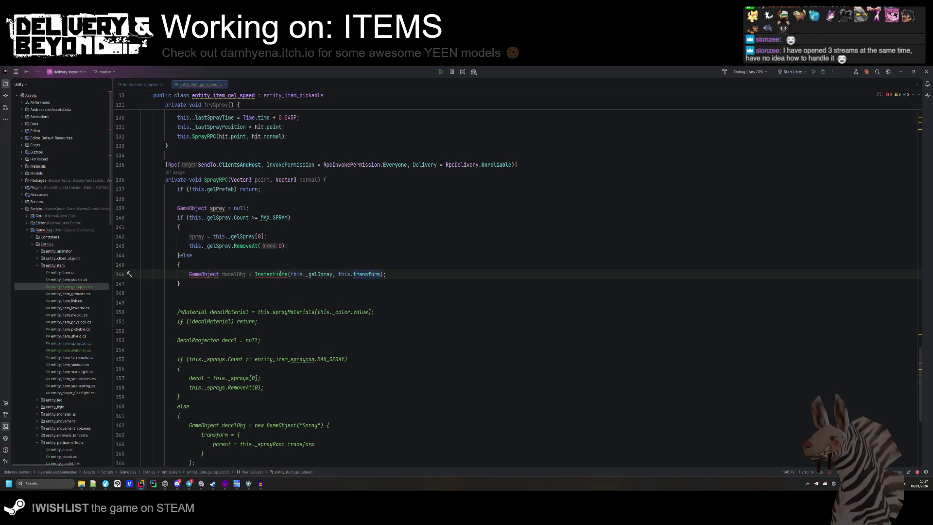
# - Declare decalObj with var and qualify the call as GameObject.Instantiate
pyautogui.moveTo(280, 273)
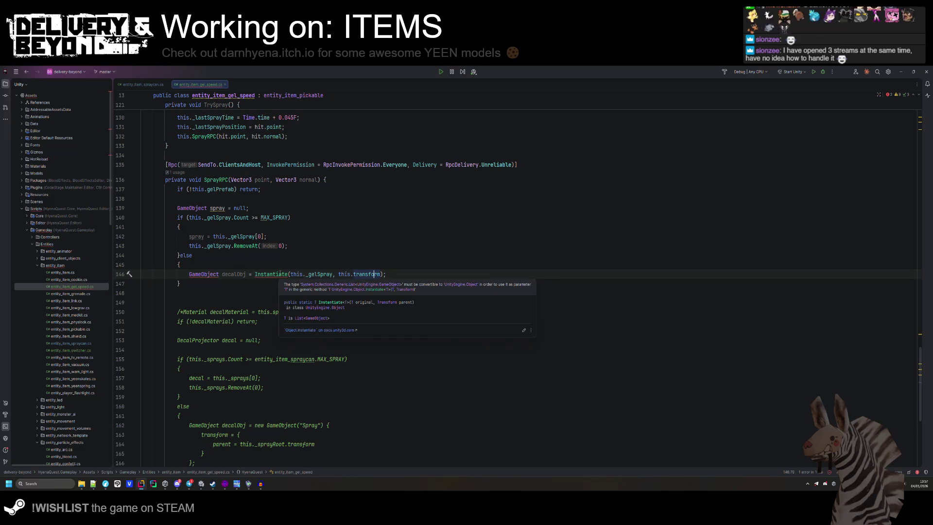
pyautogui.doubleClick(204, 274)
pyautogui.write('var')
pyautogui.press('Up')
pyautogui.moveTo(300, 277)
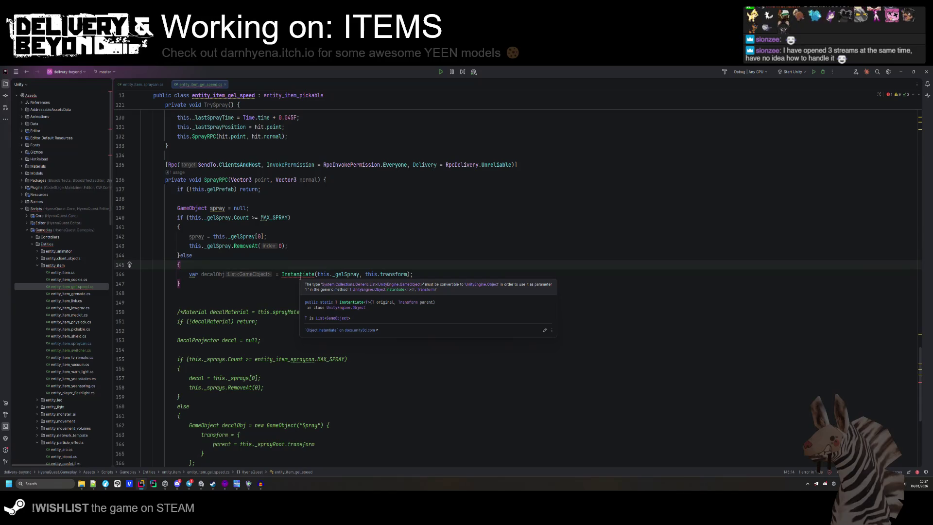
pyautogui.click(282, 275)
pyautogui.write('Game')
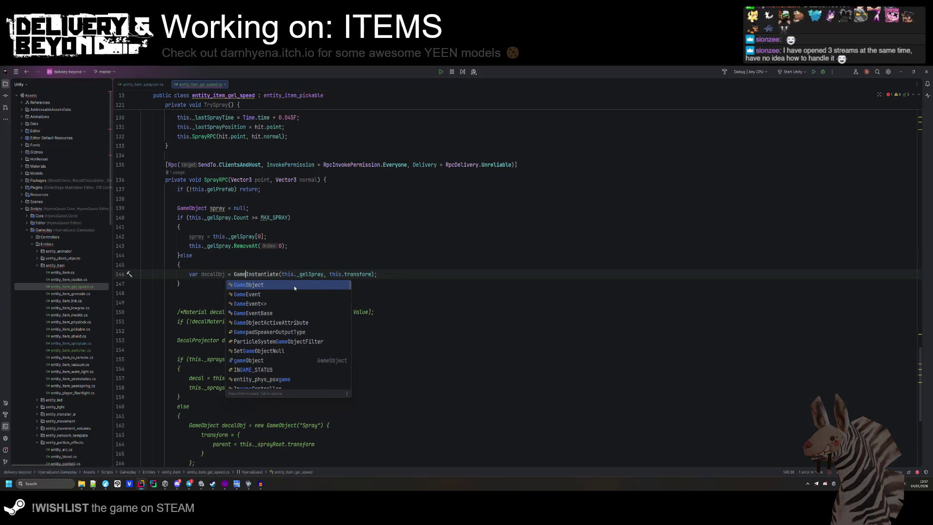
pyautogui.write('Object.')
pyautogui.click(311, 218)
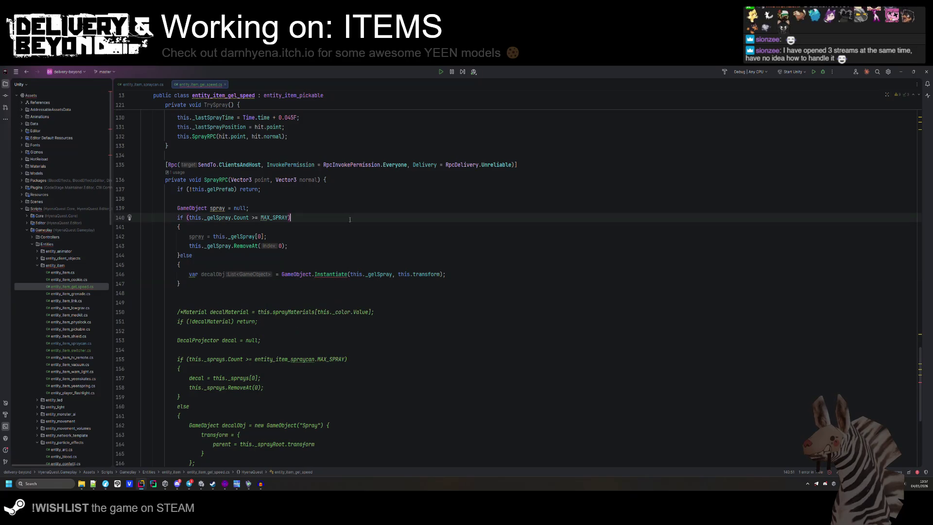
pyautogui.moveTo(324, 275)
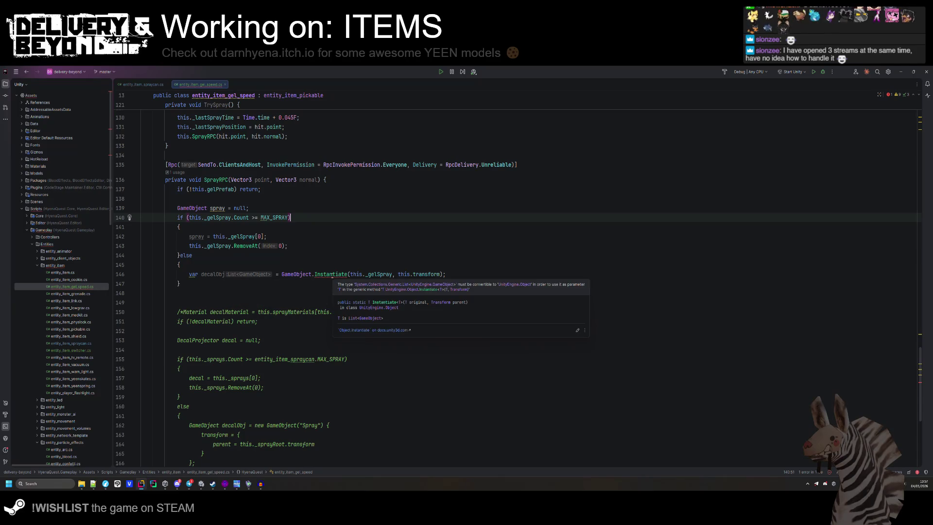
pyautogui.scroll(-4, 331, 275)
pyautogui.scroll(3, 331, 273)
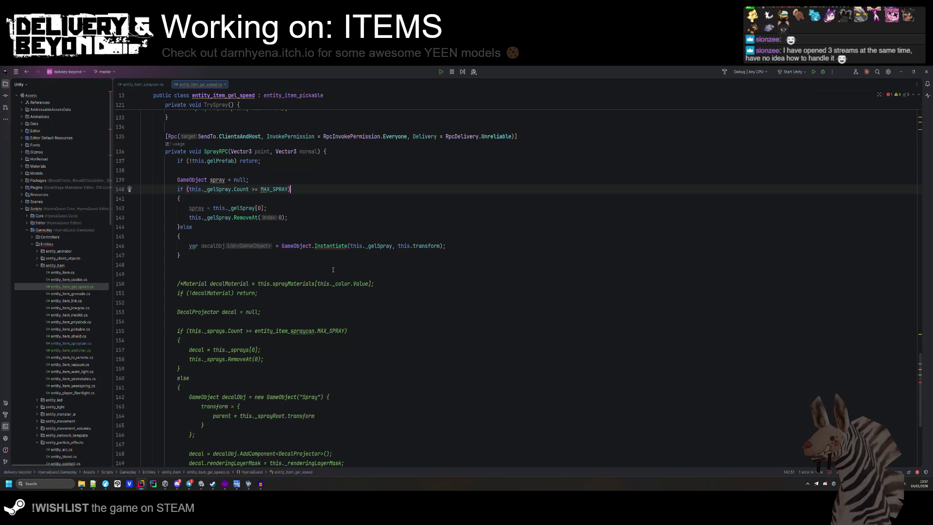
# - Re-complete the Instantiate method name after the GameObject. prefix
pyautogui.click(347, 246)
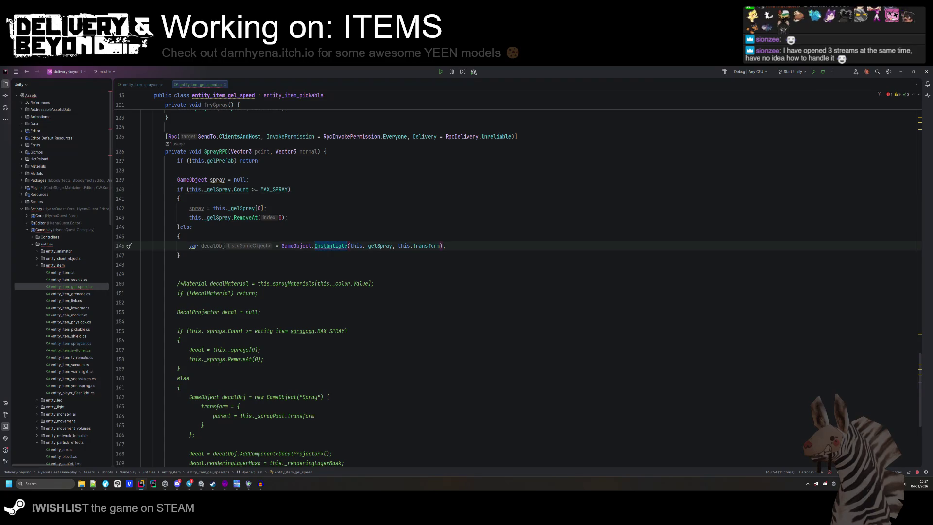
pyautogui.press('BackSpace')
pyautogui.press('BackSpace')
pyautogui.press('BackSpace')
pyautogui.press('Down')
pyautogui.press('Return')
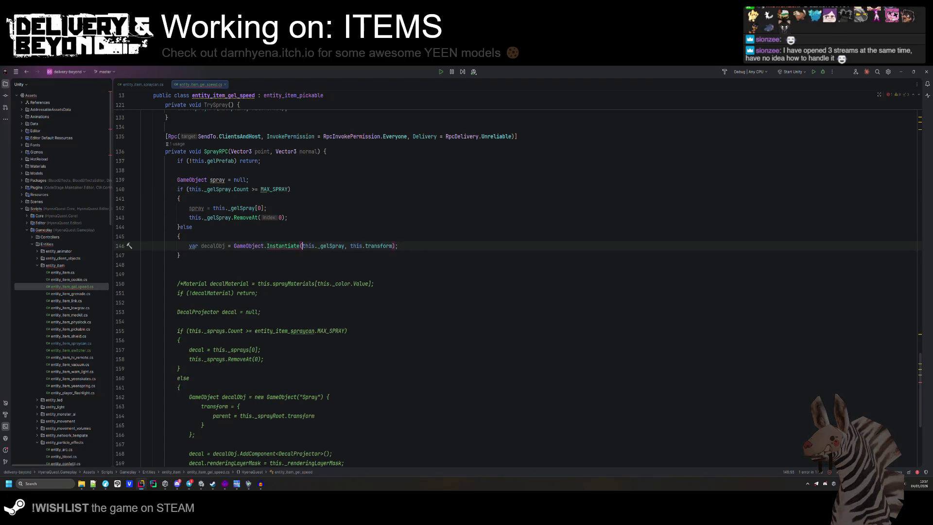
pyautogui.press('Down')
pyautogui.press('Down')
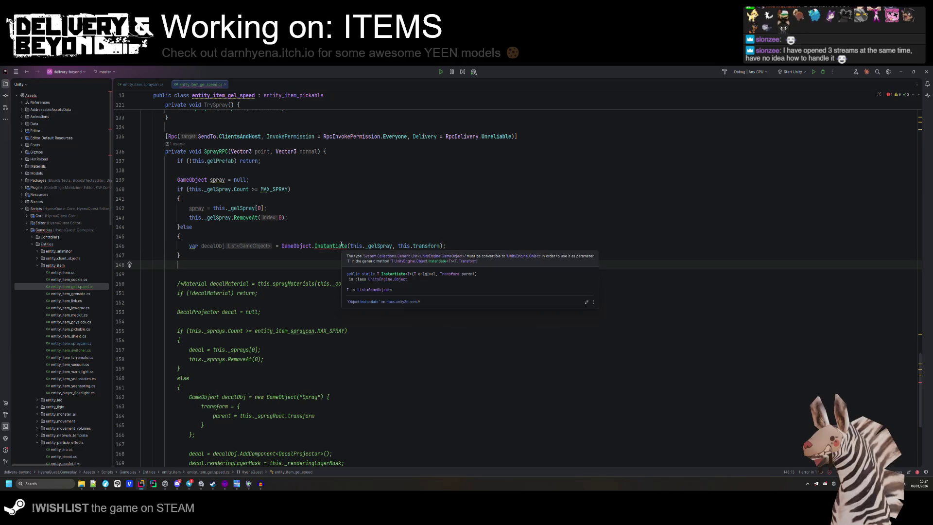
# - Change the Instantiate argument from _gelSpray to gelPrefab
pyautogui.click(392, 246)
pyautogui.press('BackSpace')
pyautogui.press('BackSpace')
pyautogui.press('BackSpace')
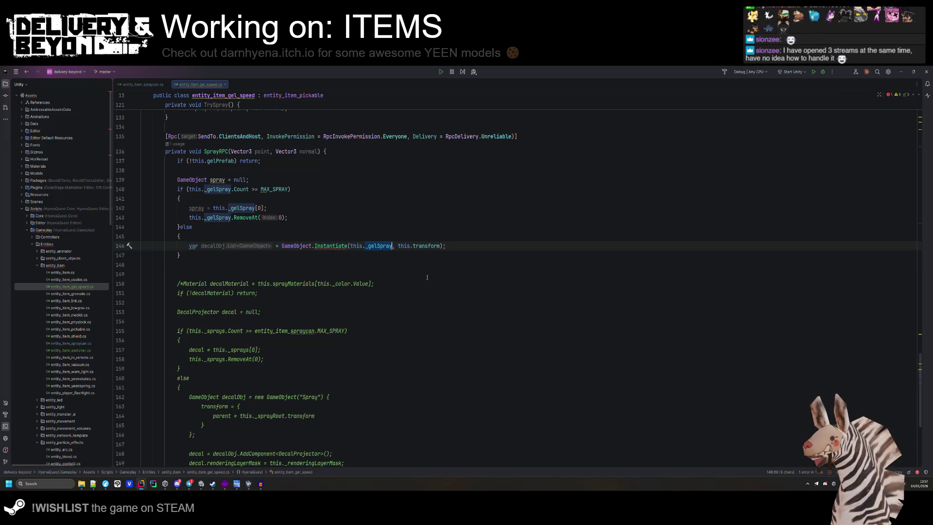
pyautogui.write('gelP')
pyautogui.press('Return')
pyautogui.click(427, 276)
pyautogui.click(433, 246)
pyautogui.press('Return')
# - Add `if(!decalObj)` that throws `UnityException("Failed to instanciate gel")`
pyautogui.write('if(!decalObj)')
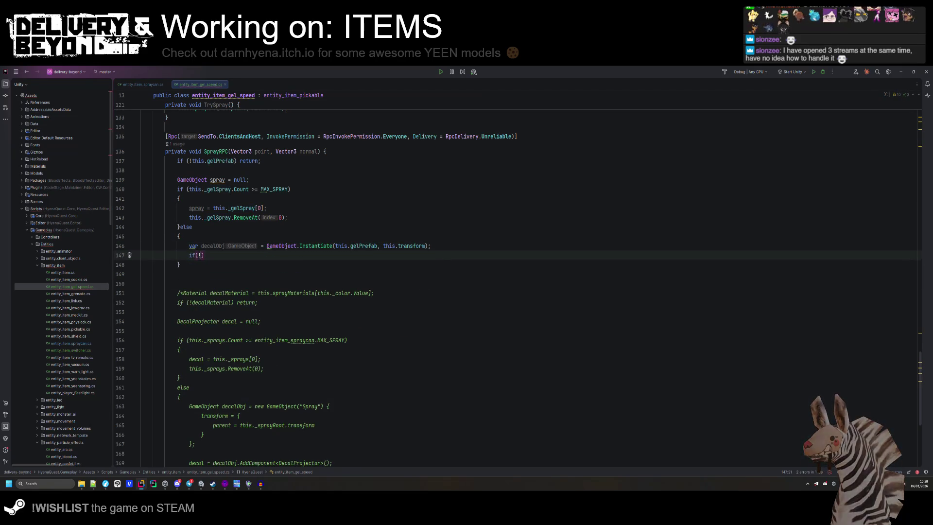
pyautogui.click(144, 265)
pyautogui.click(230, 255)
pyautogui.write('throw new Uni')
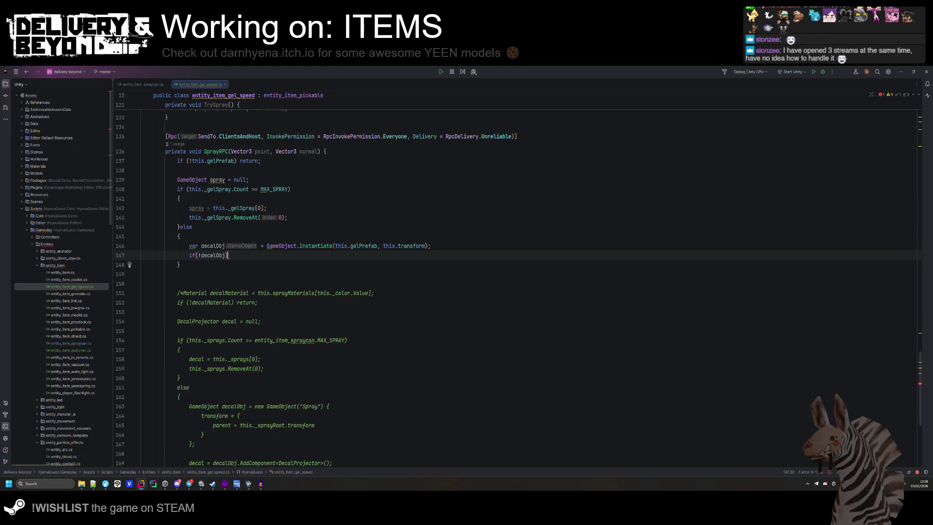
pyautogui.write('tyex')
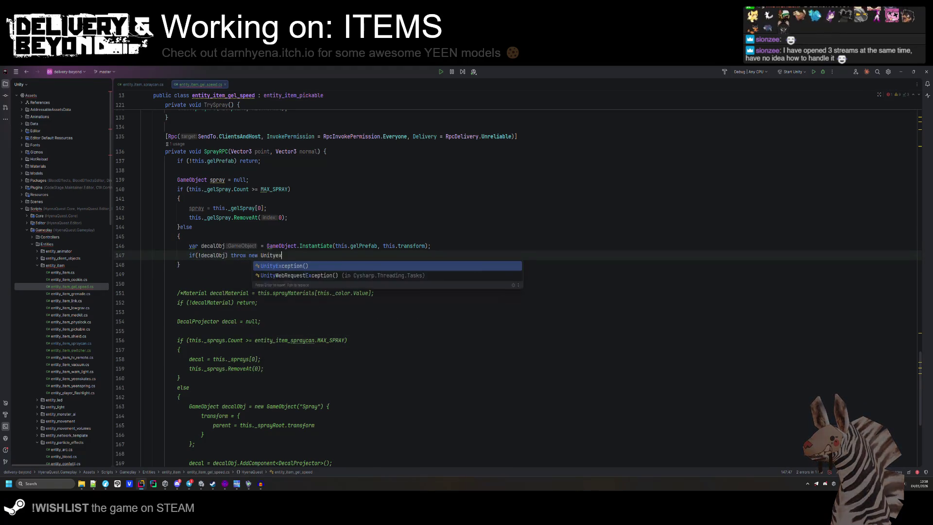
pyautogui.press('Return')
pyautogui.write('"Faile')
pyautogui.write('d to instanciate ')
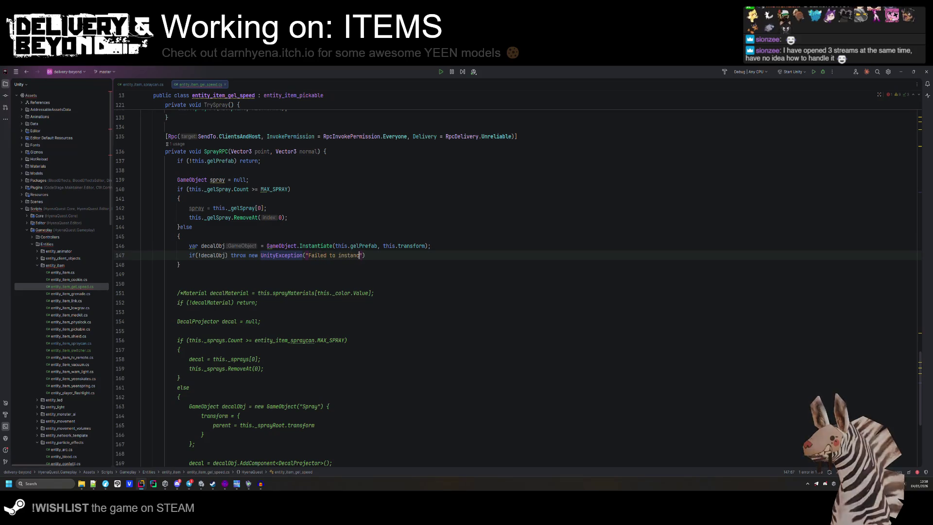
pyautogui.write('gel')
pyautogui.hotkey('ctrl', 'shift', 'Return')
# - Set decalObj's position to point, its rotation to LookRotation(normal) and its parent to this.transform, then add a blank line after the null check
pyautogui.scroll(-2, 411, 230)
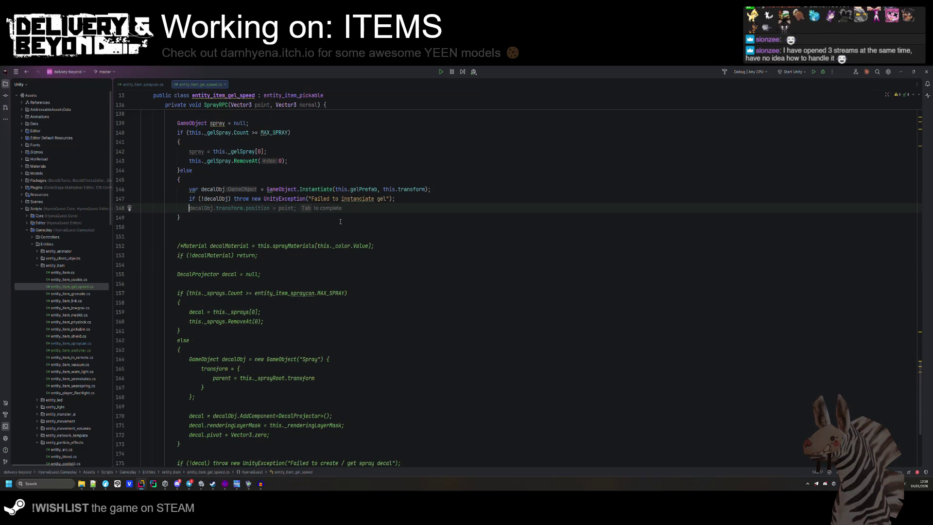
pyautogui.press('Tab')
pyautogui.press('Return')
pyautogui.press('Tab')
pyautogui.press('Return')
pyautogui.press('Tab')
pyautogui.press('Return')
pyautogui.click(417, 197)
pyautogui.press('Return')
pyautogui.click(270, 218)
pyautogui.scroll(-3, 262, 365)
pyautogui.scroll(1, 298, 372)
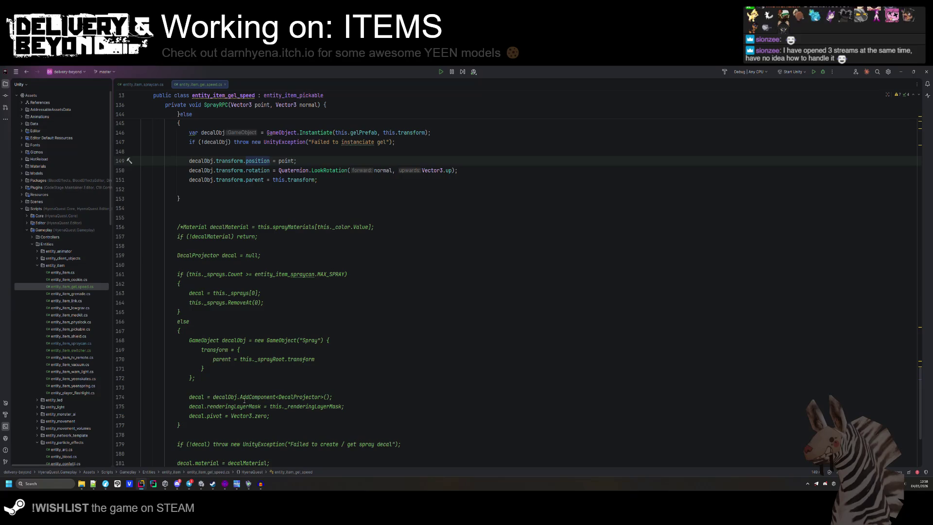
pyautogui.scroll(7, 245, 400)
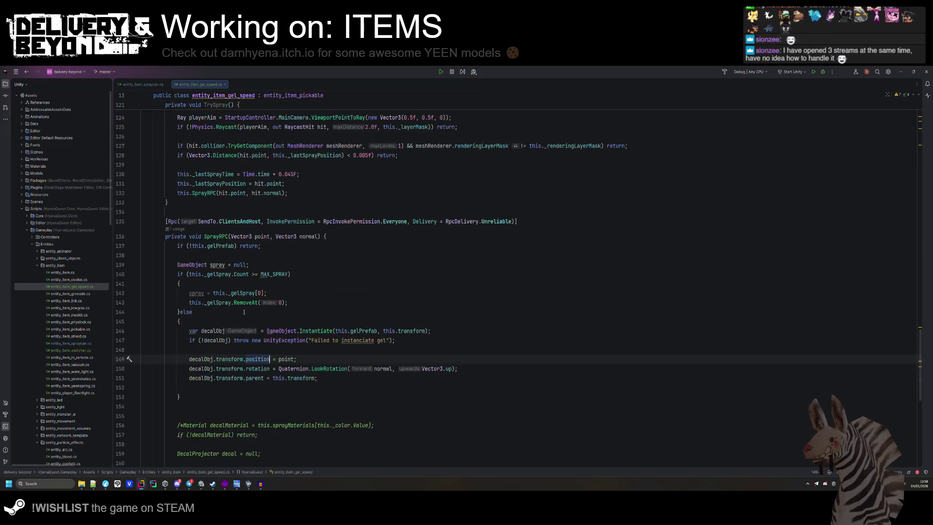
# - Delete the leftover transform lines in the else, rename decalObj to spray in the assignment and null check, and reformat
pyautogui.moveTo(379, 387); pyautogui.dragTo(380, 353)
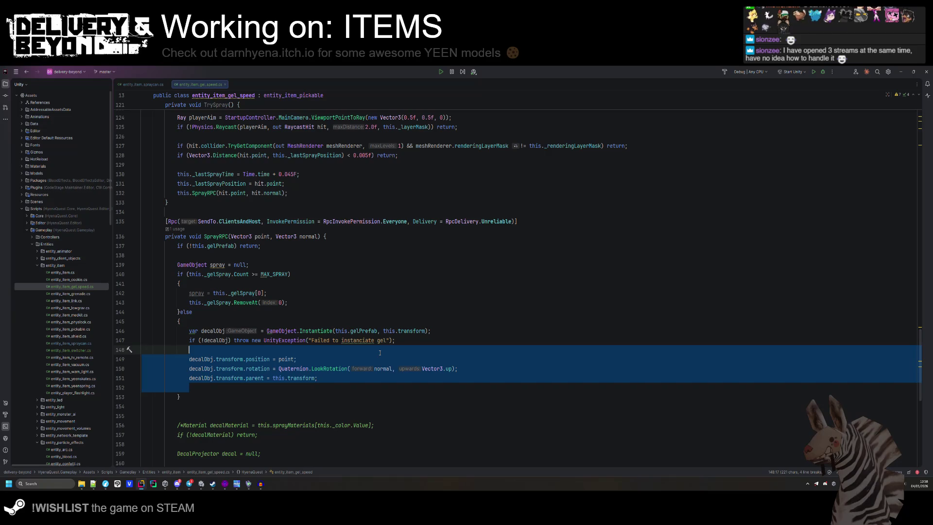
pyautogui.hotkey('ctrl', 'x')
pyautogui.doubleClick(217, 264)
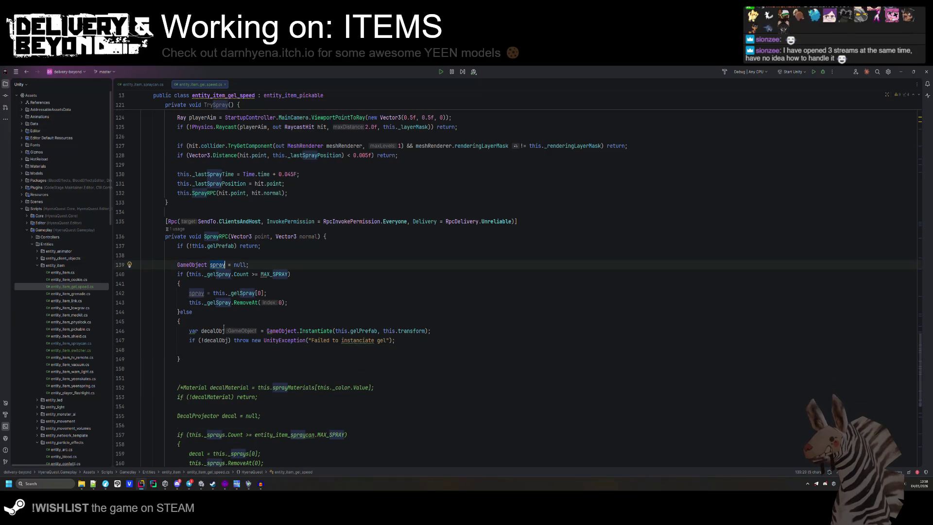
pyautogui.click(225, 349)
pyautogui.moveTo(227, 331); pyautogui.dragTo(189, 330)
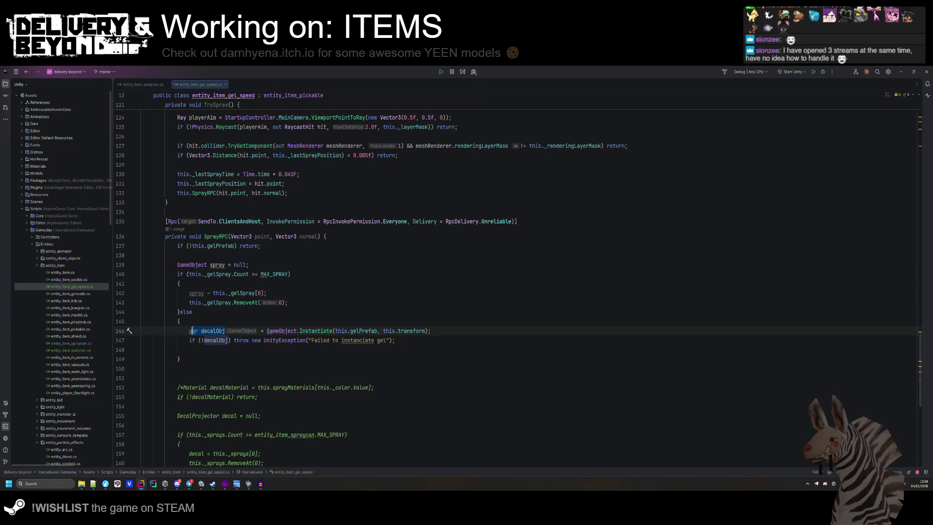
pyautogui.hotkey('ctrl', 'v')
pyautogui.doubleClick(213, 340)
pyautogui.hotkey('ctrl', 'v')
pyautogui.click(215, 349)
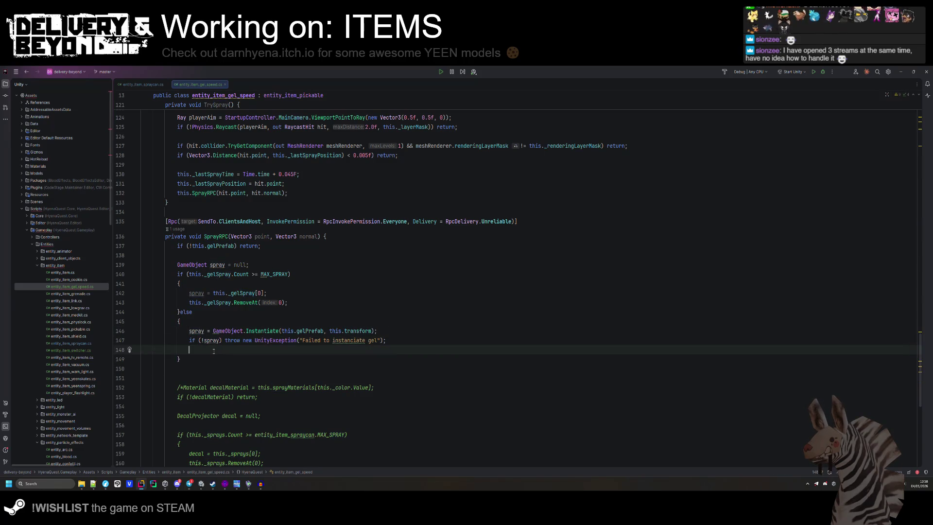
pyautogui.hotkey('ctrl', 'alt', 'l')
# - Move the commented-out decal setup lines up below the else block, uncommented
pyautogui.press('Return')
pyautogui.press('Return')
pyautogui.scroll(-9, 201, 349)
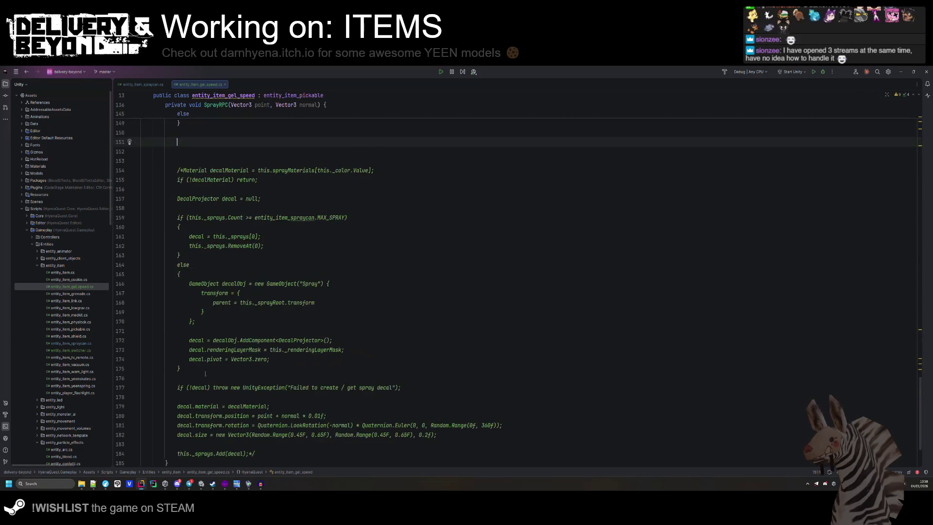
pyautogui.moveTo(249, 425)
pyautogui.mouseDown()
pyautogui.moveTo(178, 378)
pyautogui.moveTo(177, 360)
pyautogui.moveTo(178, 380)
pyautogui.moveTo(178, 359)
pyautogui.mouseUp()
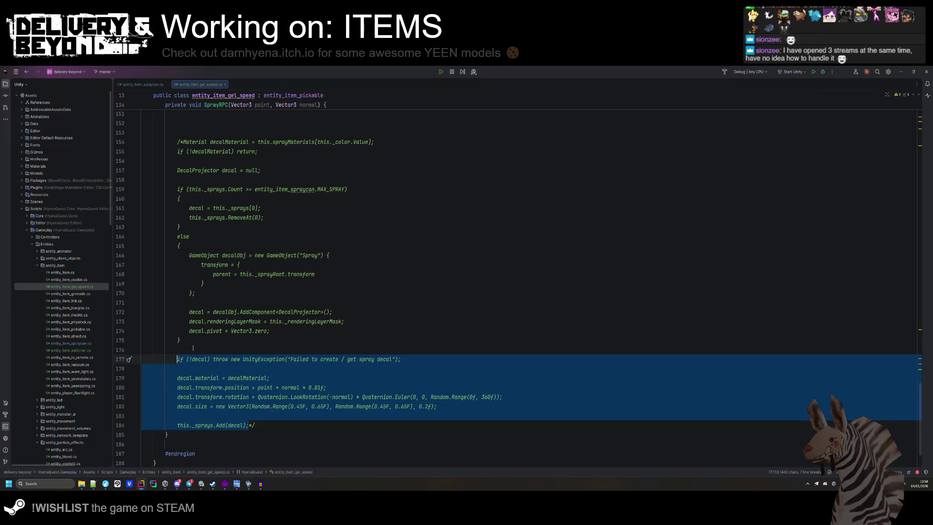
pyautogui.hotkey('ctrl', 'x')
pyautogui.scroll(7, 192, 348)
pyautogui.click(177, 311)
pyautogui.hotkey('ctrl', 'v')
pyautogui.moveTo(389, 284); pyautogui.dragTo(452, 278)
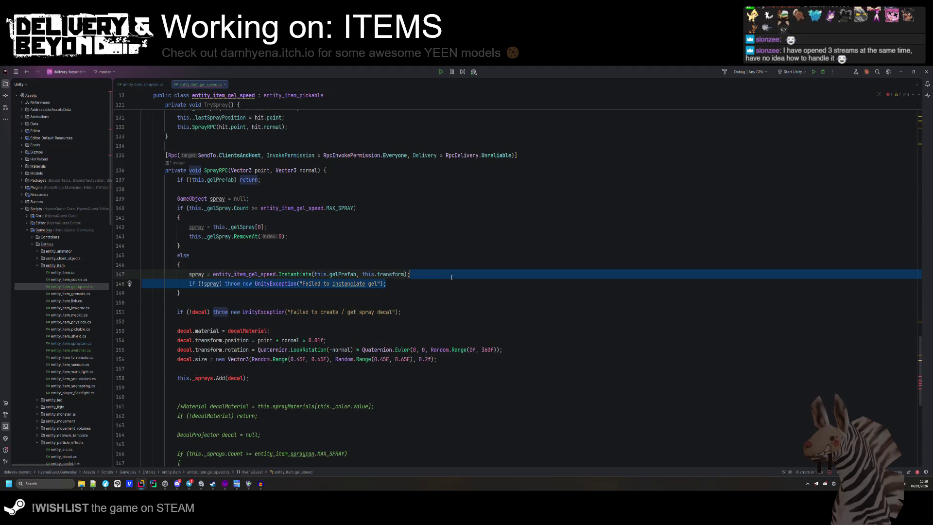
# - Reword the error message to gel, delete the redundant gel check, and use spray in the null check without else braces
pyautogui.click(374, 312)
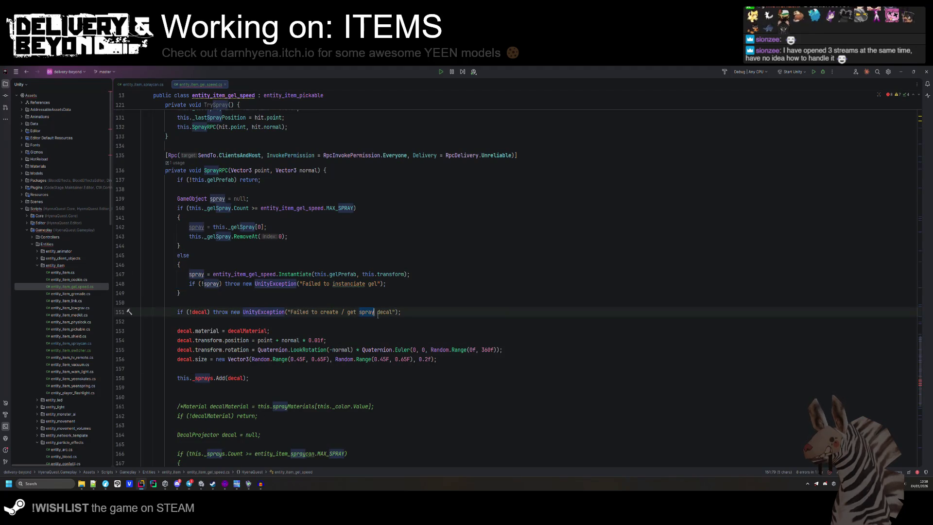
pyautogui.write('gel')
pyautogui.tripleClick(265, 284)
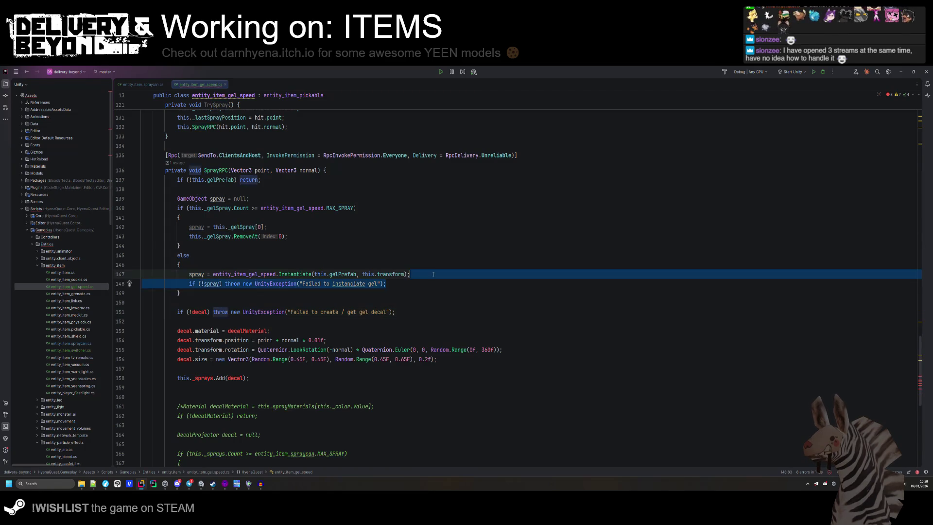
pyautogui.press('Delete')
pyautogui.doubleClick(197, 274)
pyautogui.hotkey('ctrl', 'v')
pyautogui.press('Down')
pyautogui.press('Down')
pyautogui.press('End')
pyautogui.hotkey('ctrl', 'alt', 'l')
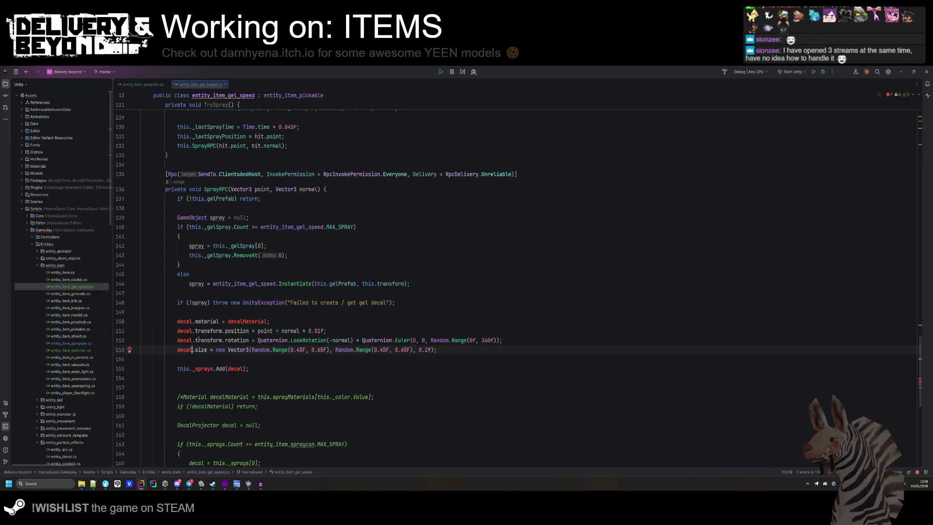
# - Use spray in the position and rotation lines, and change the size line to spray.transform.localScale
pyautogui.doubleClick(184, 330)
pyautogui.hotkey('ctrl', 'v')
pyautogui.doubleClick(184, 340)
pyautogui.hotkey('ctrl', 'v')
pyautogui.press('Up')
pyautogui.press('Up')
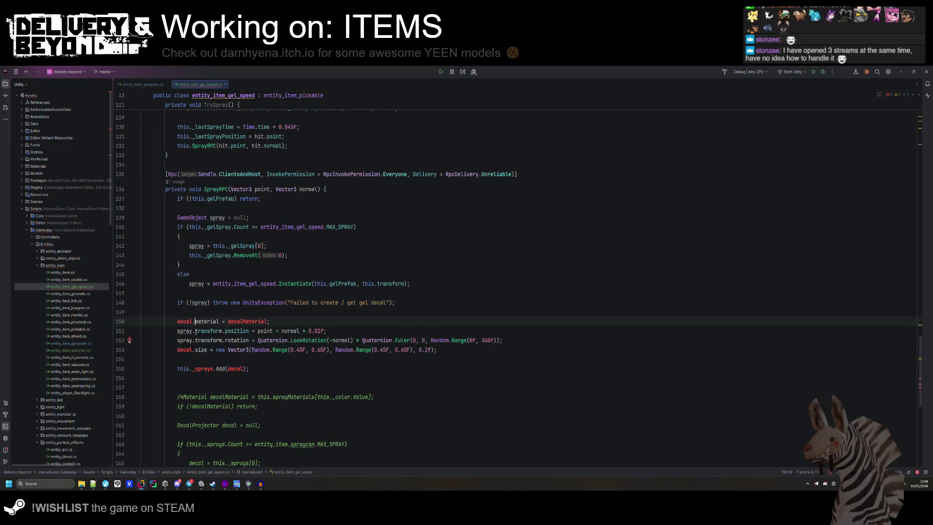
pyautogui.doubleClick(184, 349)
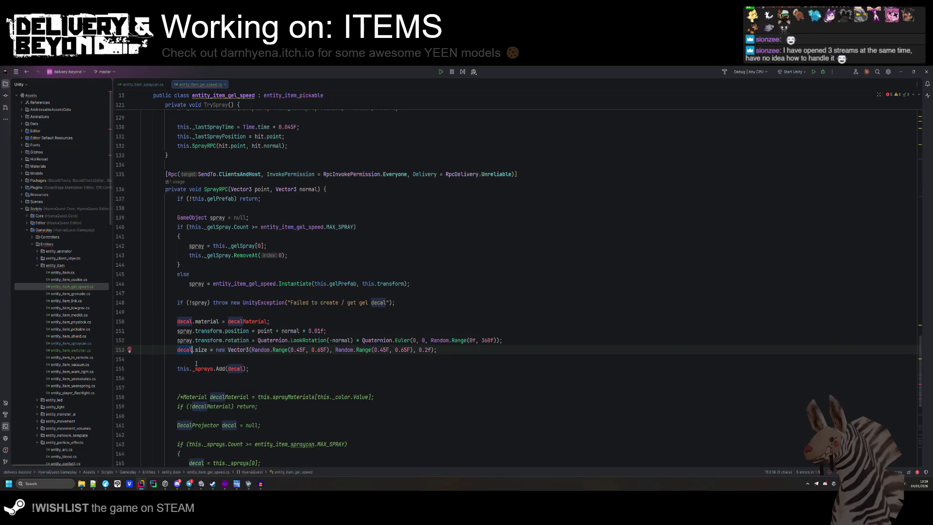
pyautogui.hotkey('ctrl', 'v')
pyautogui.moveTo(249, 340)
pyautogui.mouseDown()
pyautogui.moveTo(177, 340)
pyautogui.moveTo(177, 350)
pyautogui.mouseUp()
pyautogui.hotkey('ctrl', 'c')
pyautogui.hotkey('ctrl', 'v')
pyautogui.doubleClick(237, 349)
pyautogui.write('l')
pyautogui.press('Return')
# - Delete the material assignment line and add the spray to _gelSpray instead of _sprays
pyautogui.click(275, 321)
pyautogui.tripleClick(275, 321)
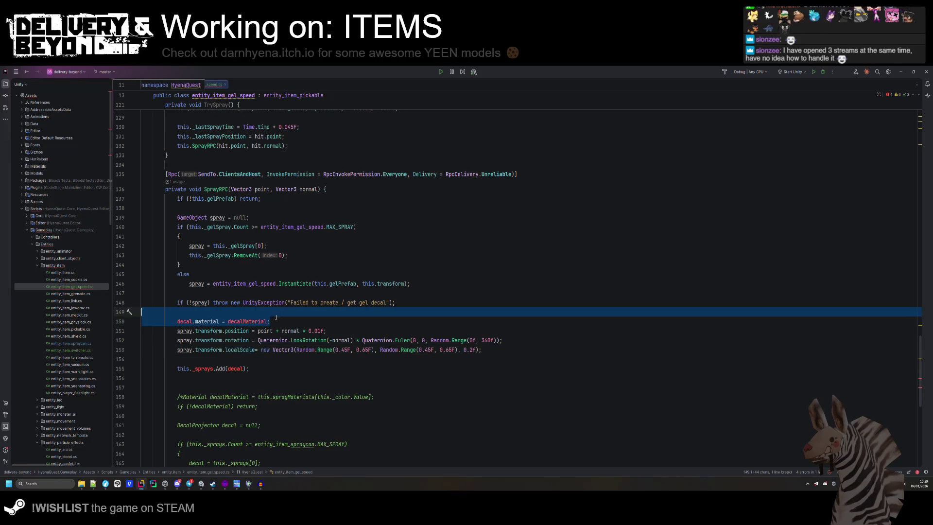
pyautogui.press('Delete')
pyautogui.click(214, 358)
pyautogui.press('BackSpace')
pyautogui.press('BackSpace')
pyautogui.press('BackSpace')
pyautogui.write('gel')
pyautogui.press('Return')
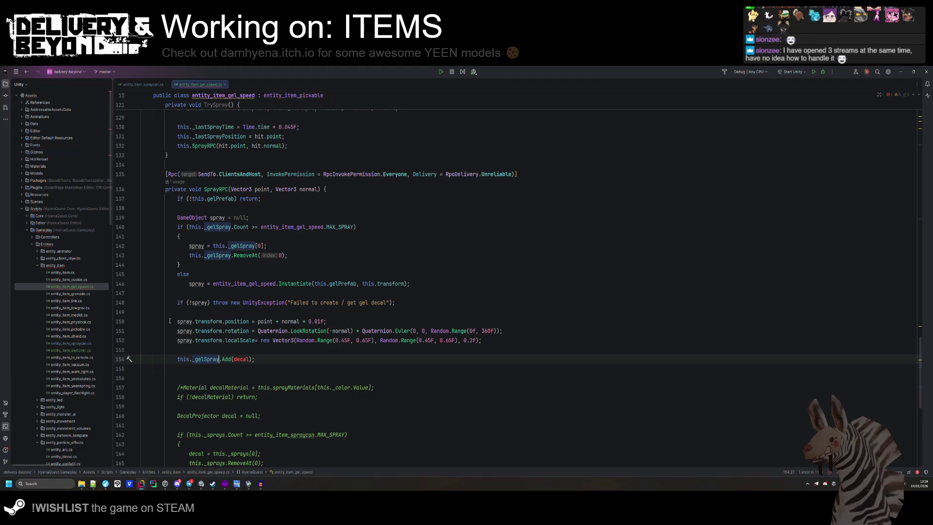
# - Delete the old commented-out code block and save the file
pyautogui.click(204, 368)
pyautogui.scroll(-9, 245, 368)
pyautogui.keyDown('shift'); pyautogui.click(244, 368); pyautogui.keyUp('shift')
pyautogui.hotkey('shift', 'Down')
pyautogui.hotkey('shift', 'Down')
pyautogui.hotkey('shift', 'Down')
pyautogui.press('Delete')
pyautogui.scroll(9, 383, 304)
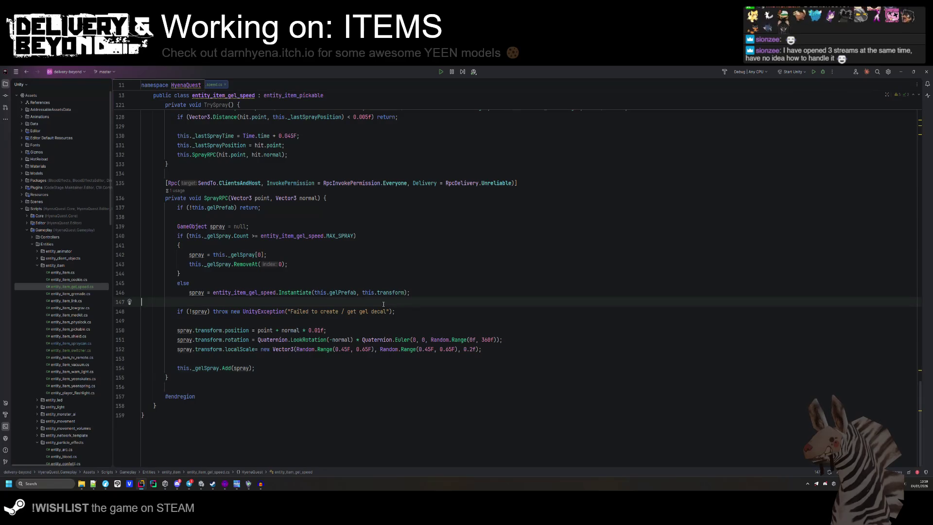
pyautogui.hotkey('ctrl', 's')
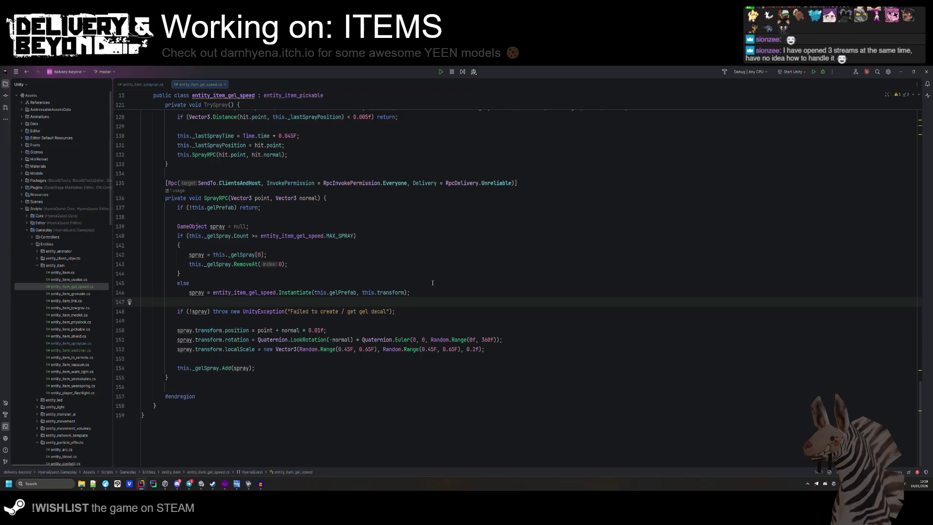
# - Create a new directory named spray under the entity_item folder
pyautogui.rightClick(63, 263)
pyautogui.moveTo(78, 267)
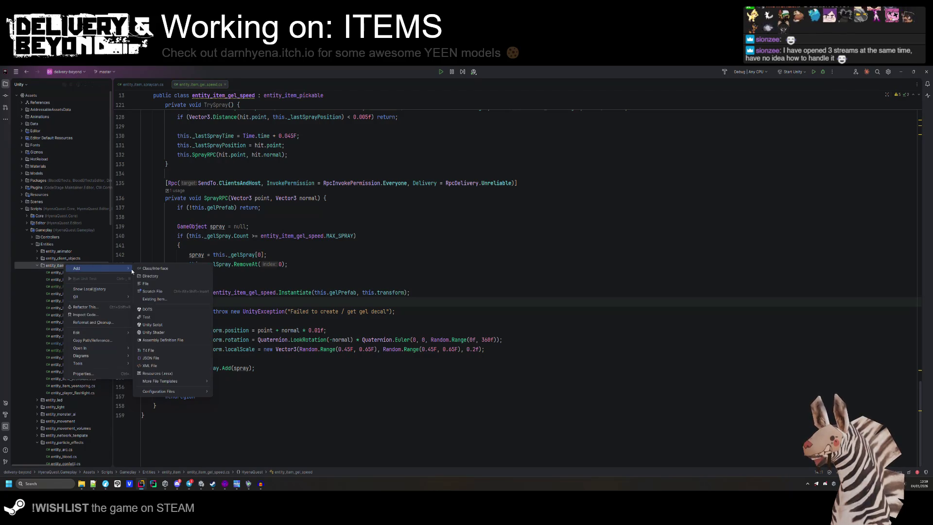
pyautogui.click(179, 274)
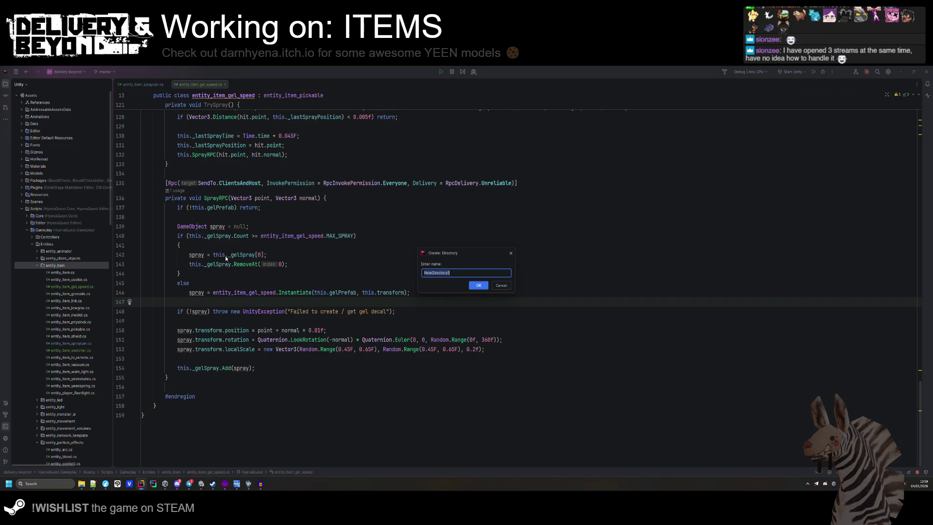
pyautogui.write('sp')
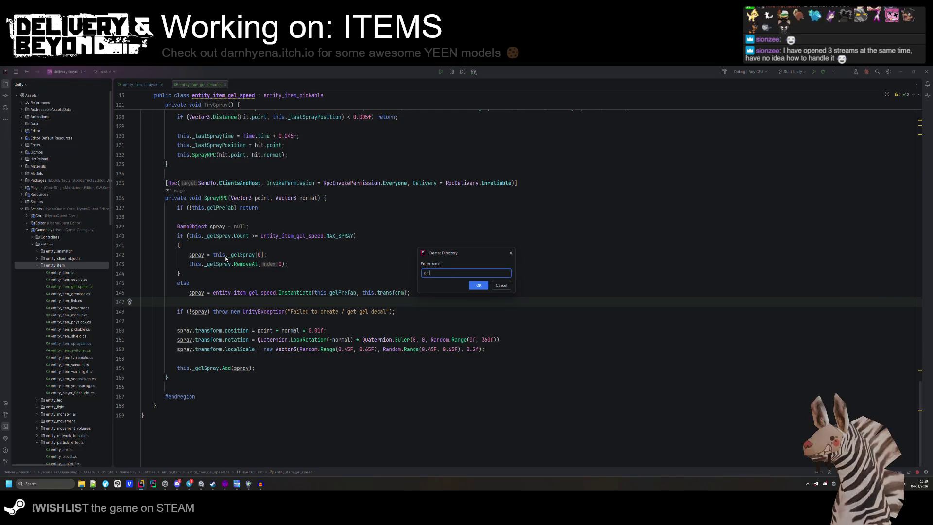
pyautogui.write('ray')
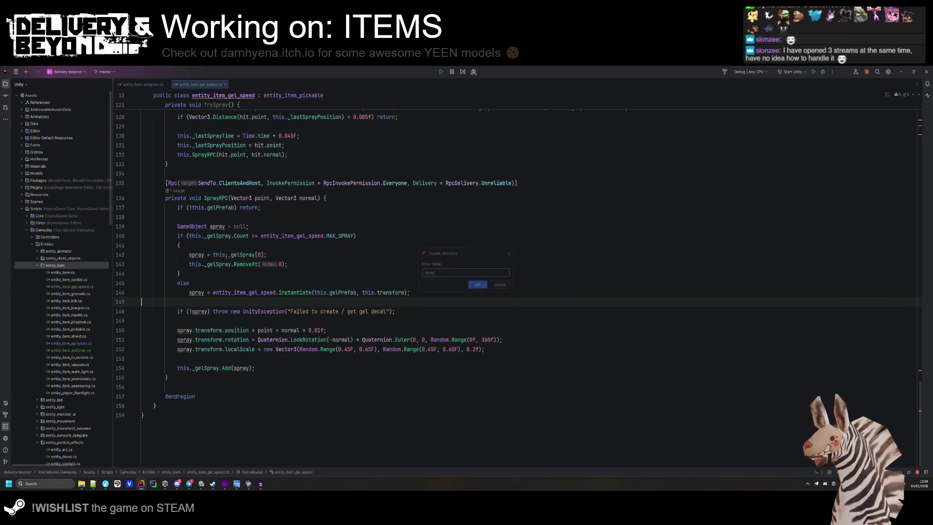
pyautogui.press('Return')
# - Start a new class in the spray folder, with its name beginning with entity_spray_
pyautogui.rightClick(50, 273)
pyautogui.moveTo(73, 277)
pyautogui.click(145, 277)
pyautogui.write('entity_spray_')
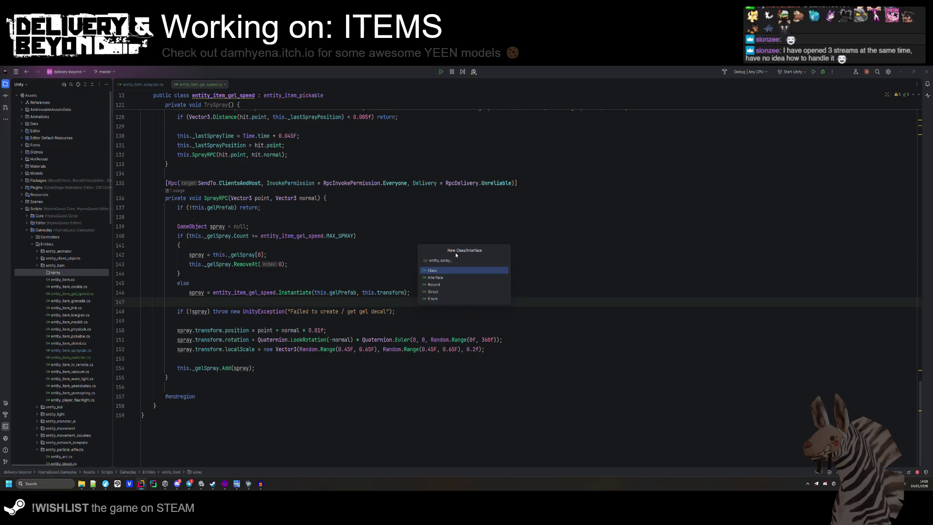
# - Cancel the new class and delete the spray folder
pyautogui.press('Escape')
pyautogui.moveTo(266, 254); pyautogui.dragTo(291, 263)
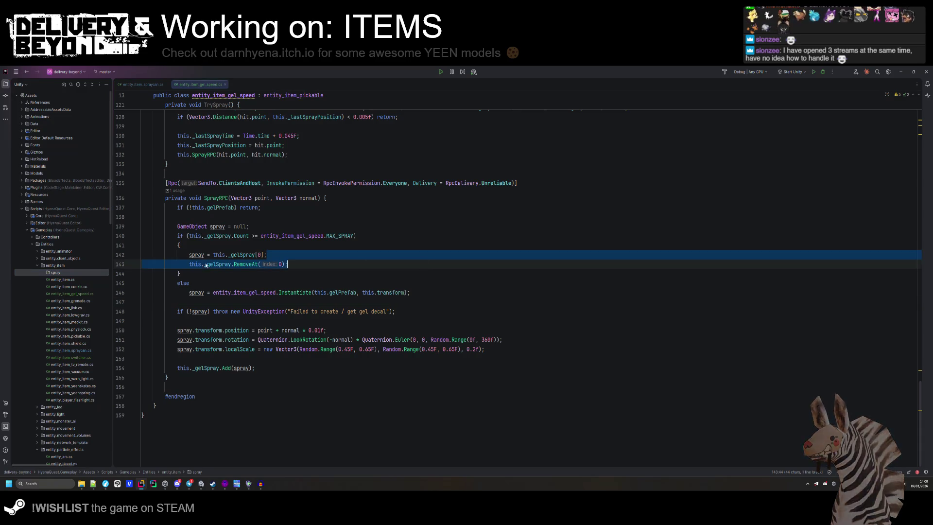
pyautogui.press('alt+Insert')
pyautogui.press('Escape')
pyautogui.press('Down')
pyautogui.press('Down')
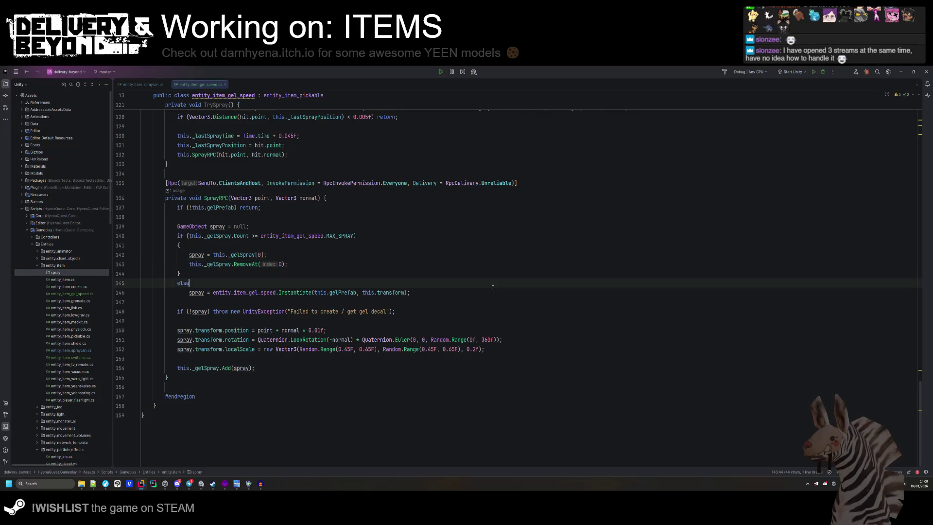
pyautogui.press('Delete')
pyautogui.press('Return')
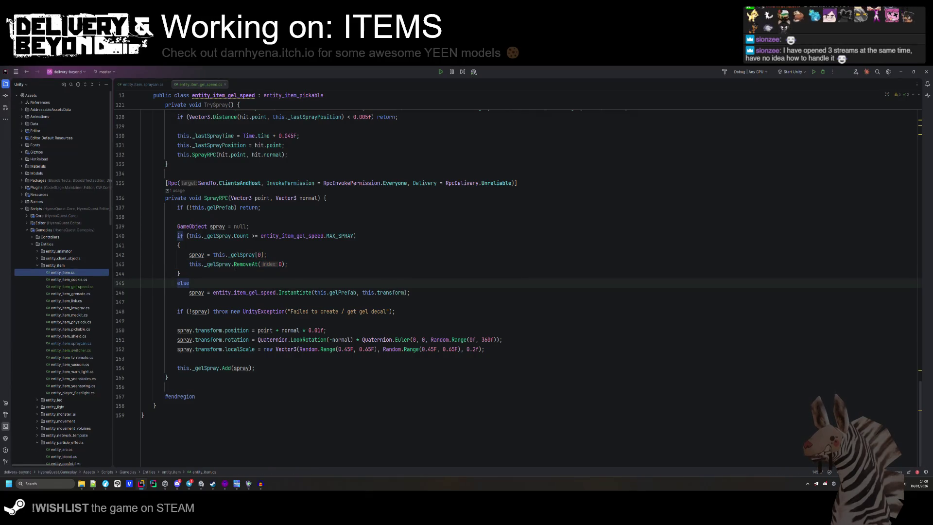
# - Review entity_item_spraycan.cs fields such as _availableColors, then return to entity_item_gel_speed.cs
pyautogui.click(234, 264)
pyautogui.scroll(1, 254, 299)
pyautogui.scroll(15, 254, 299)
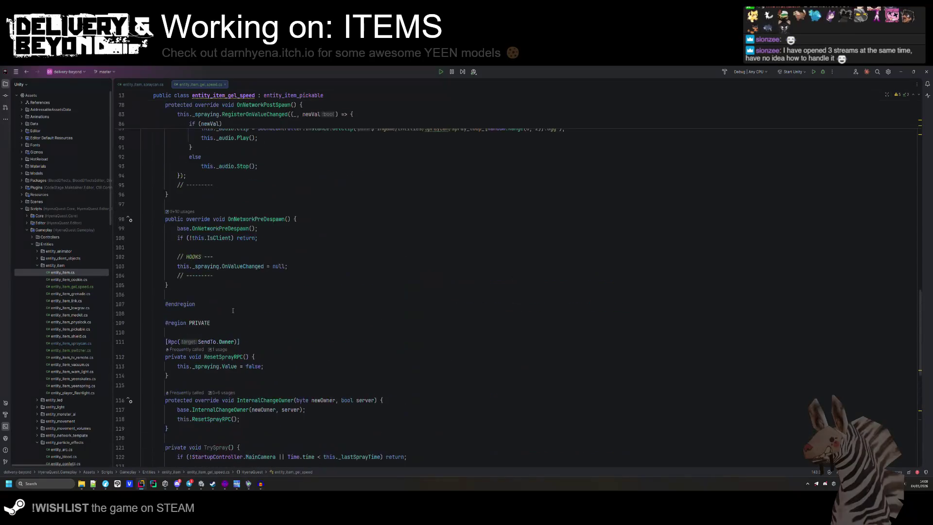
pyautogui.scroll(8, 234, 311)
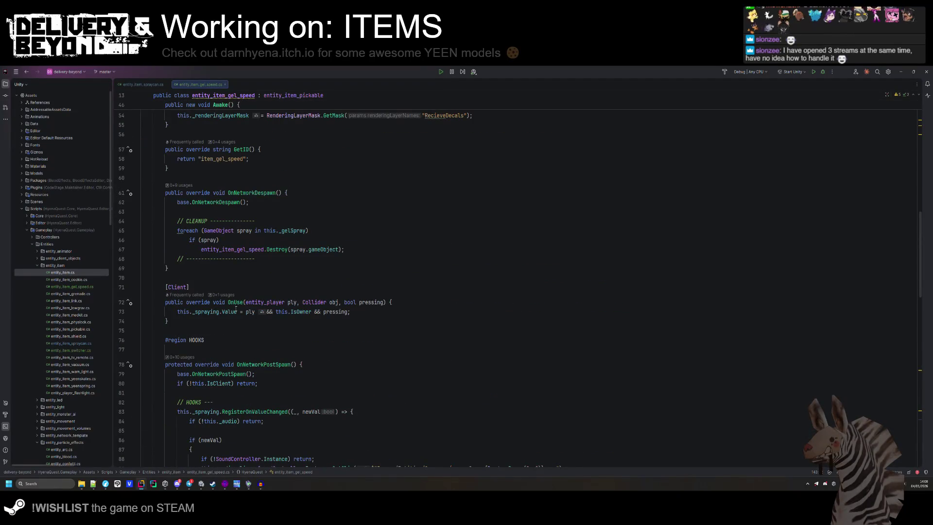
pyautogui.scroll(8, 236, 309)
pyautogui.scroll(-10, 238, 311)
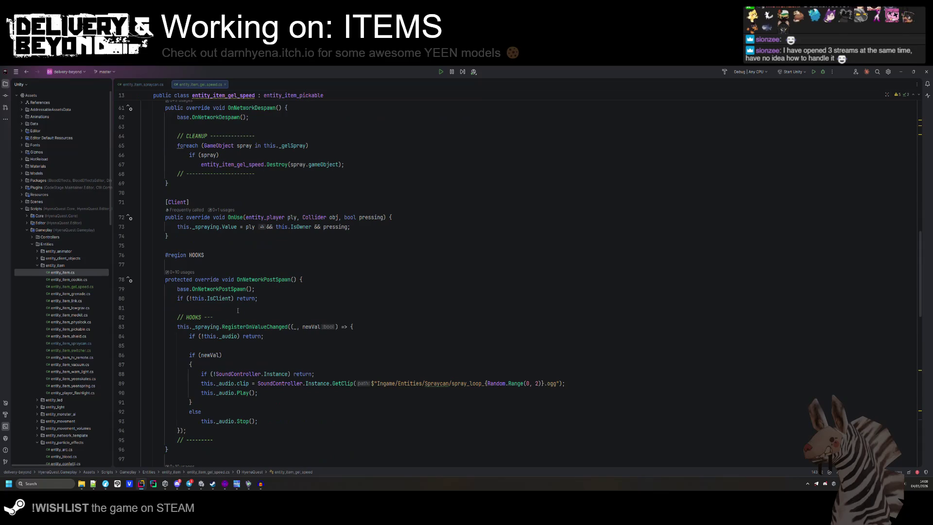
pyautogui.hotkey('alt', 'Left')
pyautogui.scroll(-5, 250, 229)
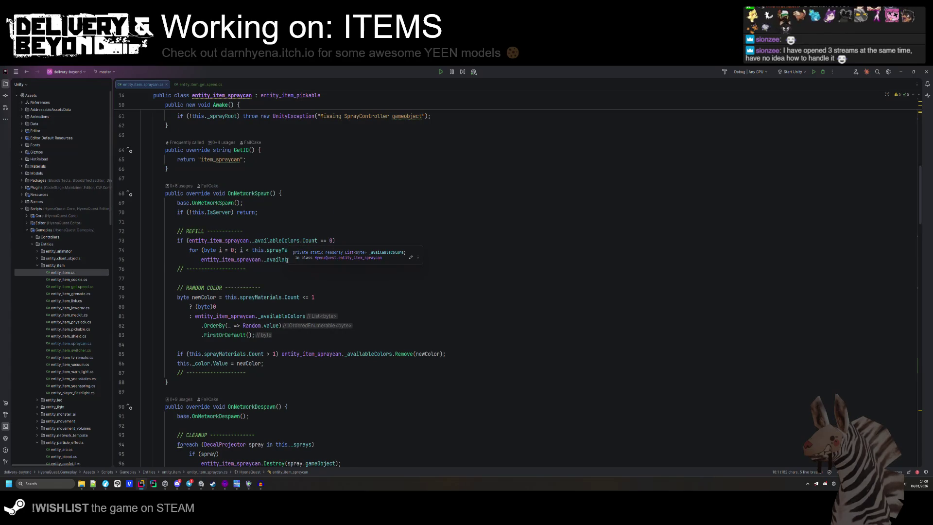
pyautogui.click(288, 259)
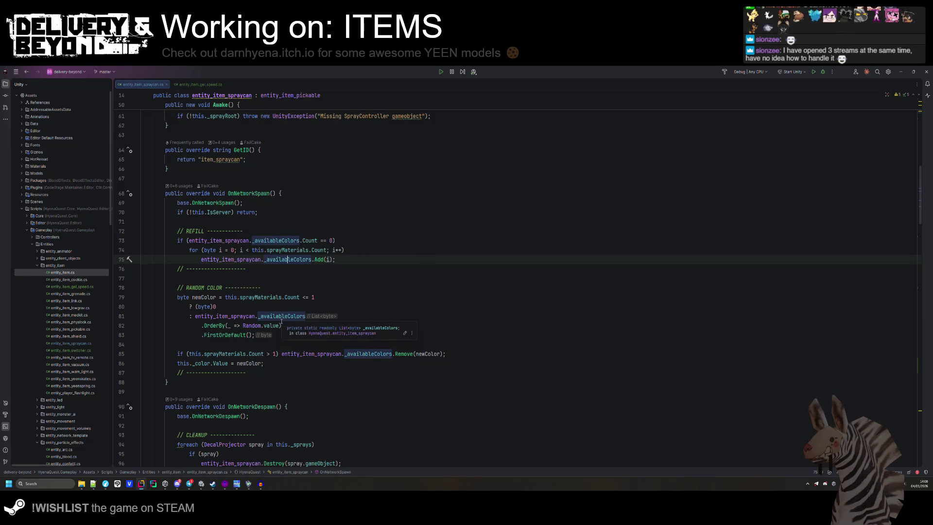
pyautogui.scroll(10, 272, 314)
pyautogui.scroll(5, 271, 315)
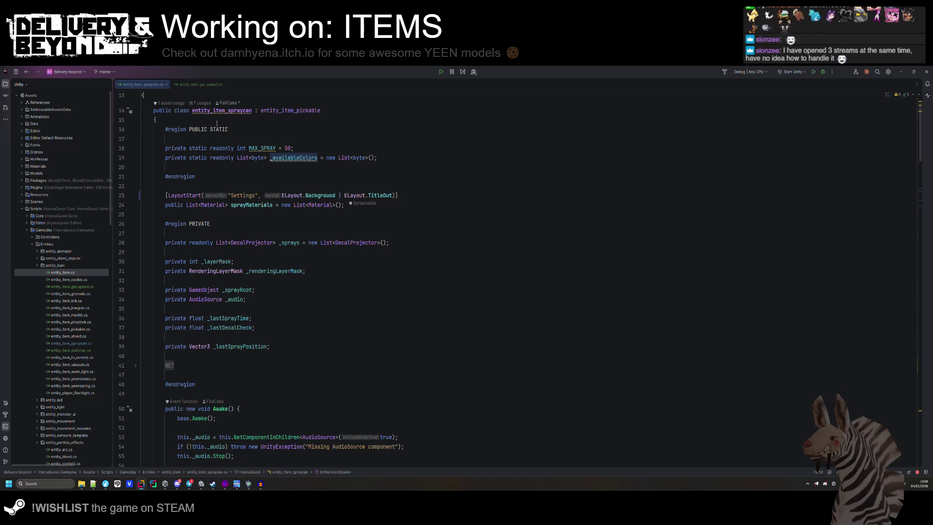
pyautogui.hotkey('ctrl', 'Tab')
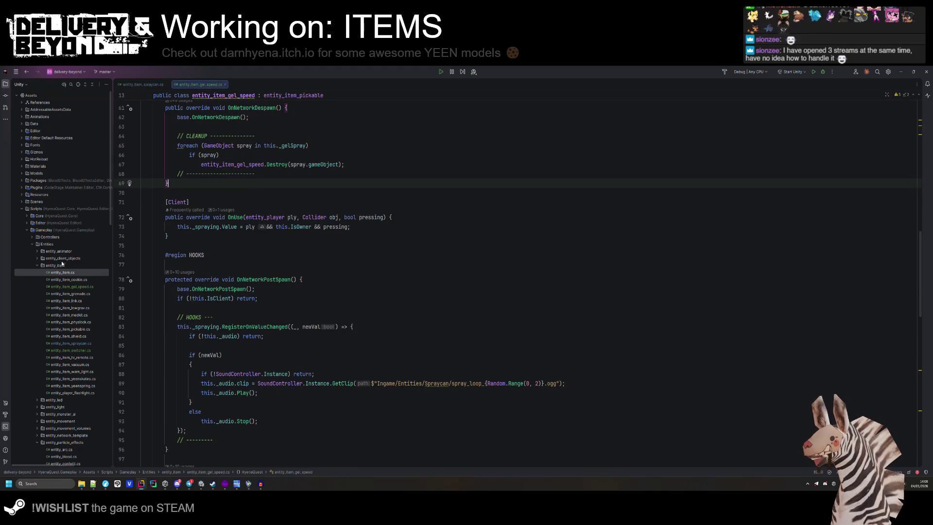
# - Create a new 'spray' directory inside the entity_item folder
pyautogui.rightClick(60, 265)
pyautogui.moveTo(78, 269)
pyautogui.click(152, 283)
pyautogui.write('spray')
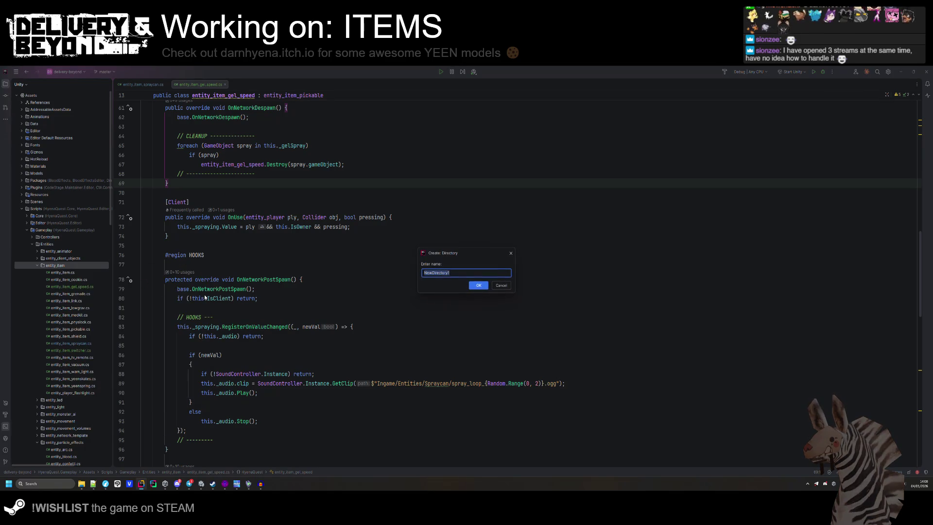
pyautogui.press('Return')
# - Add a new class entity_item_spray_base to the spray folder and close the duplicate split view
pyautogui.rightClick(60, 273)
pyautogui.moveTo(78, 277)
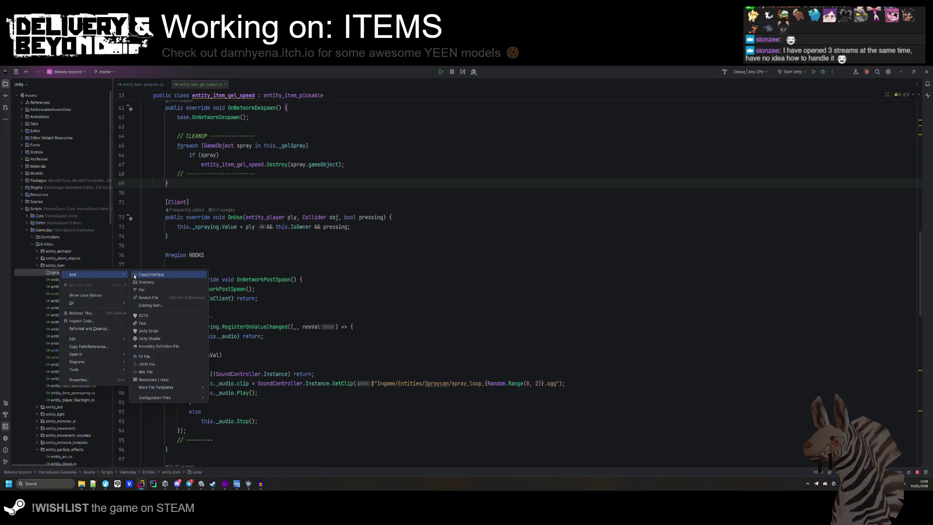
pyautogui.click(173, 289)
pyautogui.write('ntity_item_spray_base')
pyautogui.press('Return')
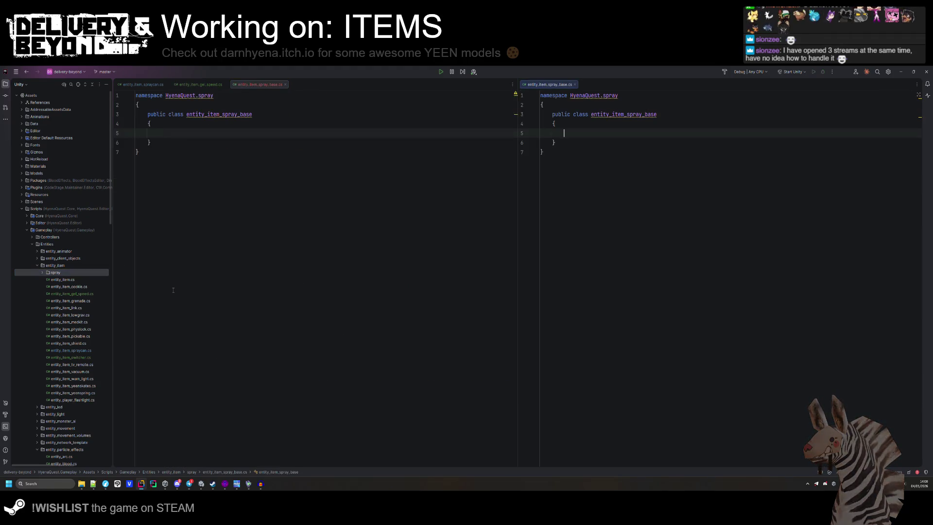
pyautogui.click(575, 84)
# - Make entity_item_spray_base inherit from entity_item_pickable
pyautogui.click(306, 116)
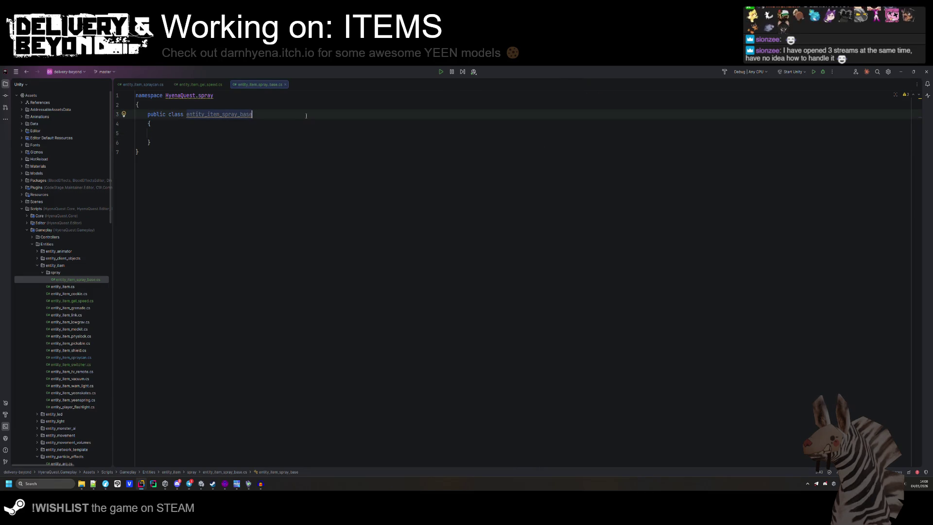
pyautogui.write(': spray')
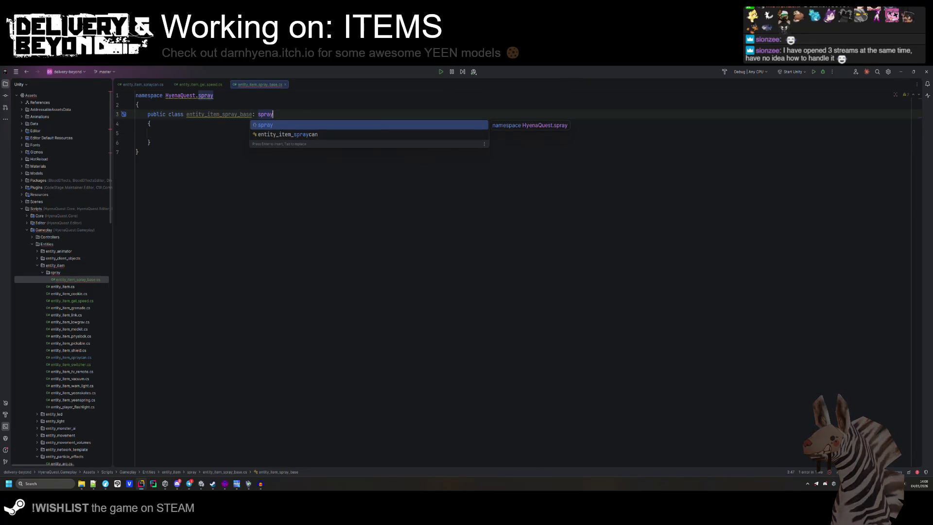
pyautogui.press('BackSpace')
pyautogui.press('BackSpace')
pyautogui.press('BackSpace')
pyautogui.press('BackSpace')
pyautogui.press('BackSpace')
pyautogui.write('item')
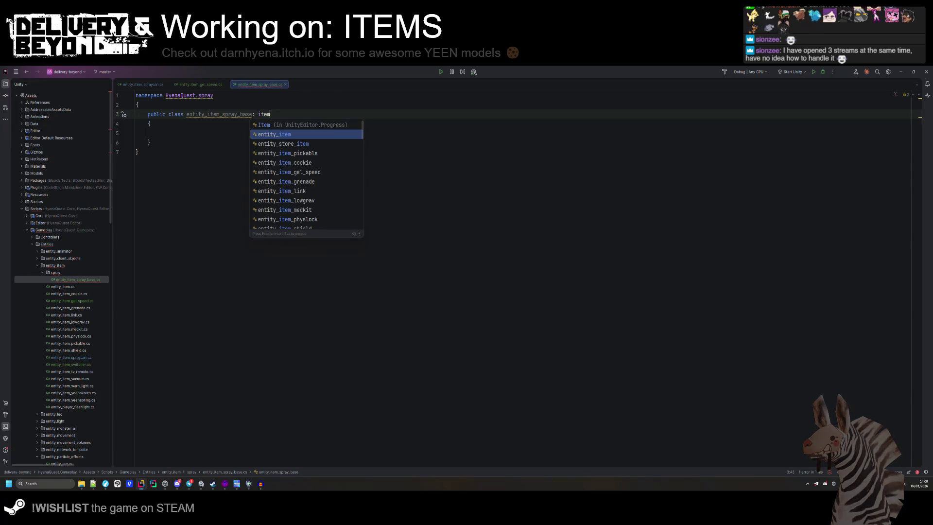
pyautogui.press('Down')
pyautogui.press('Down')
pyautogui.press('Return')
# - Add a protected virtual int GetMaxDecals() stub that throws NotImplementedException, then reformat the file
pyautogui.click(159, 138)
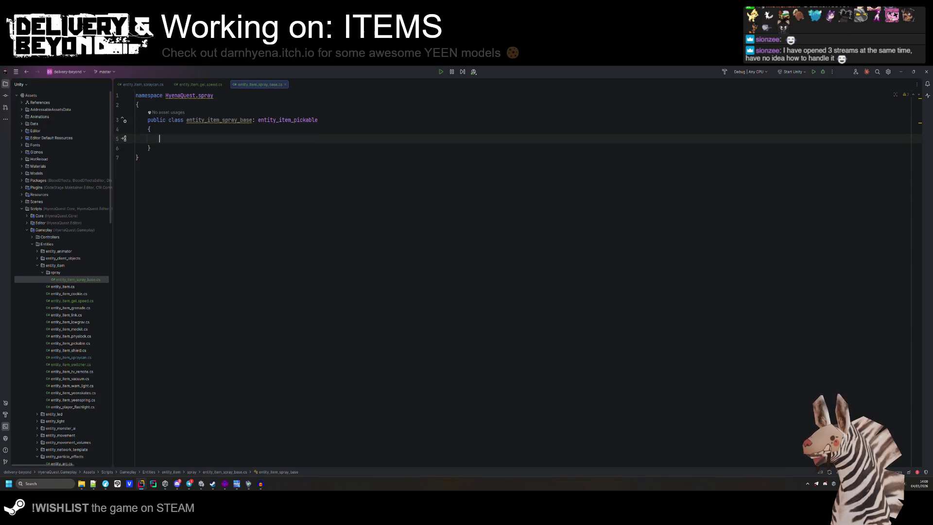
pyautogui.write('public vir')
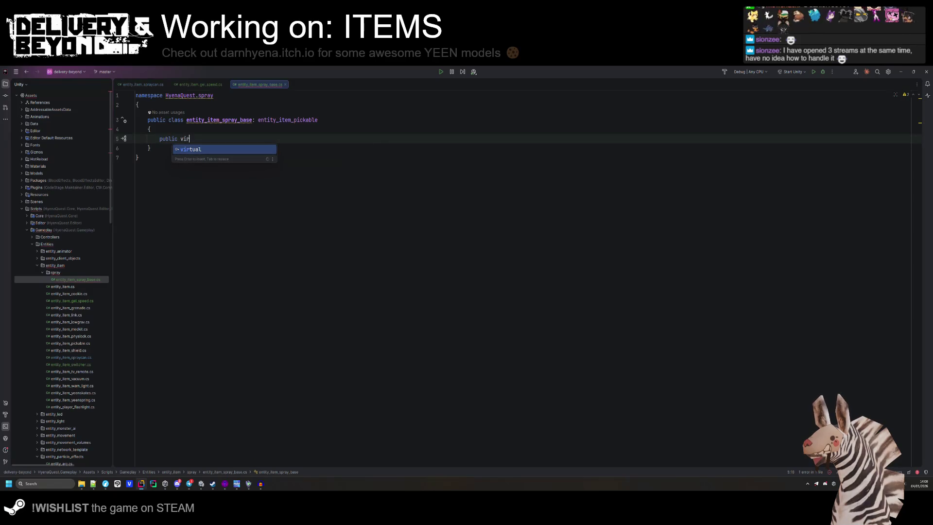
pyautogui.write('tual GetM')
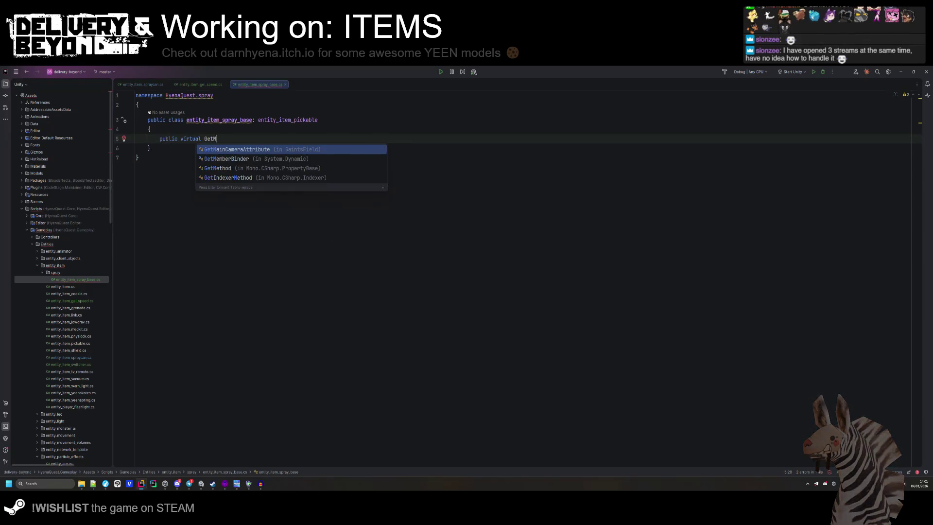
pyautogui.write('axS')
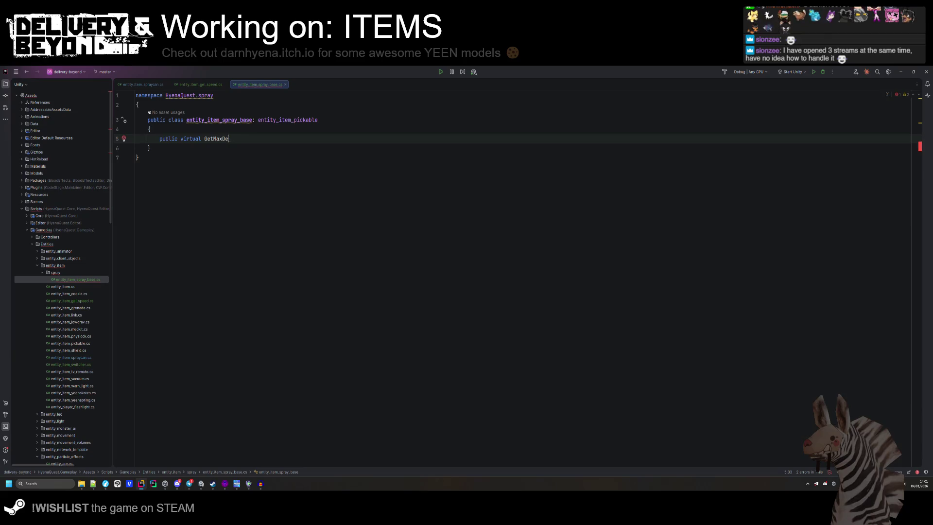
pyautogui.write('cals(')
pyautogui.press('BackSpace')
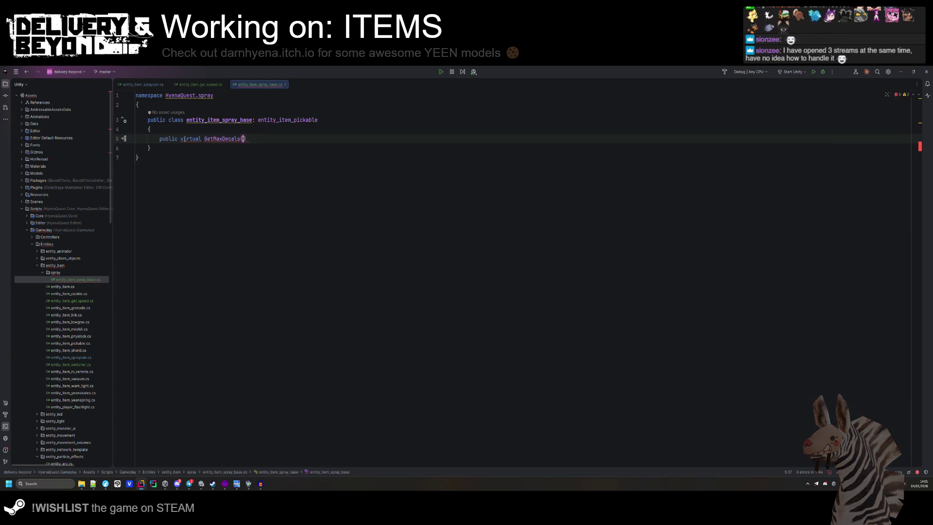
pyautogui.write('int')
pyautogui.doubleClick(175, 141)
pyautogui.write('privat')
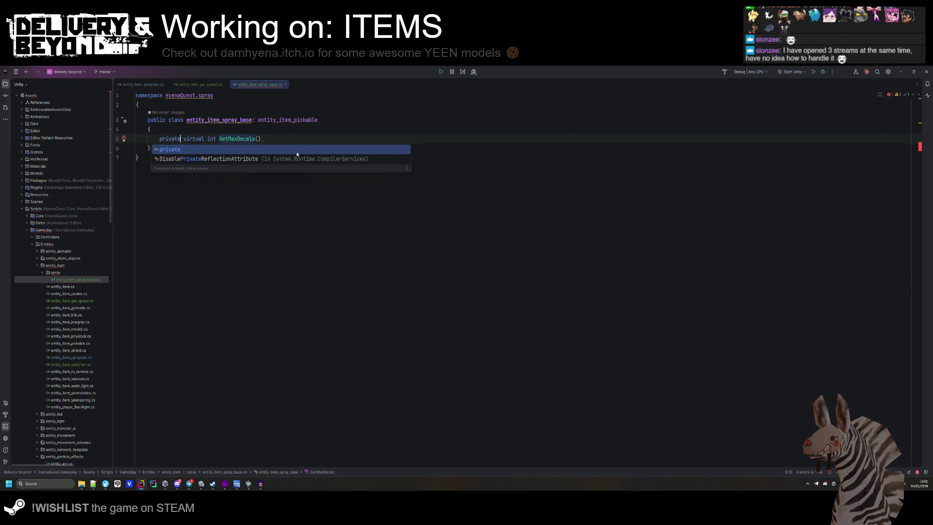
pyautogui.press('BackSpace')
pyautogui.press('BackSpace')
pyautogui.press('BackSpace')
pyautogui.write('otected ')
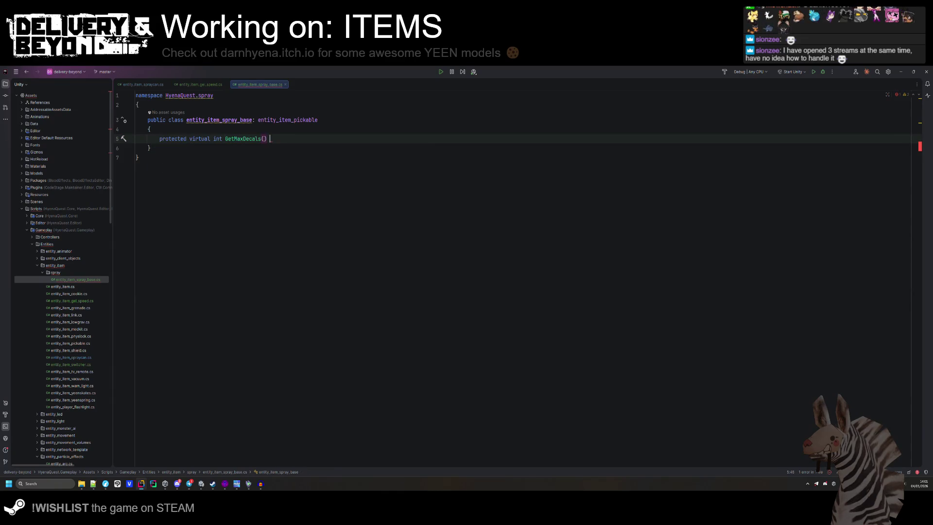
pyautogui.write('{ throw new Unity')
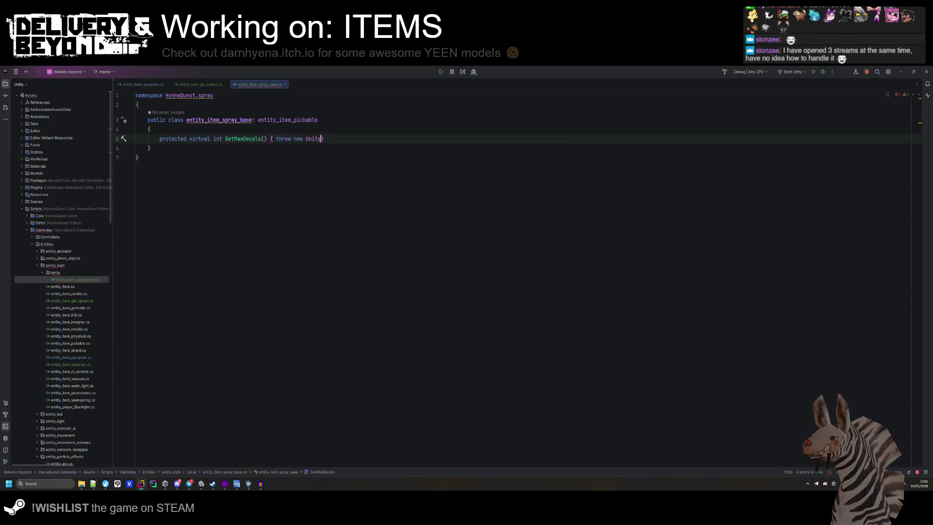
pyautogui.press('BackSpace')
pyautogui.press('BackSpace')
pyautogui.press('BackSpace')
pyautogui.write('Not')
pyautogui.press('Return')
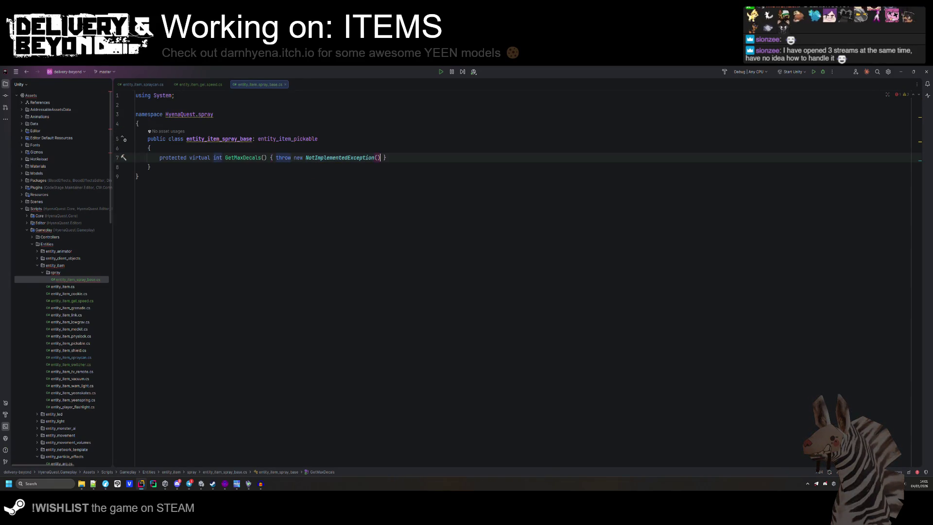
pyautogui.hotkey('ctrl', 'alt', 'l')
# - Duplicate the stub into a protected virtual GameObject GetDecalTemplate() method
pyautogui.click(281, 188)
pyautogui.moveTo(403, 194); pyautogui.dragTo(410, 188)
pyautogui.hotkey('ctrl', 'd')
pyautogui.click(246, 204)
pyautogui.doubleClick(221, 205)
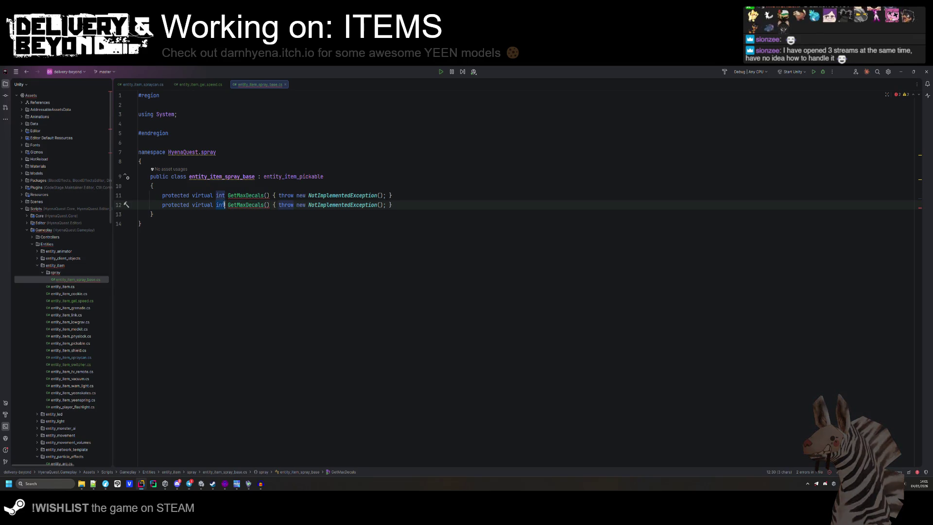
pyautogui.write('G')
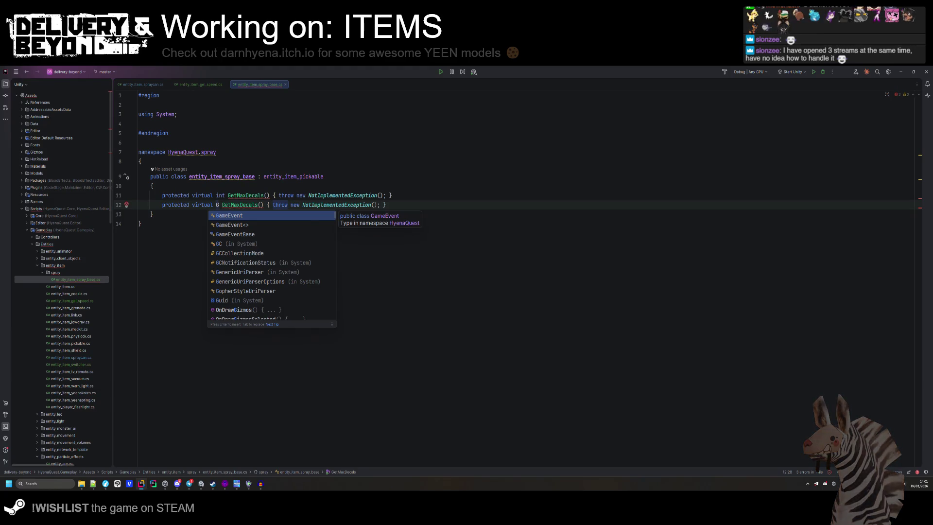
pyautogui.write('ameOb')
pyautogui.press('Return')
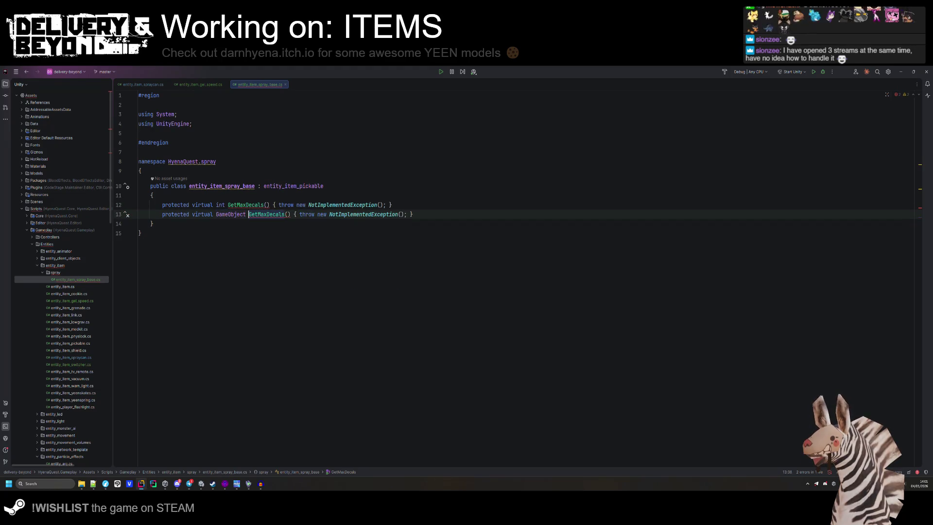
pyautogui.hotkey('ctrl', 'shift', 'Right')
pyautogui.write('Get')
pyautogui.press('Escape')
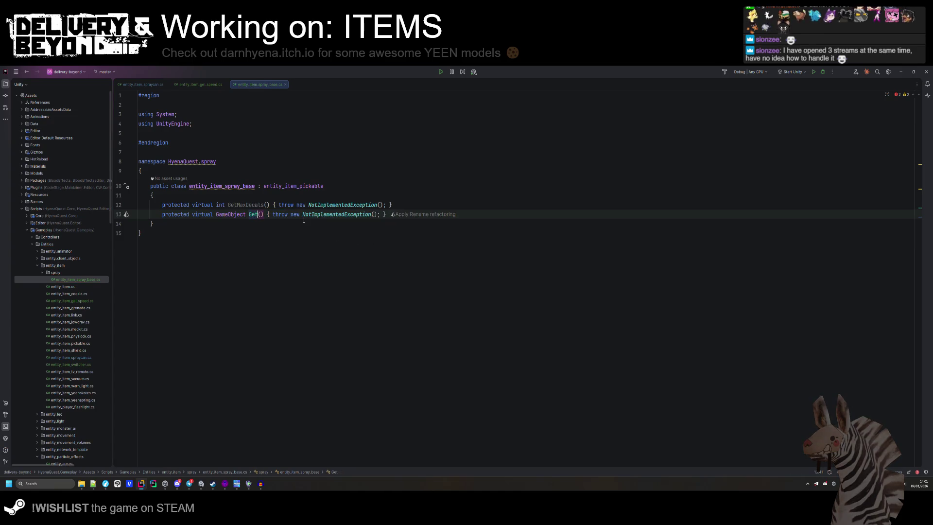
pyautogui.write('DecalTemplat')
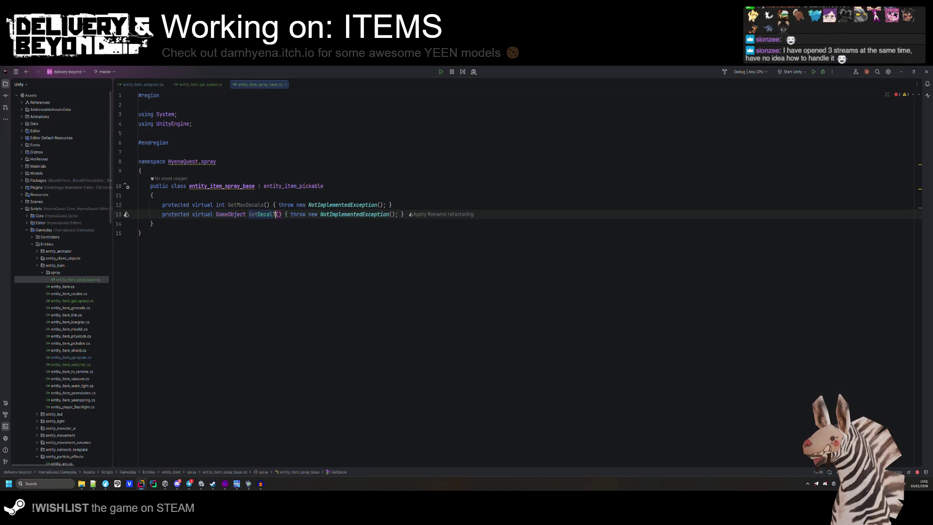
pyautogui.write('e')
pyautogui.click(261, 204)
pyautogui.click(200, 199)
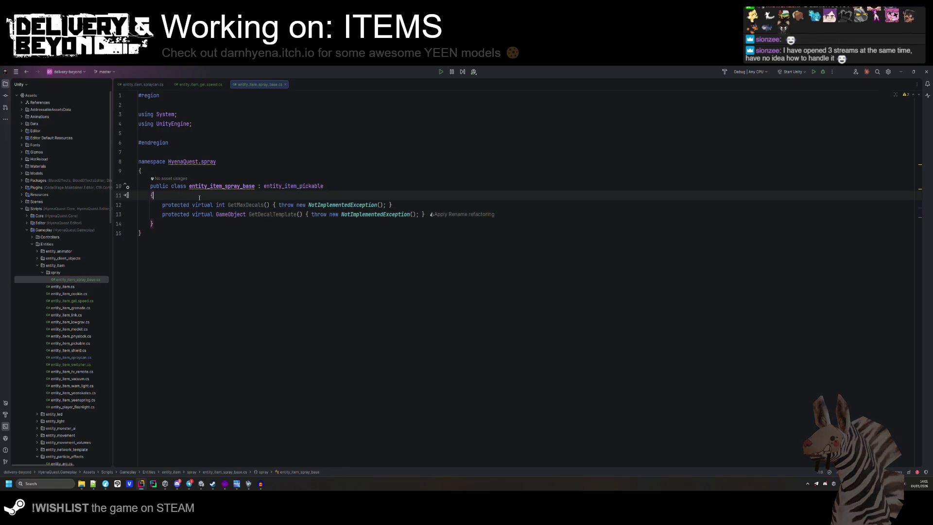
# - Copy the [Client] OnUse method from entity_item_gel_speed into entity_item_spray_base
pyautogui.click(199, 84)
pyautogui.scroll(10, 245, 243)
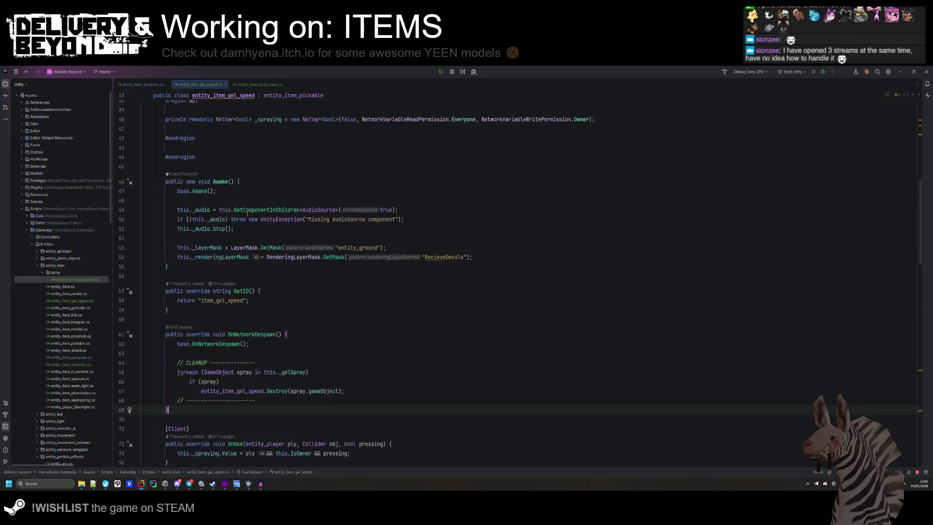
pyautogui.scroll(-11, 245, 243)
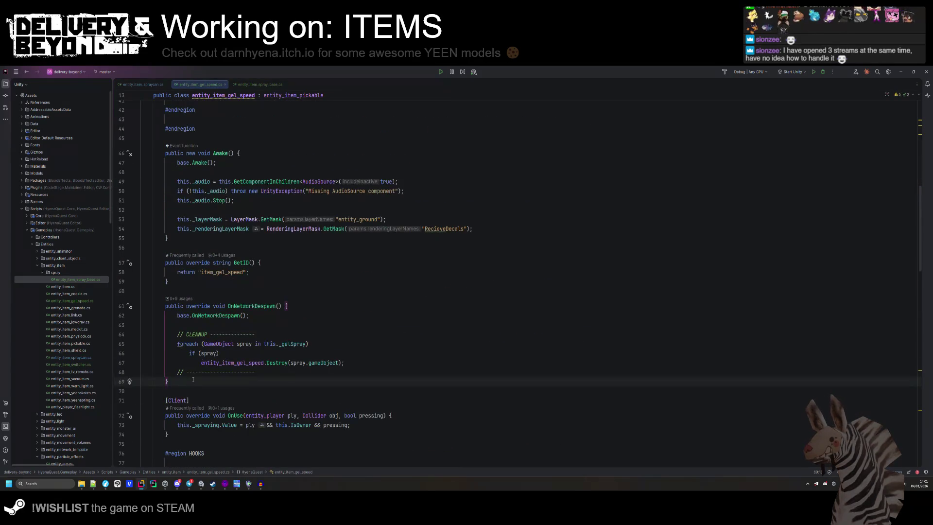
pyautogui.moveTo(160, 359); pyautogui.dragTo(158, 317)
pyautogui.hotkey('ctrl', 'c')
pyautogui.click(253, 84)
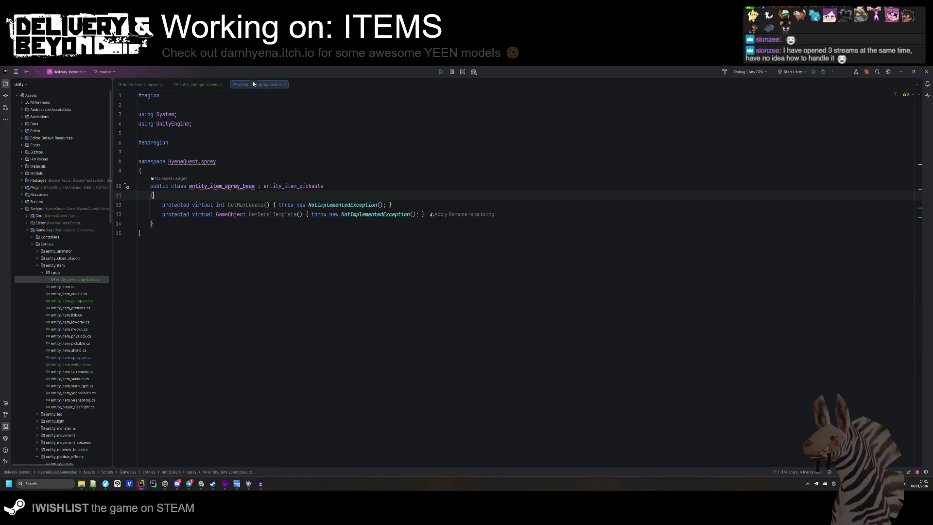
pyautogui.click(426, 214)
pyautogui.click(350, 201)
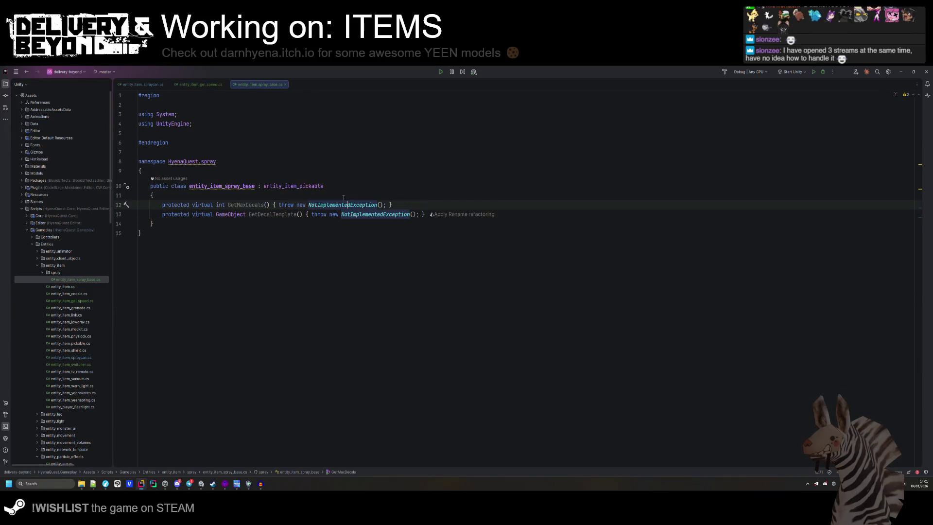
pyautogui.hotkey('ctrl', 'v')
# - Add '#region PRIVATE' and '#region NET' blocks, each closed with #endregion
pyautogui.click(162, 205)
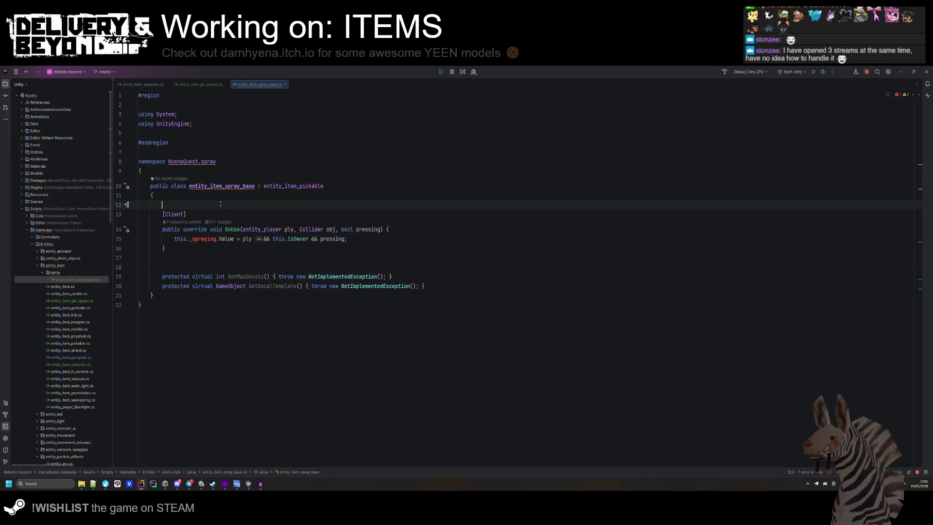
pyautogui.write('#region PRIVATE')
pyautogui.press('Return')
pyautogui.press('Return')
pyautogui.write('#e')
pyautogui.press('Return')
pyautogui.click(163, 214)
pyautogui.write('#region NET')
pyautogui.press('Return')
pyautogui.press('Return')
pyautogui.write('#edn')
pyautogui.press('BackSpace')
pyautogui.press('BackSpace')
pyautogui.write('ne')
pyautogui.press('Return')
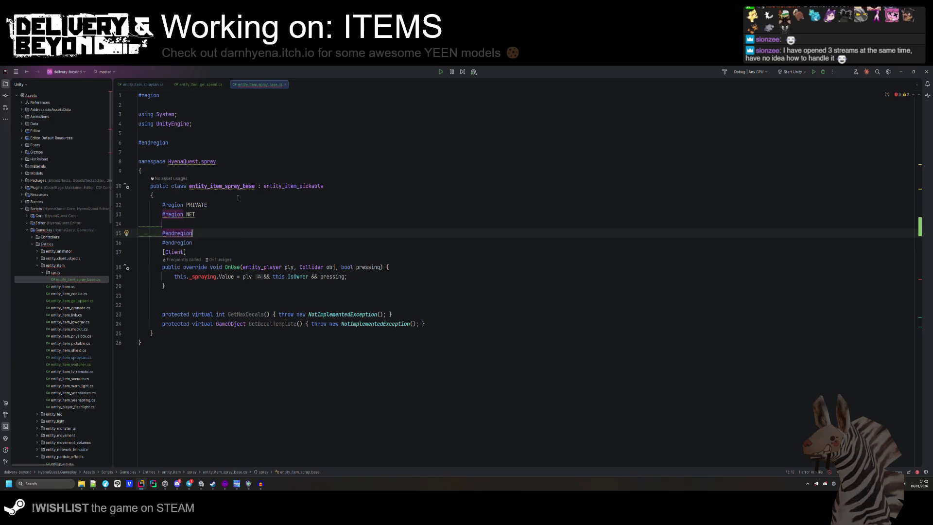
pyautogui.hotkey('ctrl', 'Tab')
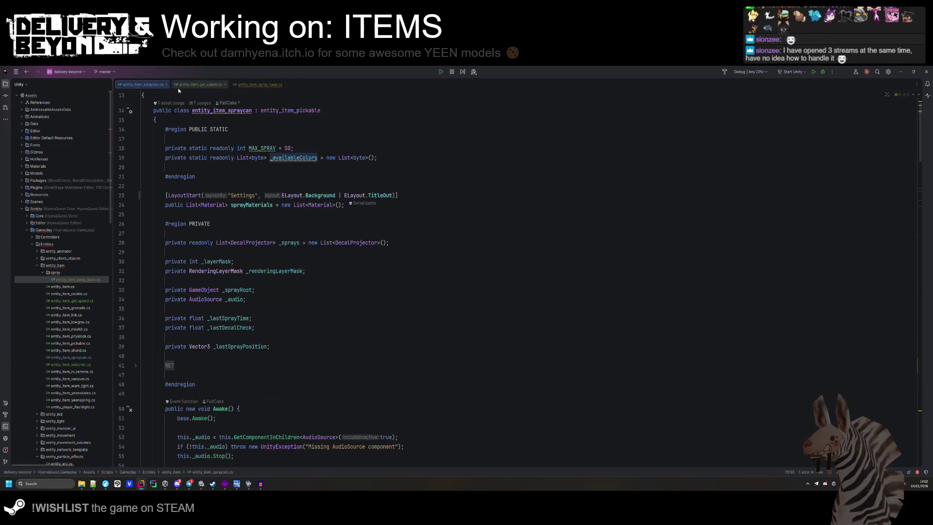
# - Copy the spray can's PRIVATE fields region into entity_item_spray_base
pyautogui.scroll(1, 389, 192)
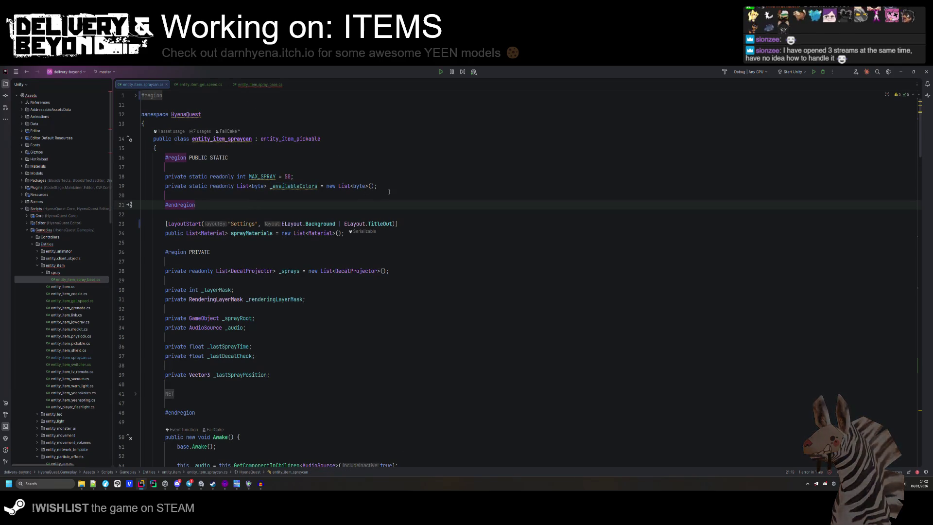
pyautogui.scroll(-2, 388, 195)
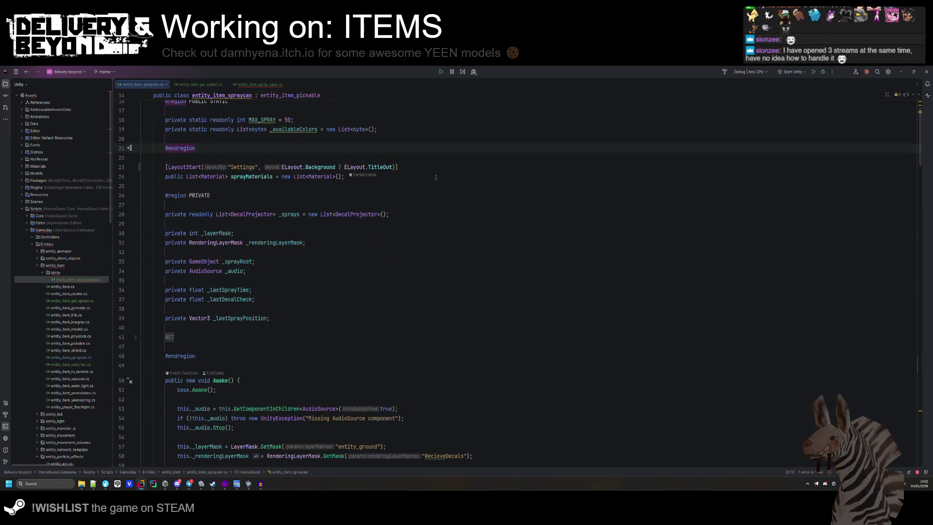
pyautogui.moveTo(199, 357)
pyautogui.mouseDown()
pyautogui.moveTo(165, 262)
pyautogui.moveTo(165, 147)
pyautogui.moveTo(166, 195)
pyautogui.mouseUp()
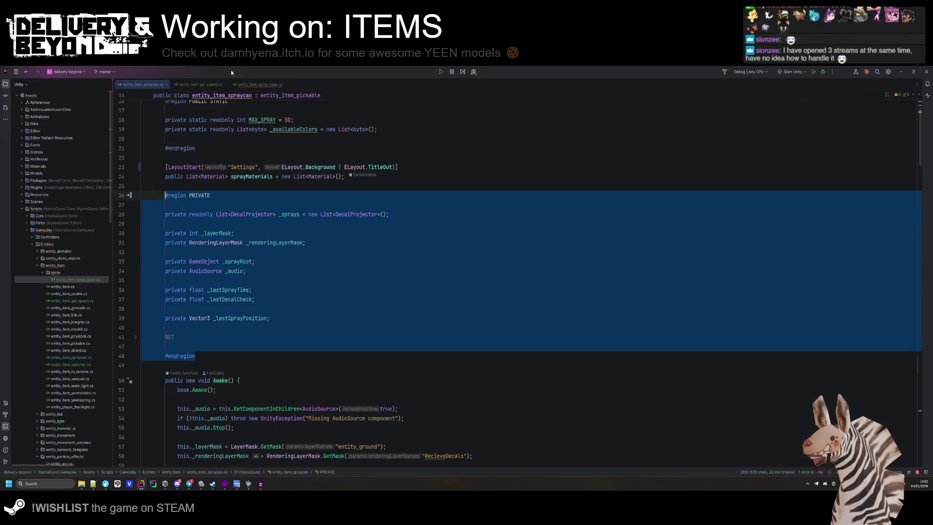
pyautogui.click(260, 85)
pyautogui.moveTo(194, 246); pyautogui.dragTo(165, 194)
pyautogui.hotkey('ctrl', 'v')
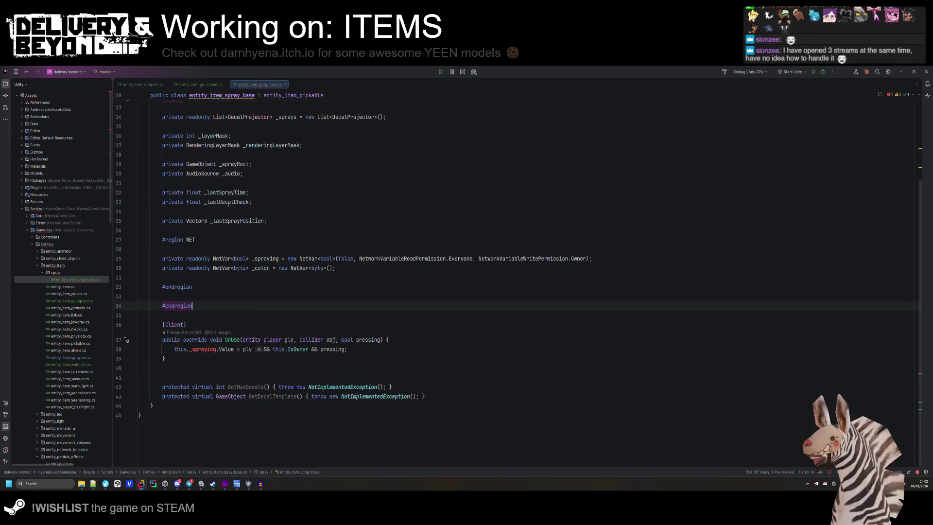
# - Change the _sprays list type from DecalProjector to GameObject and import the missing usings
pyautogui.scroll(4, 195, 204)
pyautogui.click(244, 223)
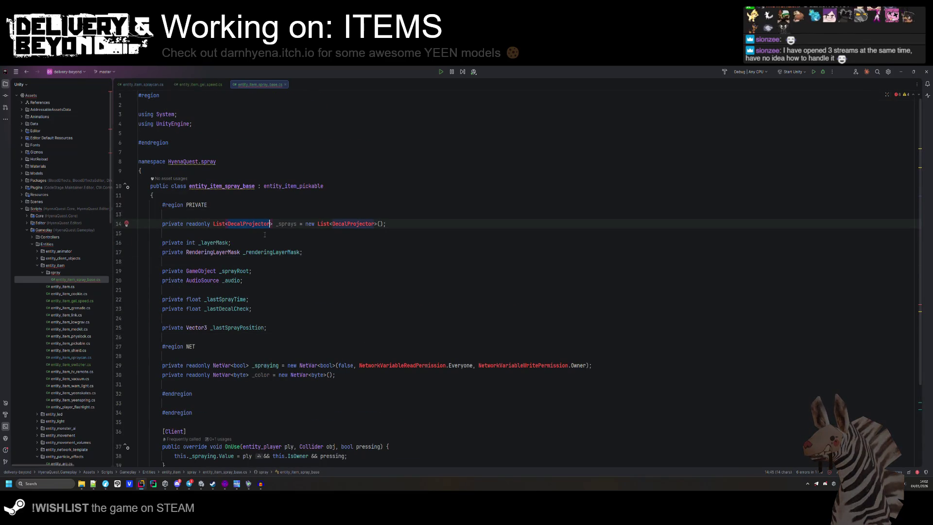
pyautogui.hotkey('ctrl', 'BackSpace')
pyautogui.write('Ga')
pyautogui.press('Return')
pyautogui.hotkey('ctrl', 'shift', 'Left')
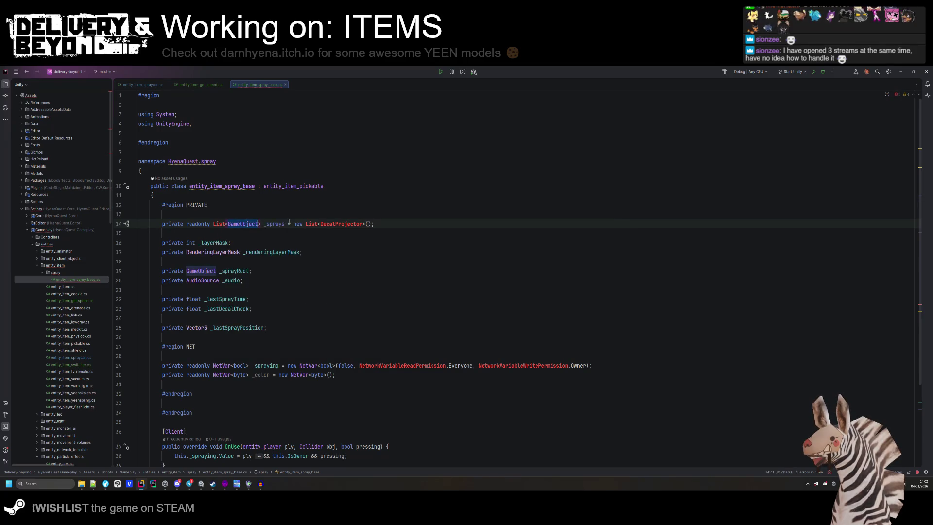
pyautogui.write('GameObject')
pyautogui.click(220, 224)
pyautogui.hotkey('alt', 'Return')
# - Review the _sprayRoot, _audio and _lastSprayTime field declarations
pyautogui.click(235, 238)
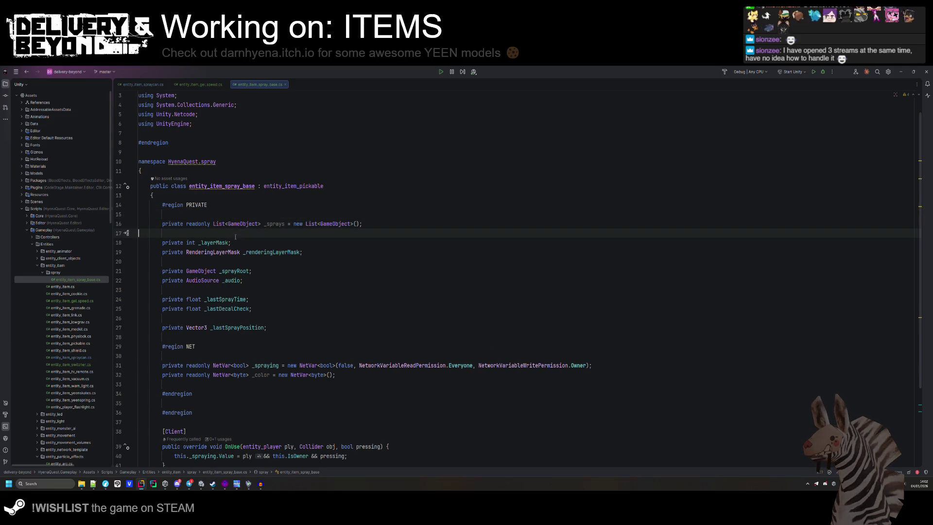
pyautogui.click(266, 270)
pyautogui.hotkey('shift', 'Up')
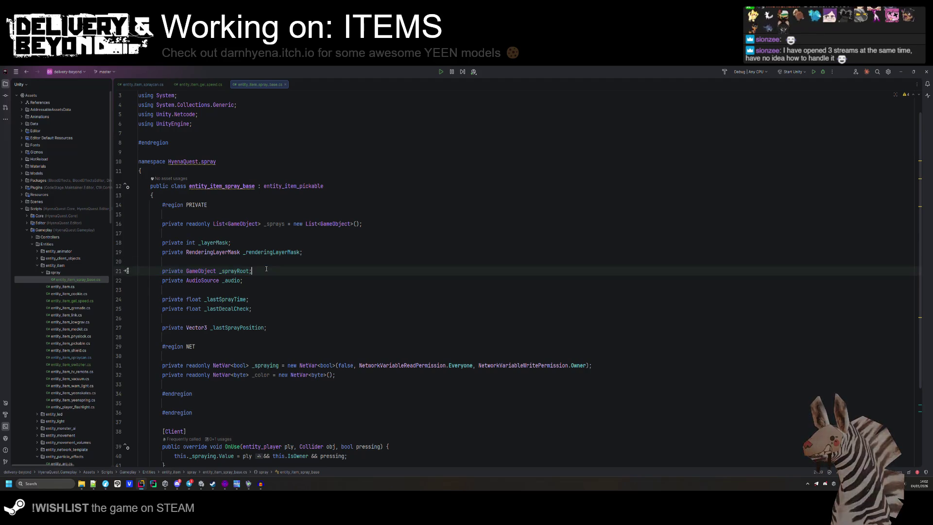
pyautogui.click(235, 271)
pyautogui.doubleClick(232, 281)
pyautogui.doubleClick(237, 300)
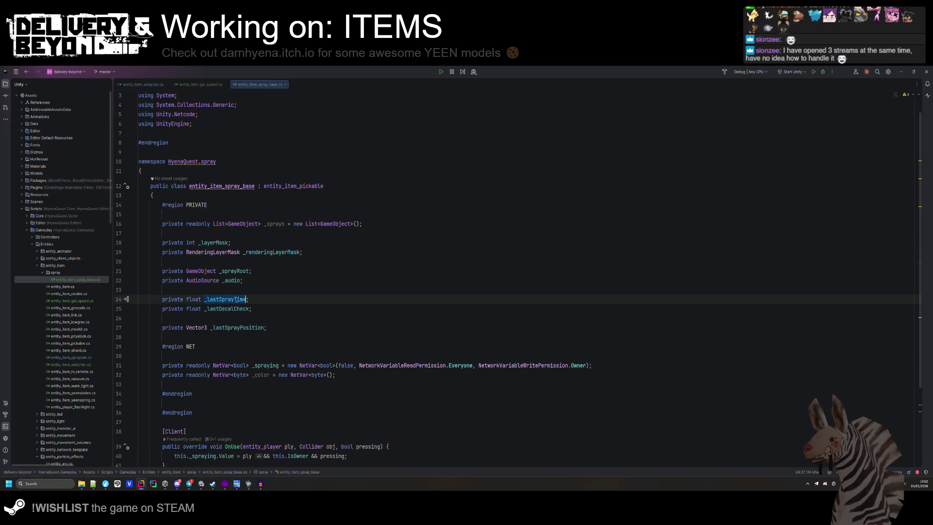
pyautogui.doubleClick(232, 281)
pyautogui.scroll(-3, 247, 282)
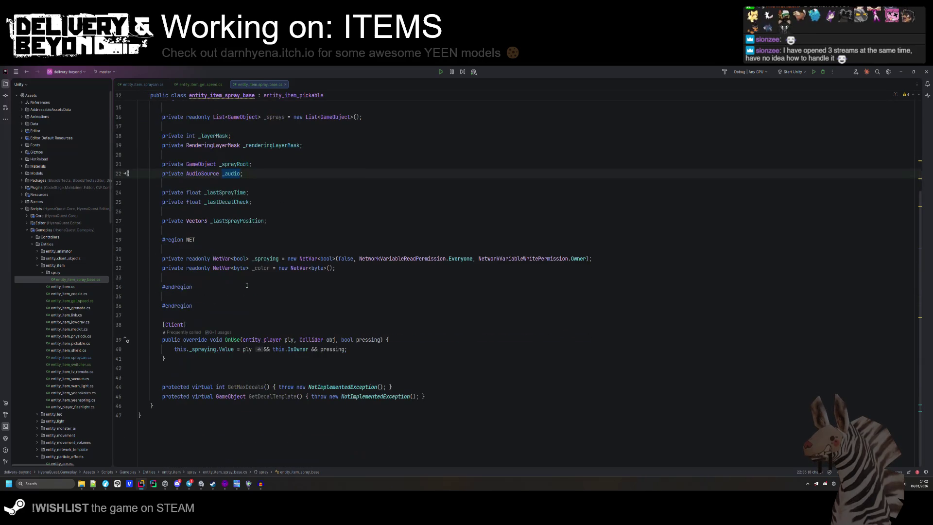
pyautogui.scroll(3, 247, 286)
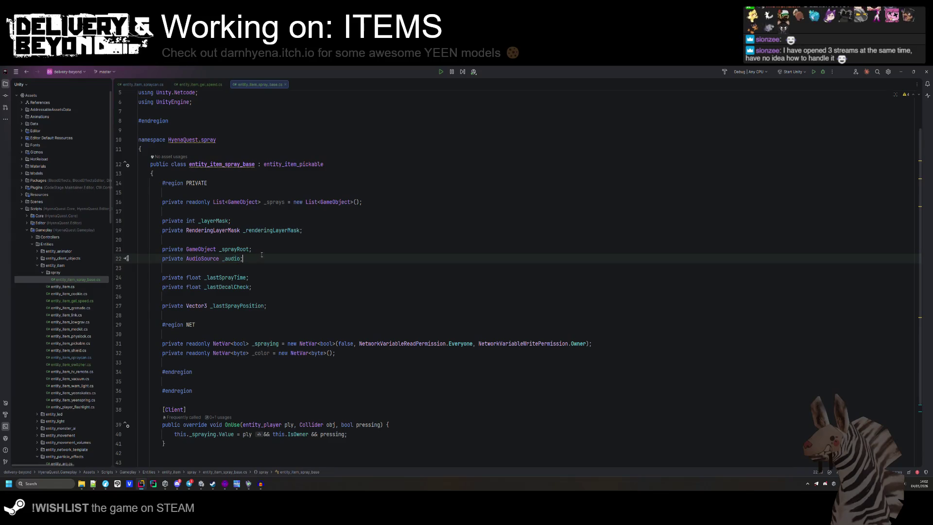
pyautogui.moveTo(261, 254); pyautogui.dragTo(261, 250)
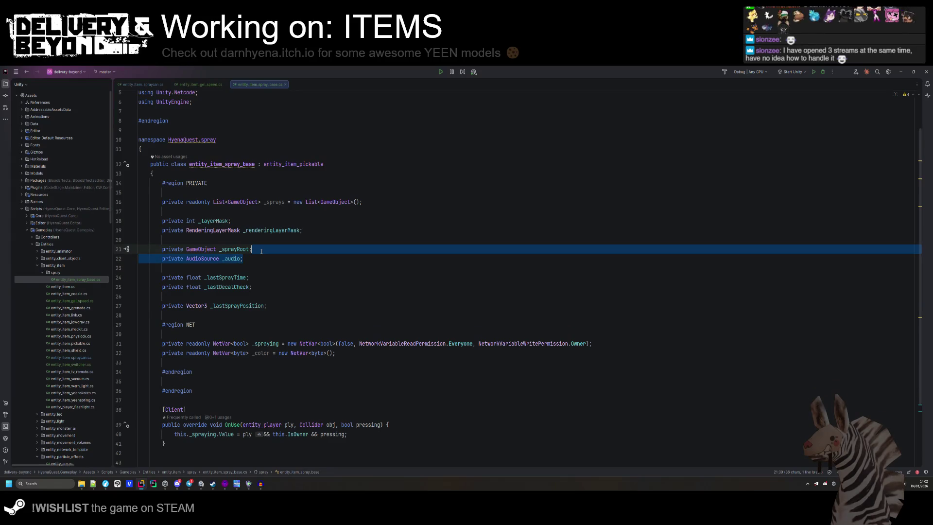
# - Delete the _color NetVar and the _audio field from the pasted declarations
pyautogui.doubleClick(265, 344)
pyautogui.click(199, 362)
pyautogui.moveTo(199, 361); pyautogui.dragTo(154, 353)
pyautogui.press('Delete')
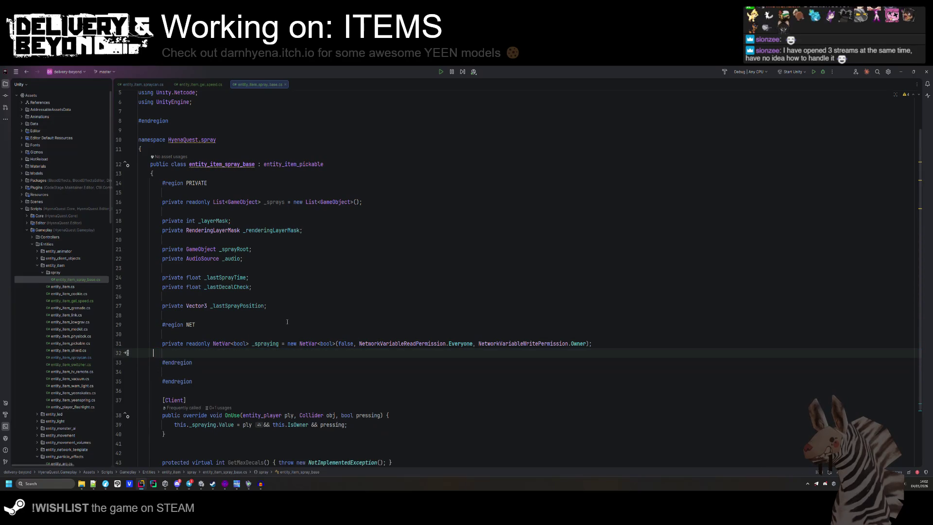
pyautogui.moveTo(244, 259); pyautogui.dragTo(277, 252)
pyautogui.press('Delete')
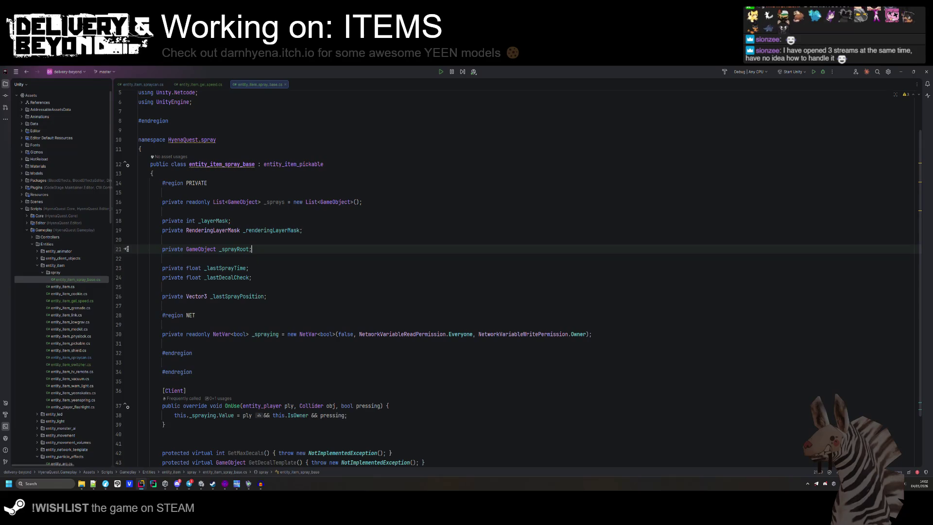
pyautogui.click(278, 267)
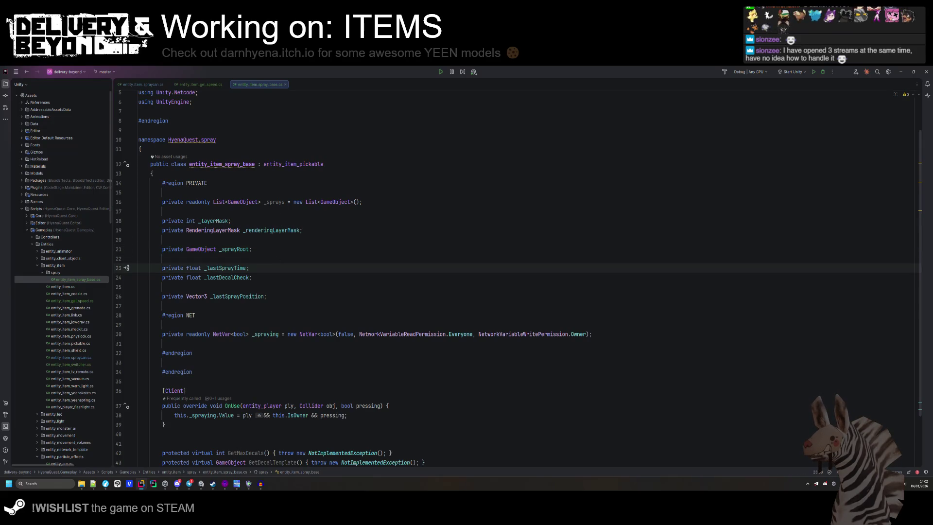
pyautogui.scroll(-2, 240, 365)
pyautogui.click(240, 368)
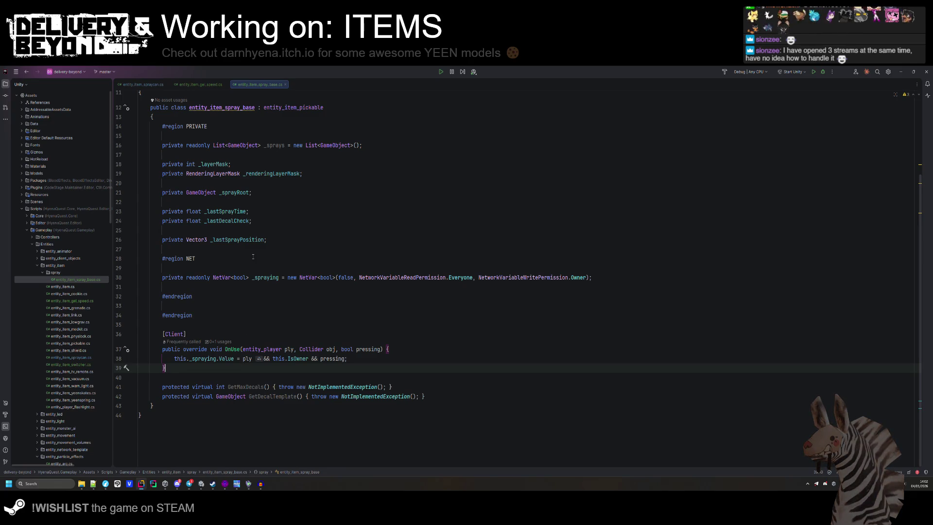
pyautogui.click(146, 86)
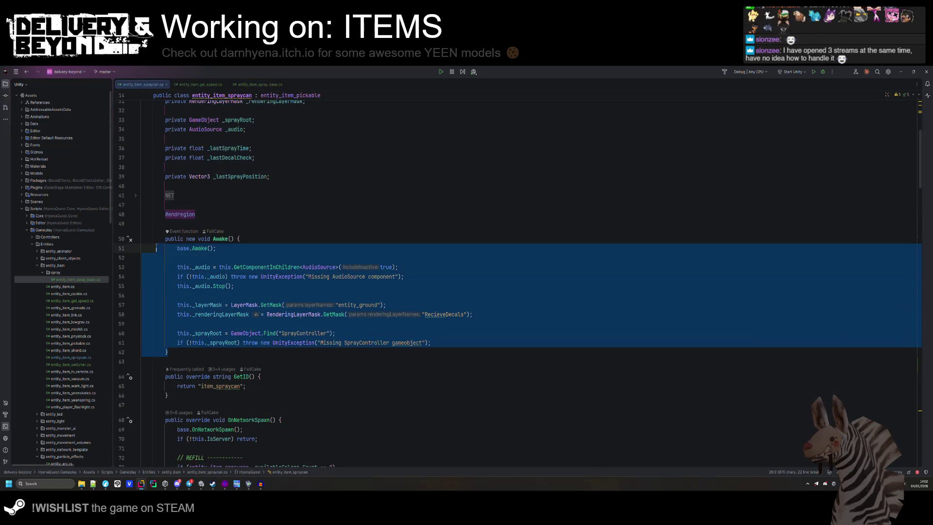
# - Paste the spray can's Awake method above [Client] and remove its audio setup lines
pyautogui.click(253, 84)
pyautogui.press('Up')
pyautogui.press('Up')
pyautogui.press('Up')
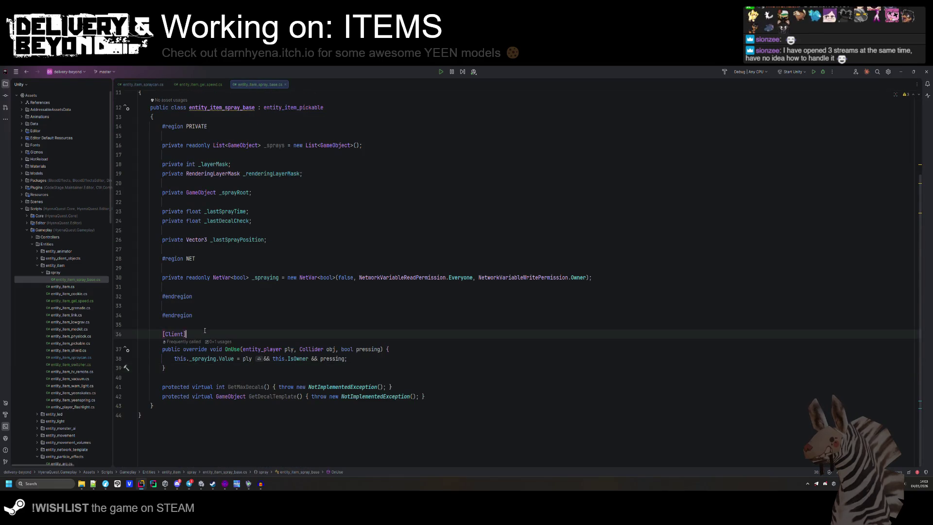
pyautogui.write('public new void Awake() {     base.Awake();      this._audio = this.GetComponentInChildren<AudioSource>(true);     if (!this._audio) throw new UnityException("Missing AudioSource component");     this._audio.Stop();      this._layerMask = LayerMask.GetMask("entity_ground");     this._renderingLayerMask = RenderingLayerMask.GetMask("RecieveDecals");      this._sprayRoot = GameObject.Find("SprayController");     if (!this._sprayRoot) throw new UnityException("Missing SprayController gameobject"); }')
pyautogui.click(228, 259)
pyautogui.hotkey('shift', 'Up')
pyautogui.hotkey('shift', 'Up')
pyautogui.hotkey('shift', 'Up')
pyautogui.press('BackSpace')
pyautogui.click(323, 296)
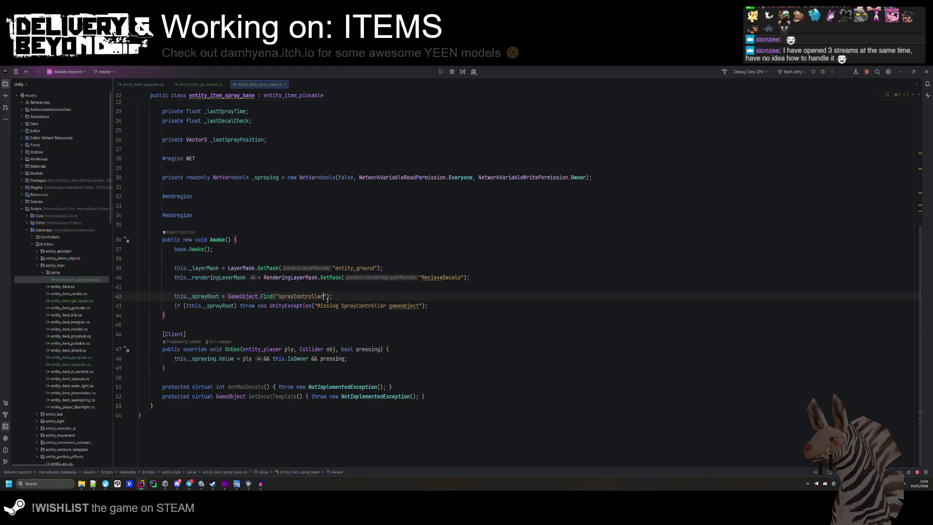
pyautogui.click(441, 305)
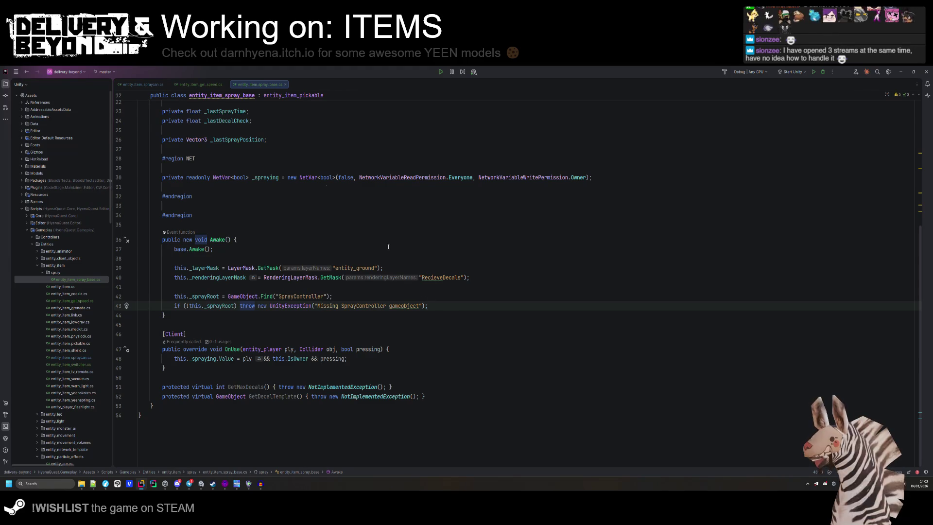
# - Select the OnNetworkDespawn method in entity_item_spraycan to copy it
pyautogui.hotkey('ctrl', 'Tab')
pyautogui.hotkey('ctrl', 'w')
pyautogui.hotkey('ctrl', 'w')
pyautogui.hotkey('ctrl', 'w')
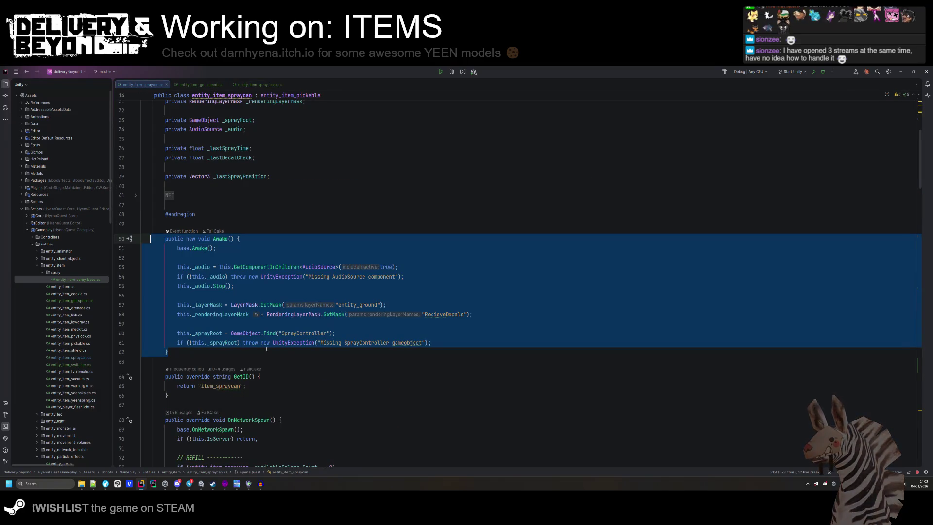
pyautogui.scroll(-2, 267, 348)
pyautogui.scroll(-3, 212, 349)
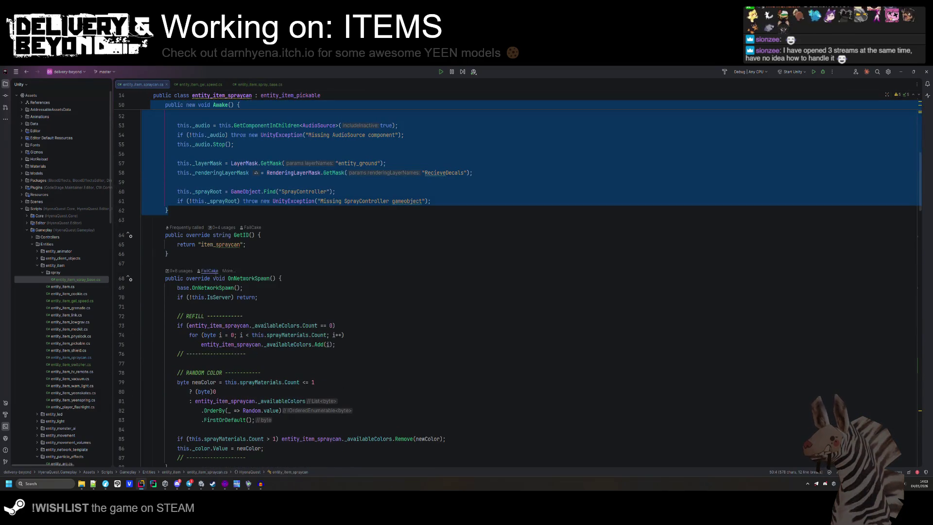
pyautogui.scroll(-3, 240, 282)
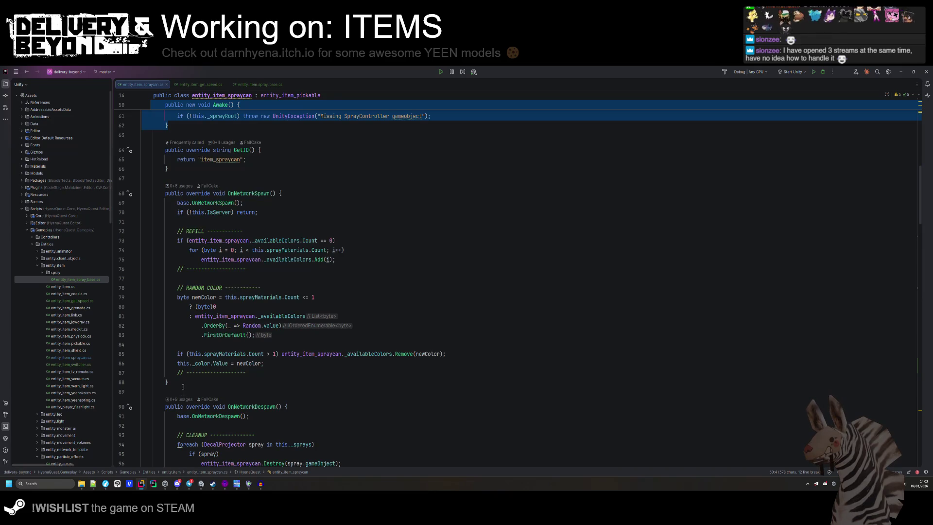
pyautogui.moveTo(181, 392); pyautogui.dragTo(159, 203)
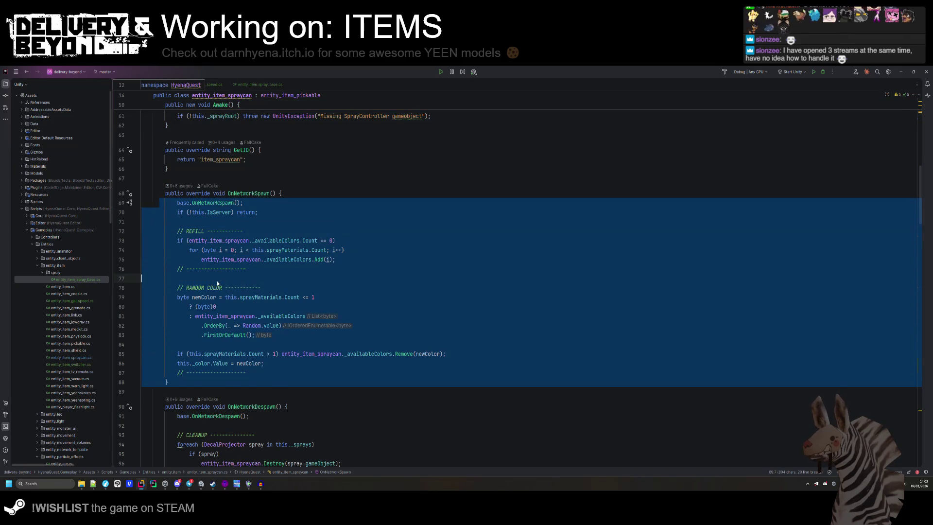
pyautogui.click(217, 284)
pyautogui.scroll(-6, 240, 291)
pyautogui.moveTo(232, 307); pyautogui.dragTo(160, 230)
pyautogui.click(252, 83)
# - Paste OnNetworkDespawn and wrap the virtual hooks in a PRIVATE region
pyautogui.click(190, 377)
pyautogui.hotkey('ctrl', 'v')
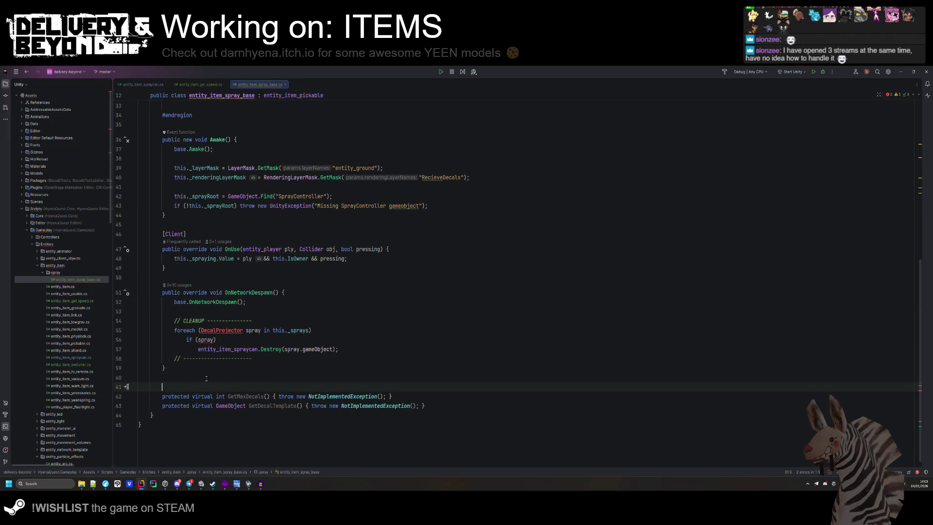
pyautogui.press('Return')
pyautogui.write('PRIVATE')
pyautogui.click(463, 406)
pyautogui.press('Return')
pyautogui.write('#end')
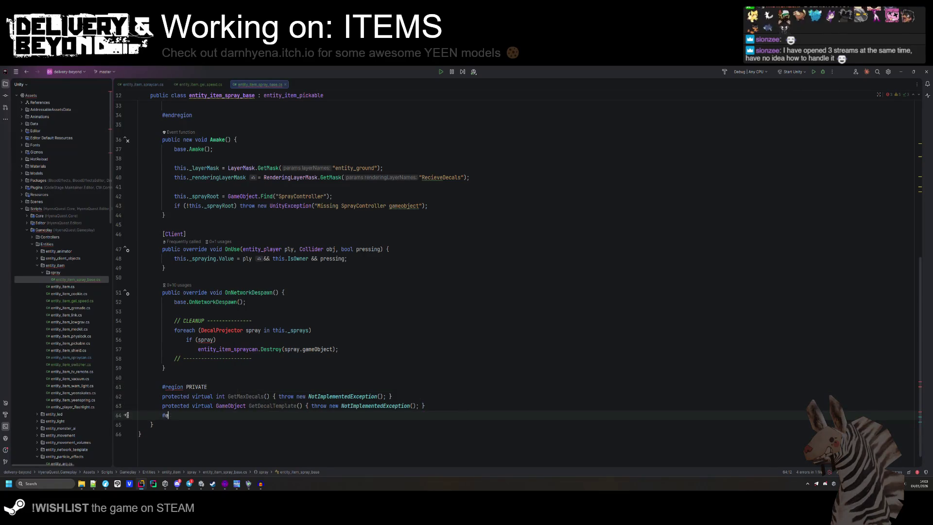
pyautogui.press('Return')
# - Change the despawn loop variable type from DecalProjector to GameObject
pyautogui.doubleClick(221, 330)
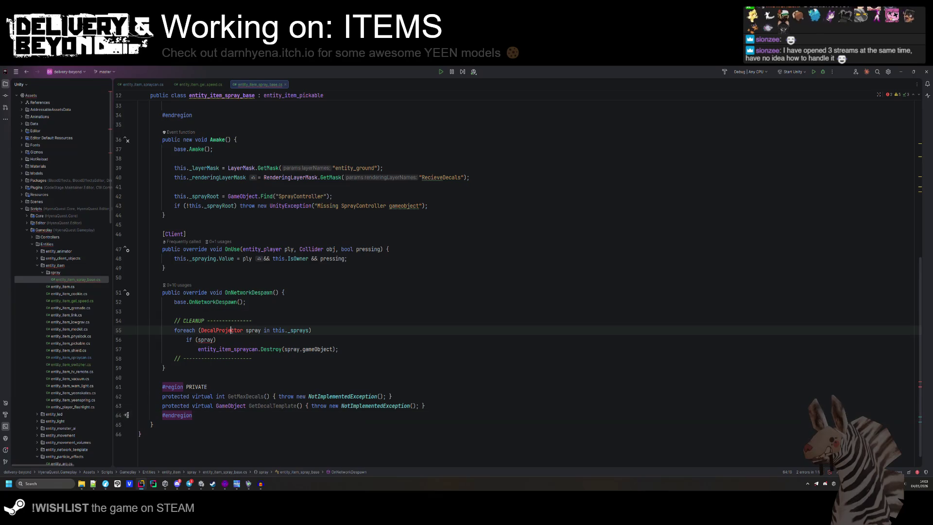
pyautogui.write('Game')
pyautogui.press('Return')
pyautogui.press('Down')
pyautogui.press('Down')
pyautogui.hotkey('ctrl', 'w')
pyautogui.write('thjo')
pyautogui.press('BackSpace')
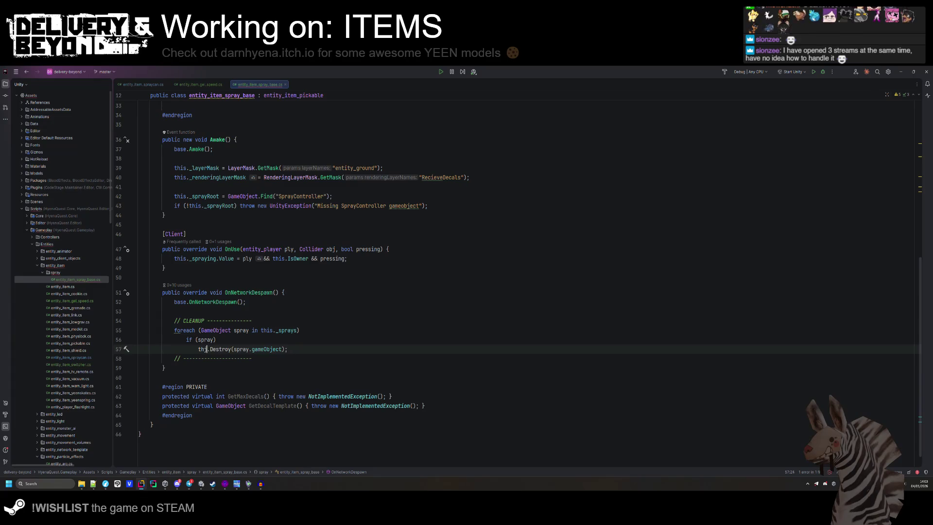
pyautogui.hotkey('ctrl', 'z')
pyautogui.hotkey('ctrl', 'z')
pyautogui.hotkey('ctrl', 'z')
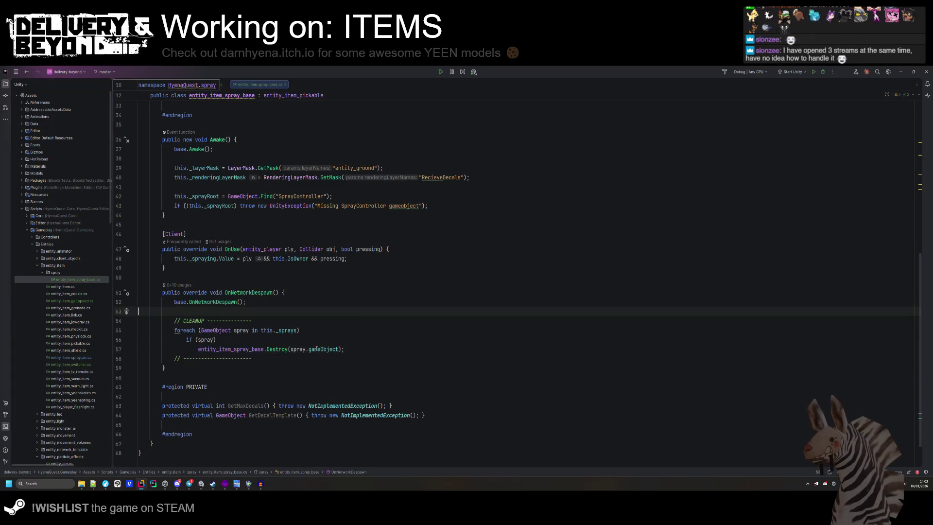
# - Look over the gel speed item's OnUse method, then close the entity_item_gel_speed script
pyautogui.scroll(-2, 251, 358)
pyautogui.click(251, 358)
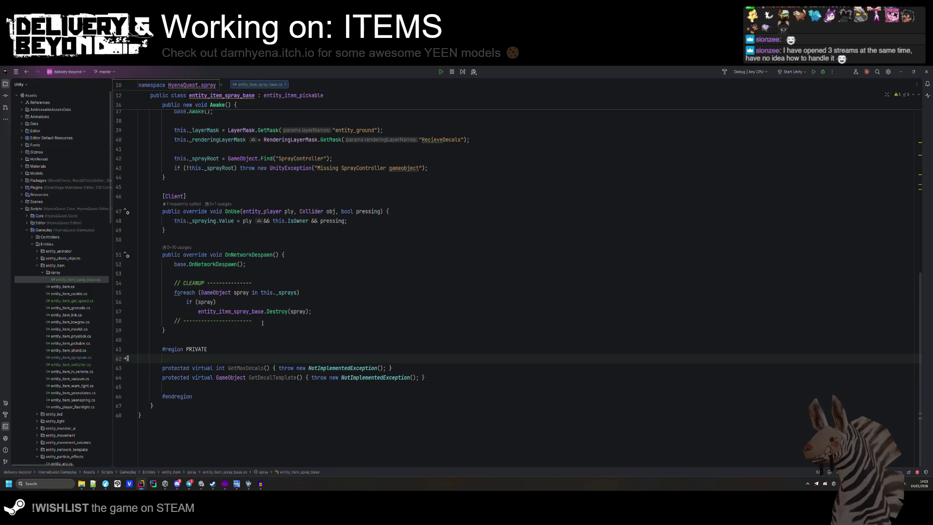
pyautogui.hotkey('ctrl', 'Tab')
pyautogui.scroll(-3, 261, 229)
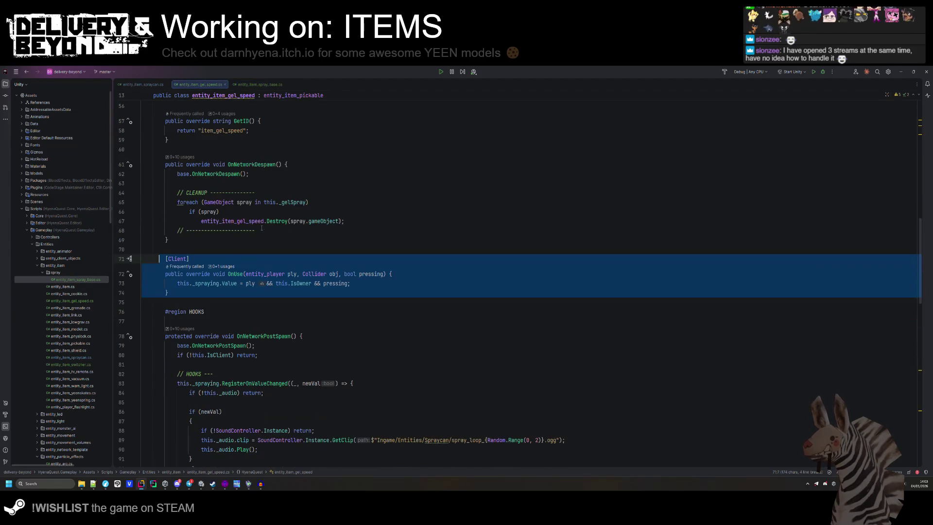
pyautogui.middleClick(189, 84)
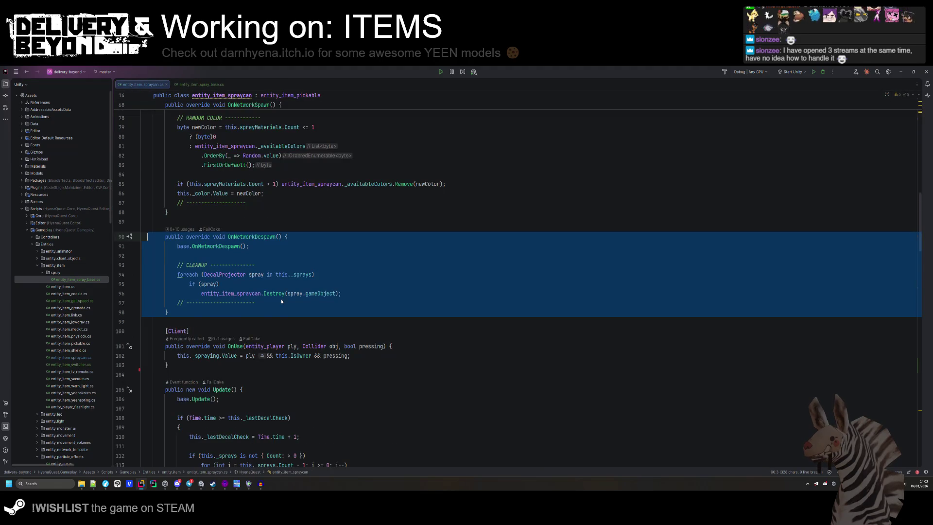
# - Copy the spray can's Update() method and paste it before #region PRIVATE in entity_item_spray_base
pyautogui.click(254, 189)
pyautogui.scroll(-5, 258, 297)
pyautogui.moveTo(179, 291)
pyautogui.mouseDown()
pyautogui.moveTo(165, 270)
pyautogui.moveTo(164, 221)
pyautogui.mouseUp()
pyautogui.hotkey('ctrl', 'c')
pyautogui.click(201, 85)
pyautogui.click(188, 339)
pyautogui.hotkey('ctrl', 'v')
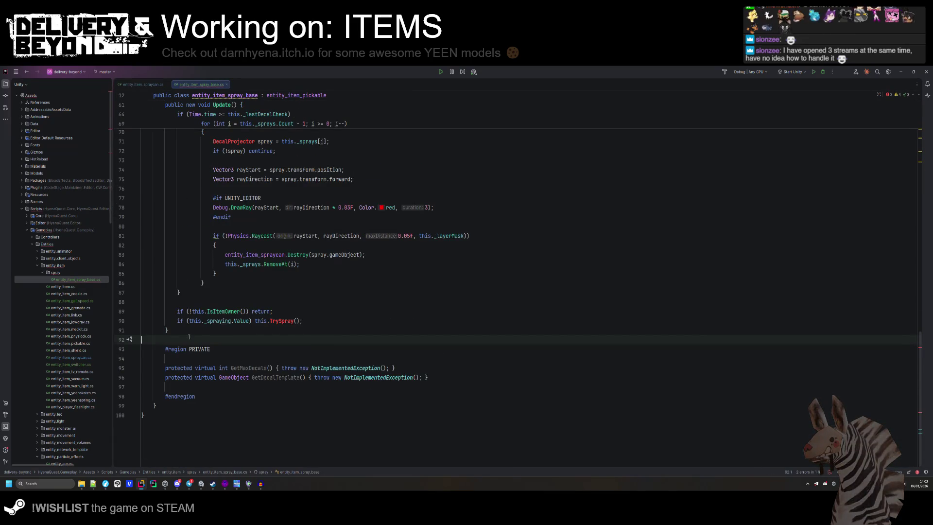
# - Change the pasted loop variable's type from DecalProjector to GameObject
pyautogui.scroll(3, 189, 292)
pyautogui.click(242, 339)
pyautogui.doubleClick(241, 340)
pyautogui.write('Game')
pyautogui.press('Return')
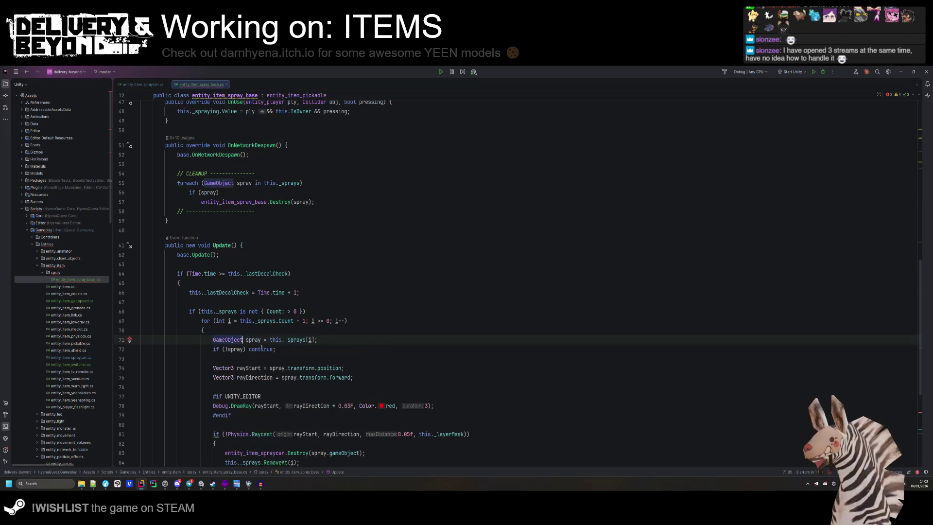
pyautogui.scroll(-7, 240, 229)
pyautogui.scroll(4, 240, 230)
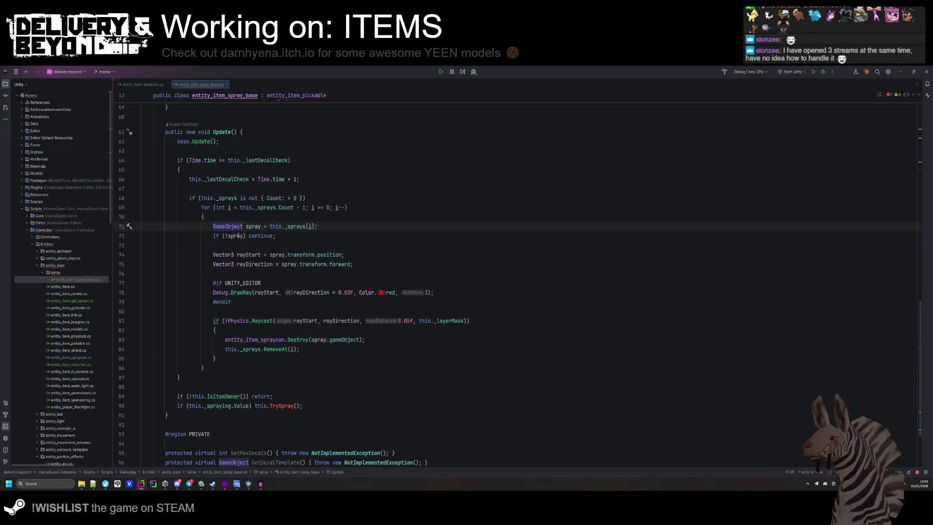
pyautogui.click(270, 330)
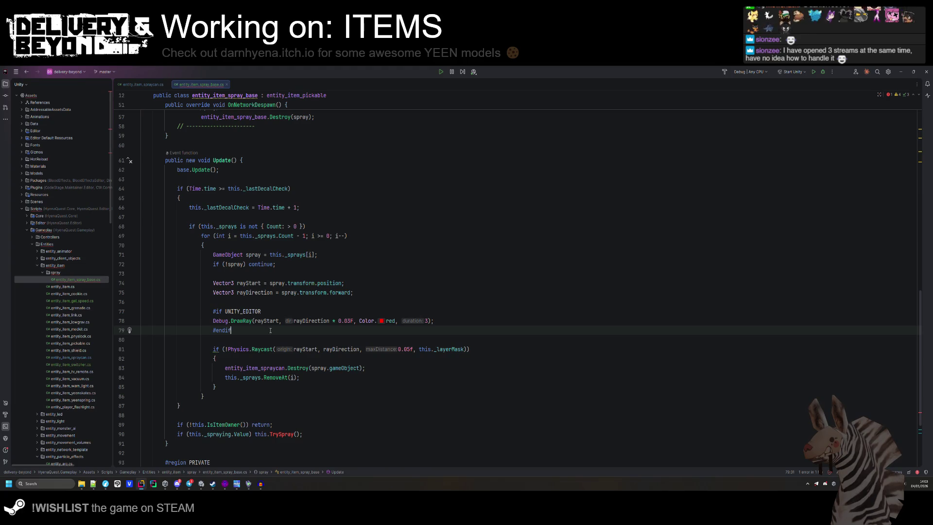
pyautogui.press('Up')
pyautogui.press('Up')
pyautogui.press('Up')
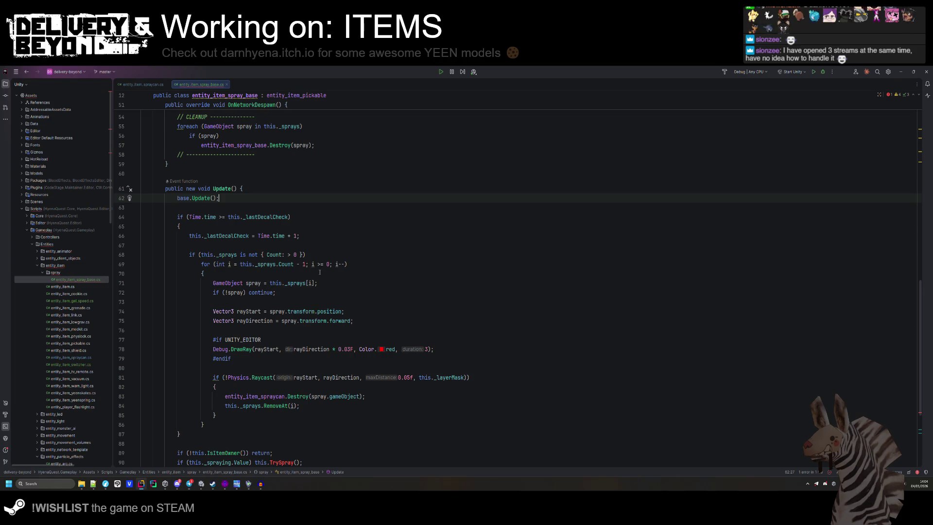
pyautogui.scroll(2, 340, 258)
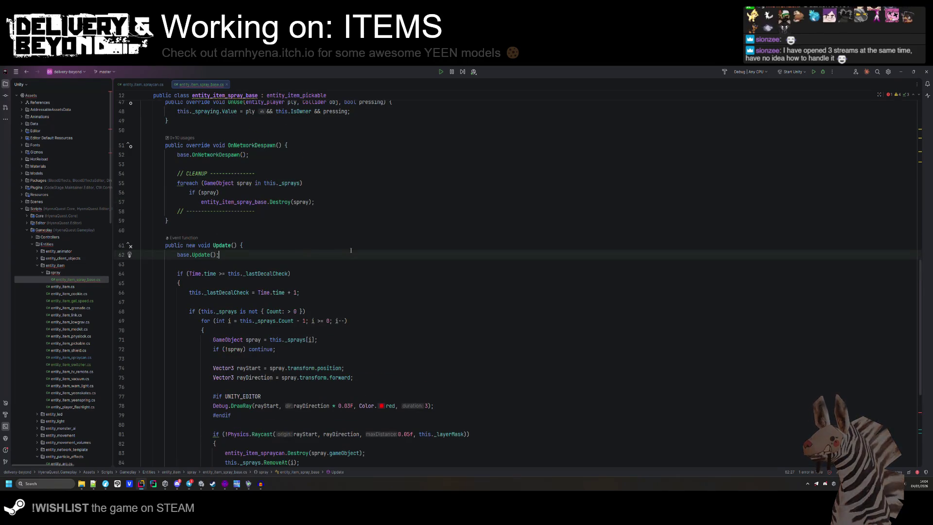
pyautogui.scroll(-7, 345, 252)
# - Compare the entity_item_spraycan and entity_item_spray_base scripts by scrolling through both
pyautogui.click(311, 311)
pyautogui.click(152, 85)
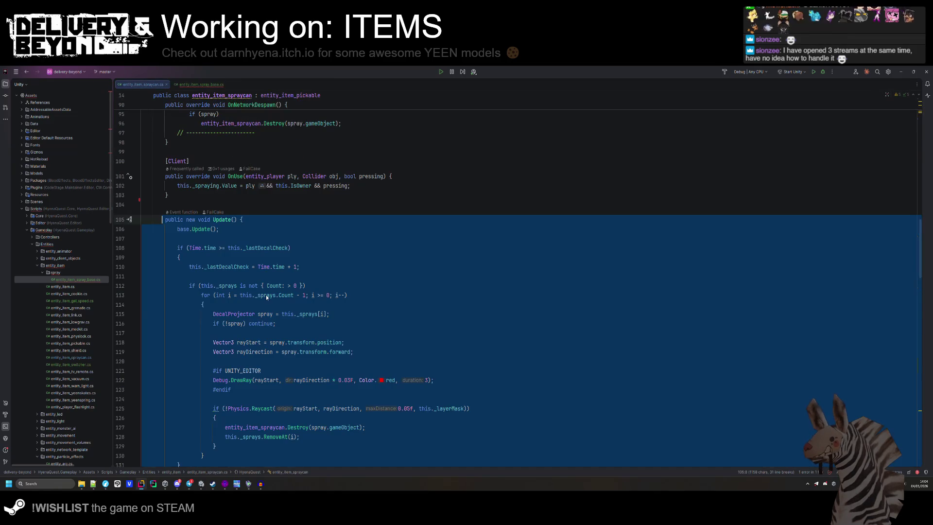
pyautogui.scroll(-5, 269, 299)
pyautogui.scroll(-3, 274, 302)
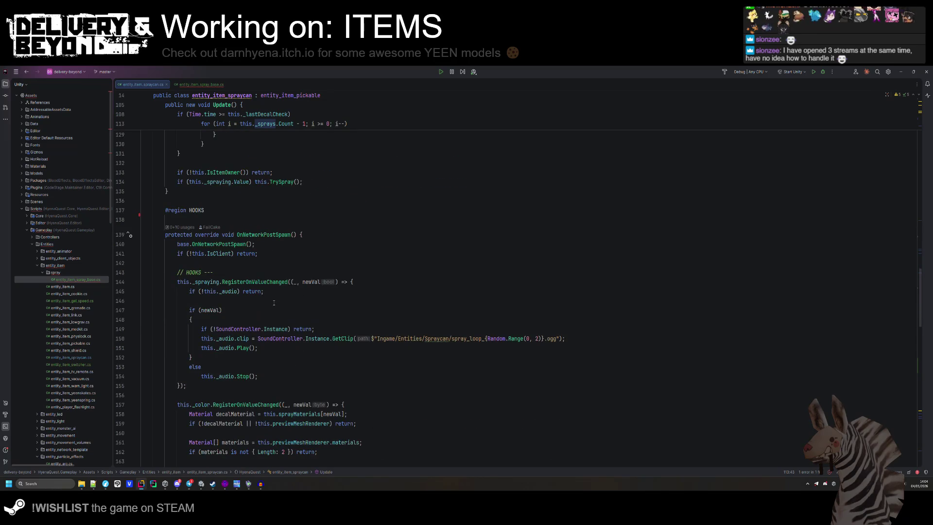
pyautogui.click(199, 84)
pyautogui.scroll(10, 270, 267)
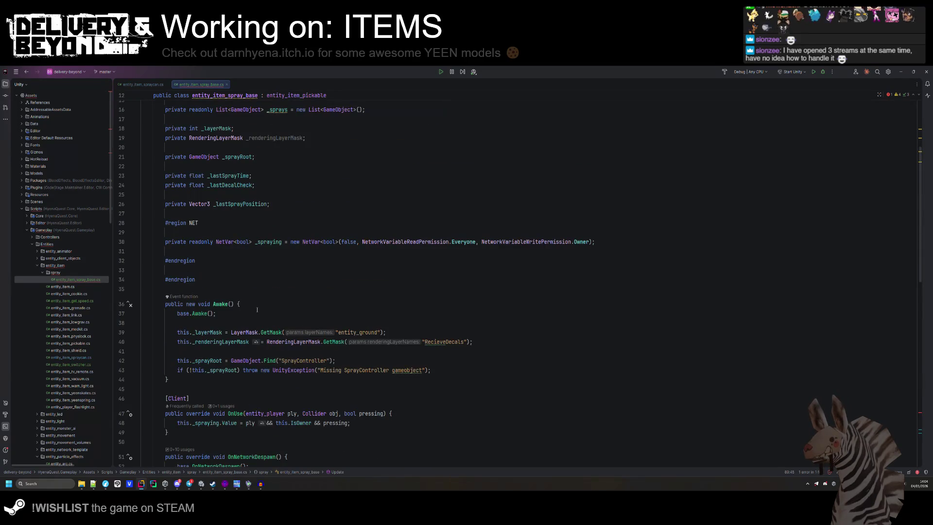
pyautogui.scroll(-14, 270, 268)
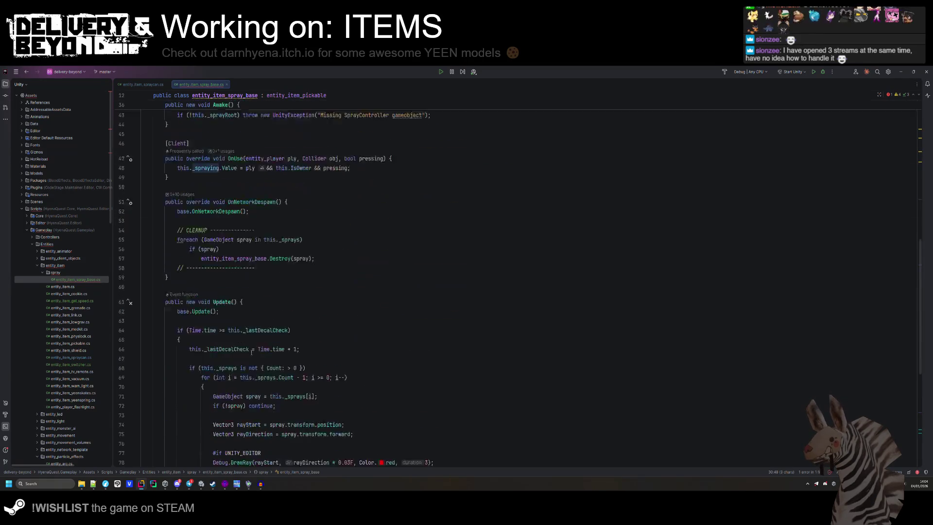
pyautogui.scroll(-2, 255, 346)
pyautogui.click(150, 84)
pyautogui.scroll(-3, 271, 244)
pyautogui.scroll(8, 273, 251)
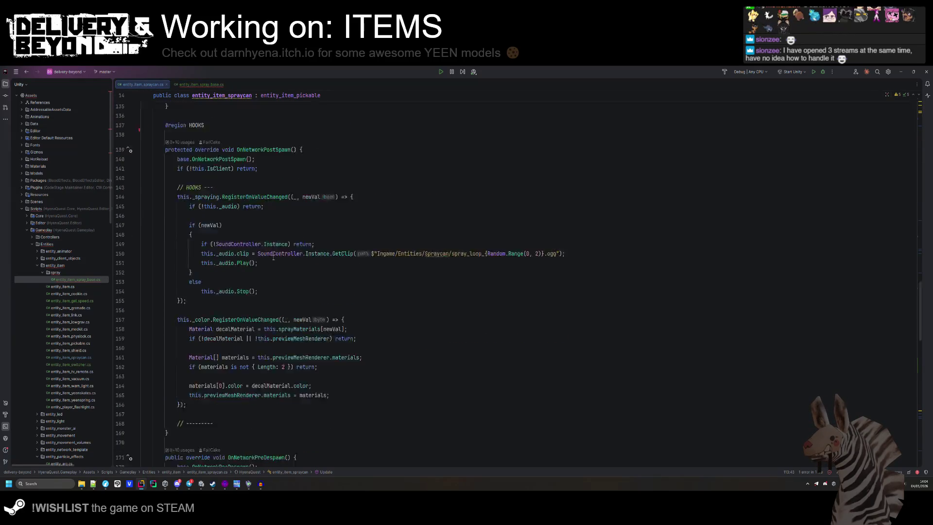
pyautogui.scroll(-5, 273, 256)
pyautogui.scroll(-8, 274, 257)
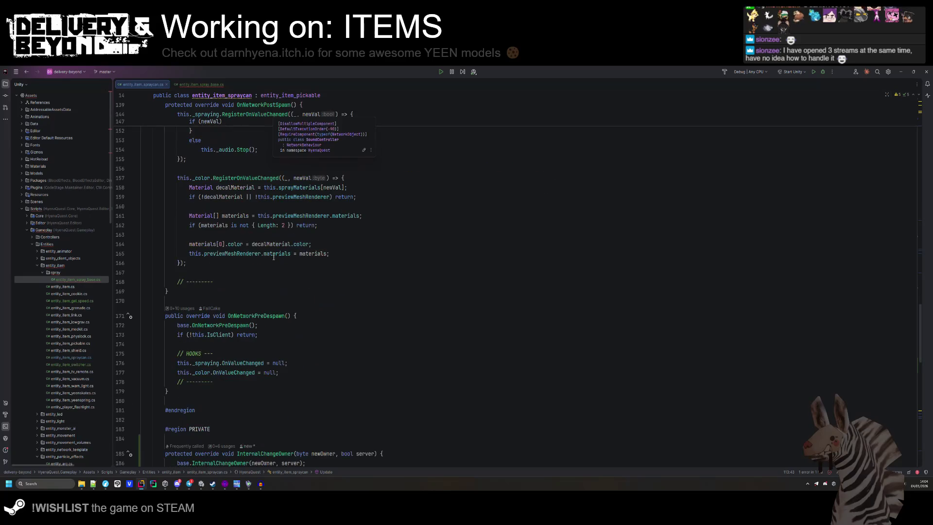
pyautogui.scroll(-3, 202, 321)
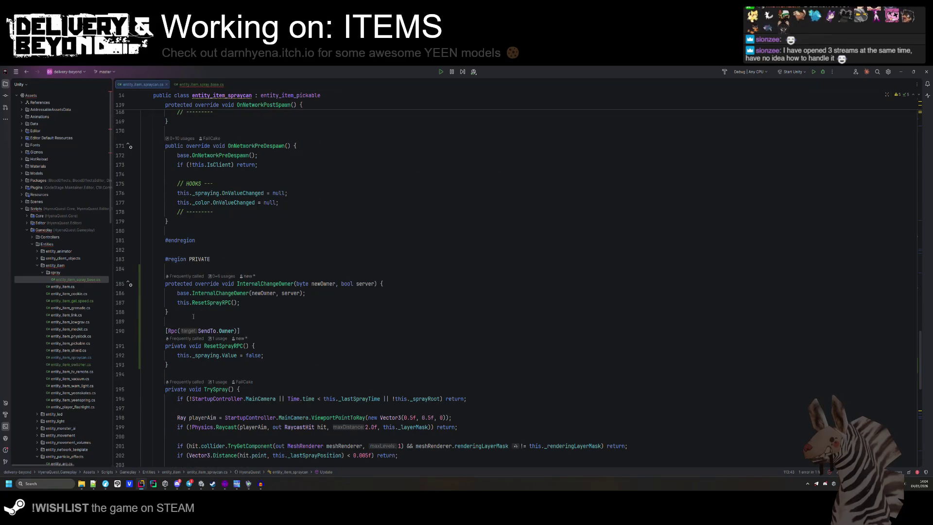
# - Paste the InternalChangeOwner override into the PRIVATE region of entity_item_spray_base
pyautogui.hotkey('alt', 'Right')
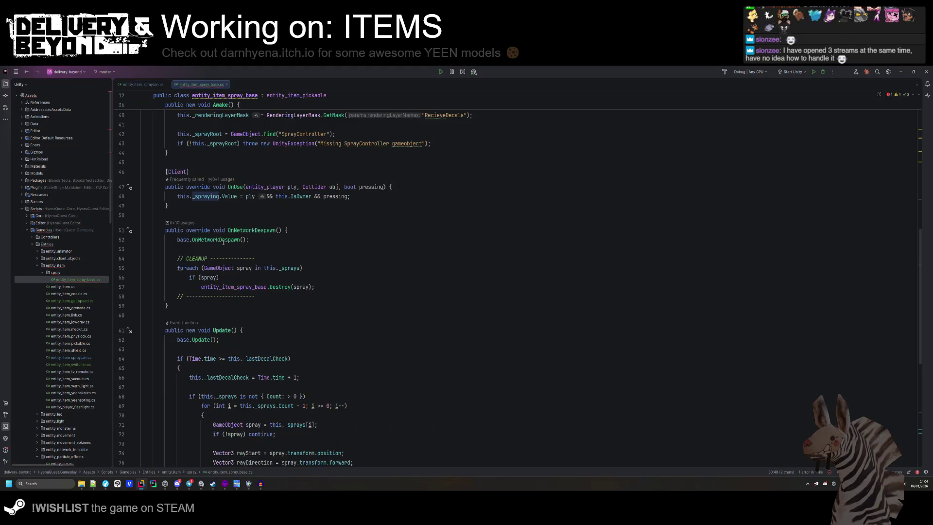
pyautogui.scroll(-10, 225, 272)
pyautogui.click(243, 387)
pyautogui.hotkey('ctrl', 'v')
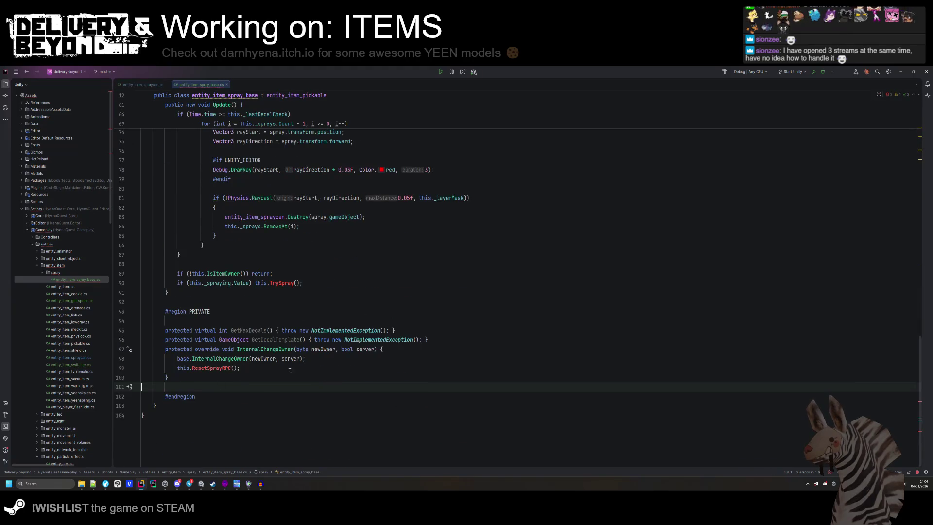
# - Copy ResetSprayRPC from the spray can and paste it after InternalChangeOwner in the base class
pyautogui.click(156, 85)
pyautogui.scroll(-3, 146, 267)
pyautogui.moveTo(136, 289); pyautogui.dragTo(132, 246)
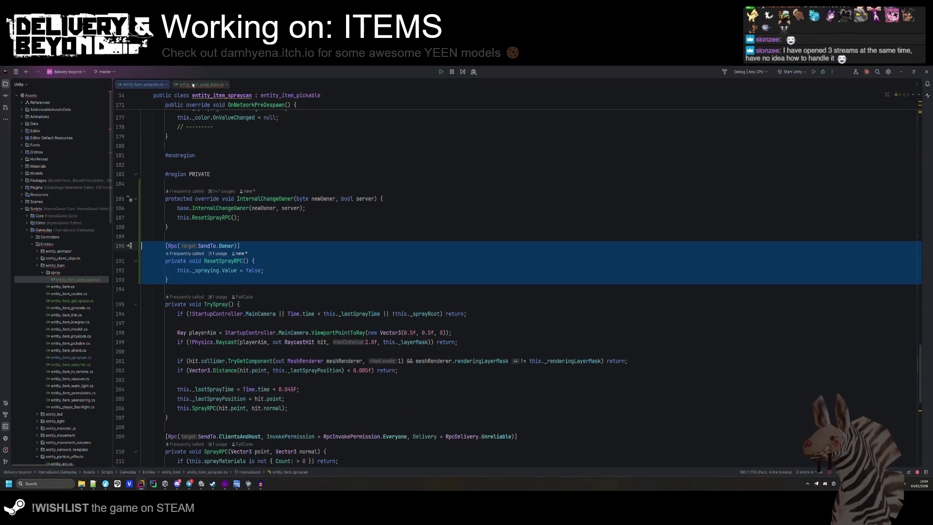
pyautogui.click(193, 85)
pyautogui.click(185, 398)
pyautogui.hotkey('ctrl', 'v')
pyautogui.click(194, 392)
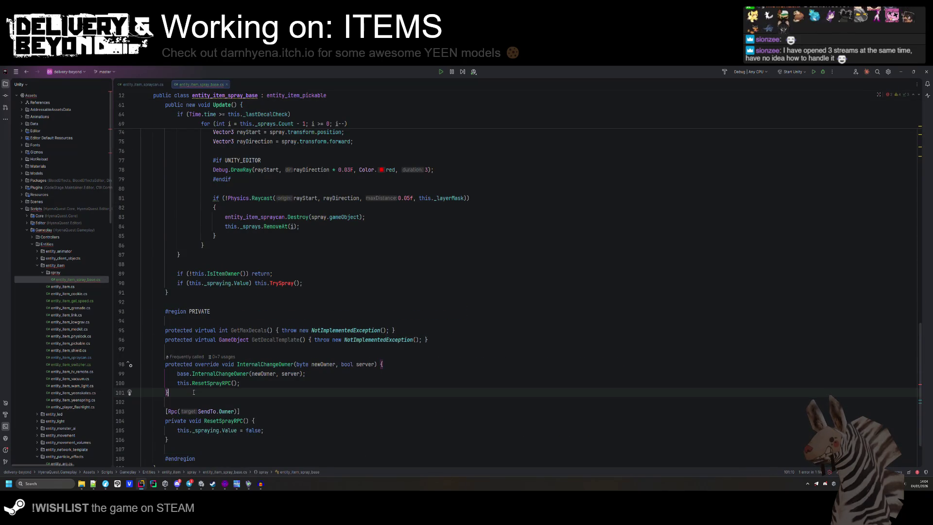
# - Bring TrySpray into entity_item_spray_base, separated from ResetSprayRPC by a blank line
pyautogui.click(138, 85)
pyautogui.press('Delete')
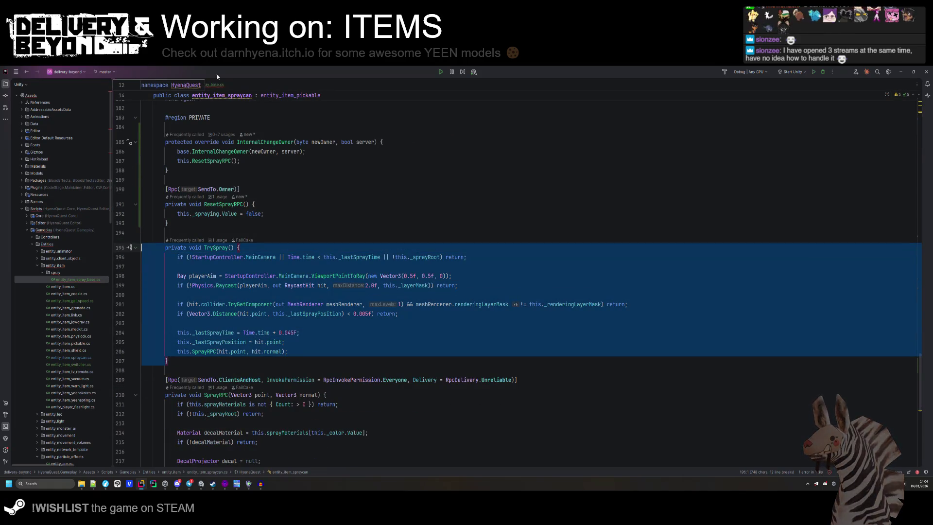
pyautogui.click(209, 84)
pyautogui.hotkey('ctrl', 'v')
pyautogui.click(195, 329)
pyautogui.press('Return')
pyautogui.moveTo(177, 453); pyautogui.dragTo(192, 453)
pyautogui.scroll(-2, 300, 414)
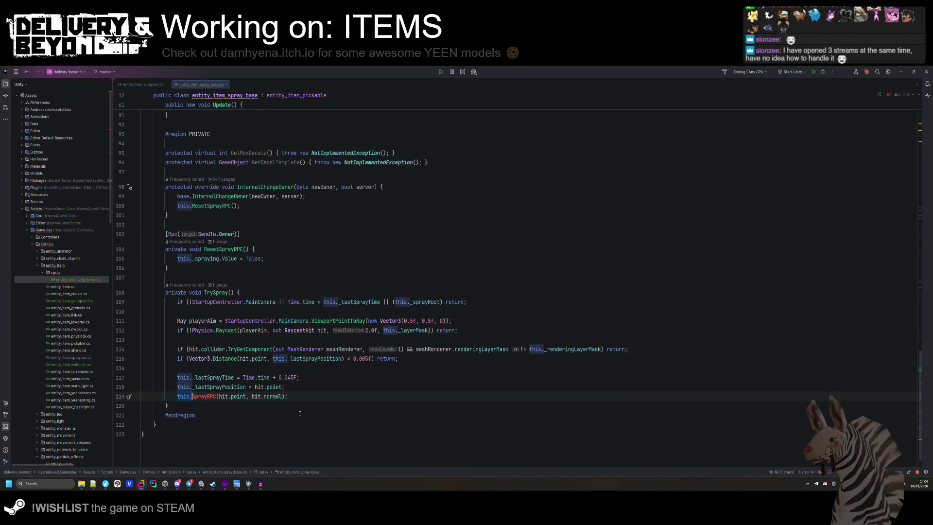
# - Copy the SprayRPC method from the spray can into entity_item_spray_base
pyautogui.click(144, 84)
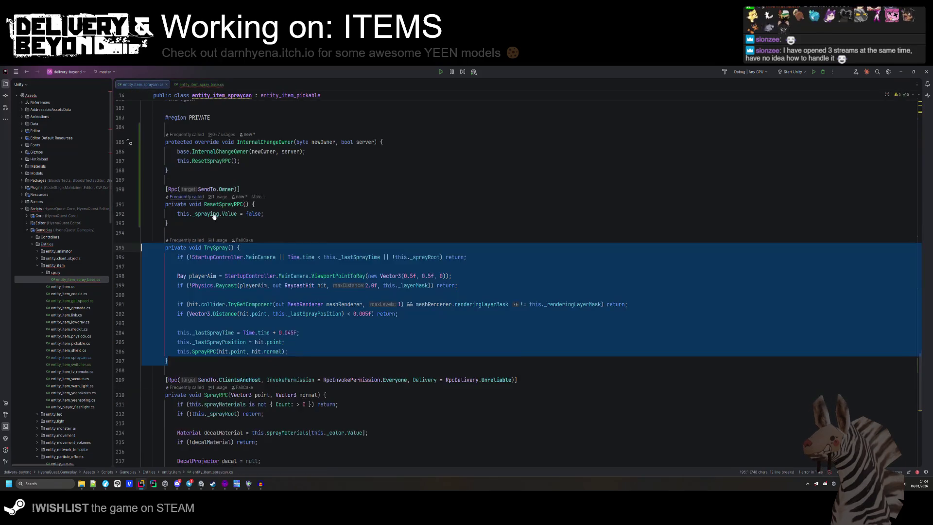
pyautogui.scroll(-5, 292, 292)
pyautogui.moveTo(204, 396)
pyautogui.mouseDown()
pyautogui.moveTo(146, 302)
pyautogui.moveTo(145, 198)
pyautogui.mouseUp()
pyautogui.hotkey('ctrl', 'c')
pyautogui.click(188, 85)
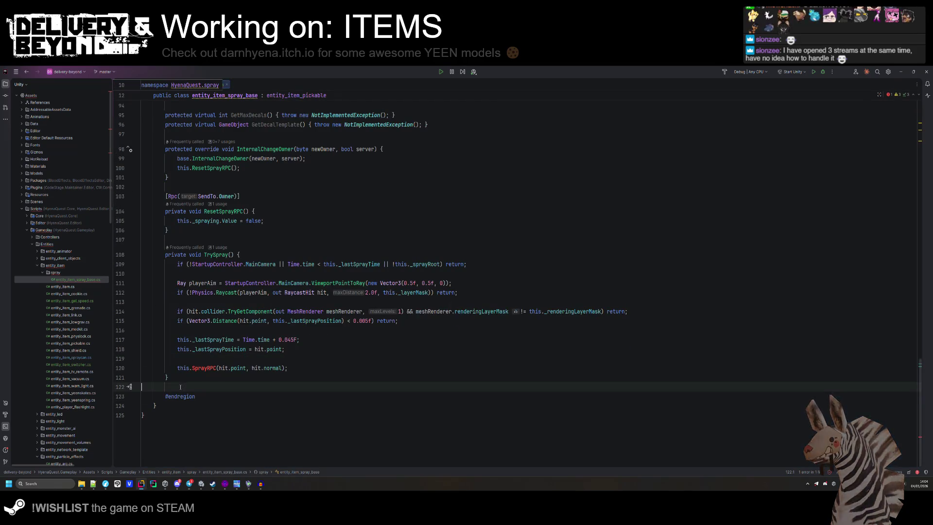
pyautogui.hotkey('ctrl', 'v')
pyautogui.scroll(4, 214, 369)
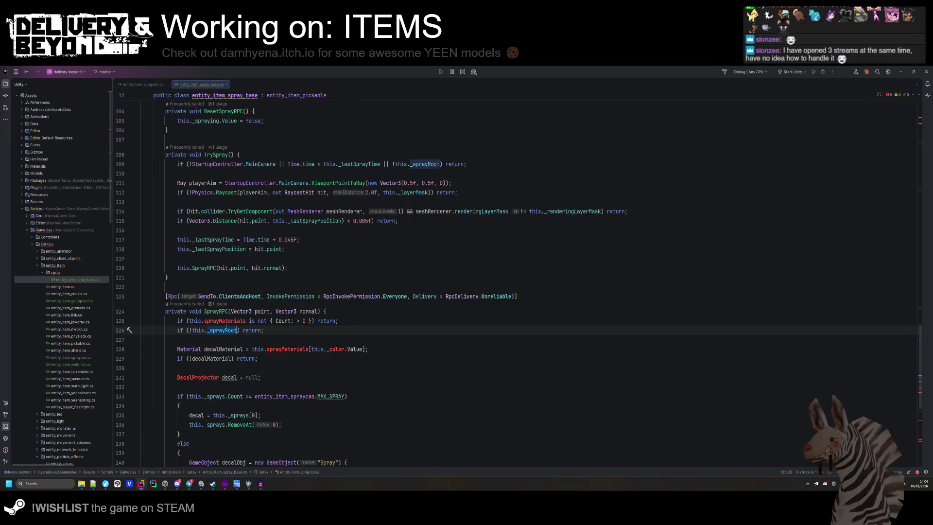
# - Delete SprayRPC's sprayMaterials count check and decal material lookup lines
pyautogui.moveTo(339, 321); pyautogui.dragTo(343, 315)
pyautogui.press('Delete')
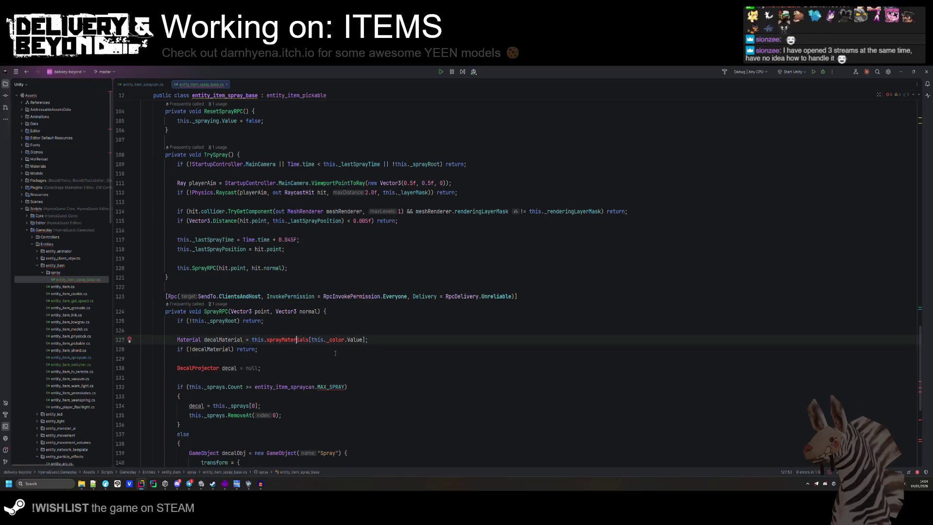
pyautogui.doubleClick(288, 339)
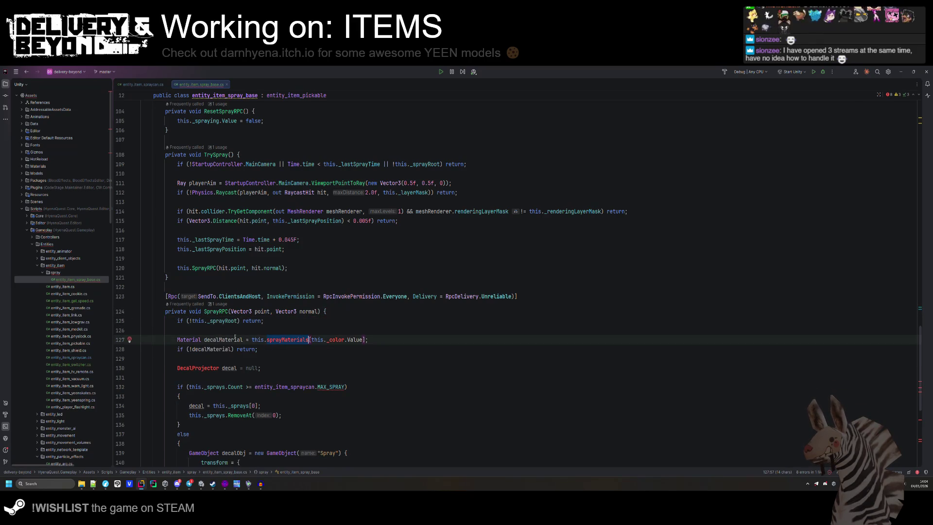
pyautogui.moveTo(289, 354); pyautogui.dragTo(153, 339)
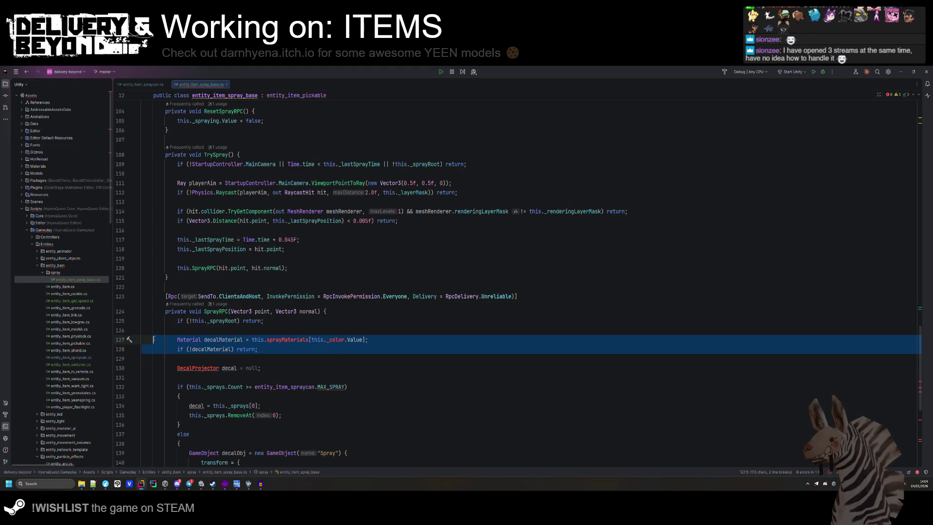
pyautogui.press('Delete')
pyautogui.press('BackSpace')
pyautogui.press('BackSpace')
pyautogui.doubleClick(197, 330)
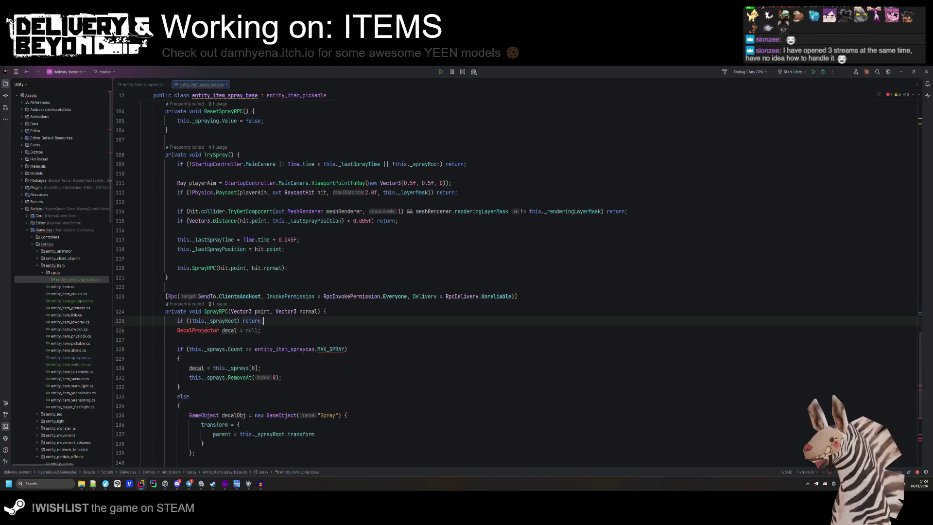
# - Make the decal a GameObject and use this.GetMaxDecals in place of MAX_SPRAY
pyautogui.write('Ga')
pyautogui.press('Return')
pyautogui.press('Down')
pyautogui.press('BackSpace')
pyautogui.click(284, 323)
pyautogui.press('Return')
pyautogui.click(343, 349)
pyautogui.write('this.GetMaxDecals')
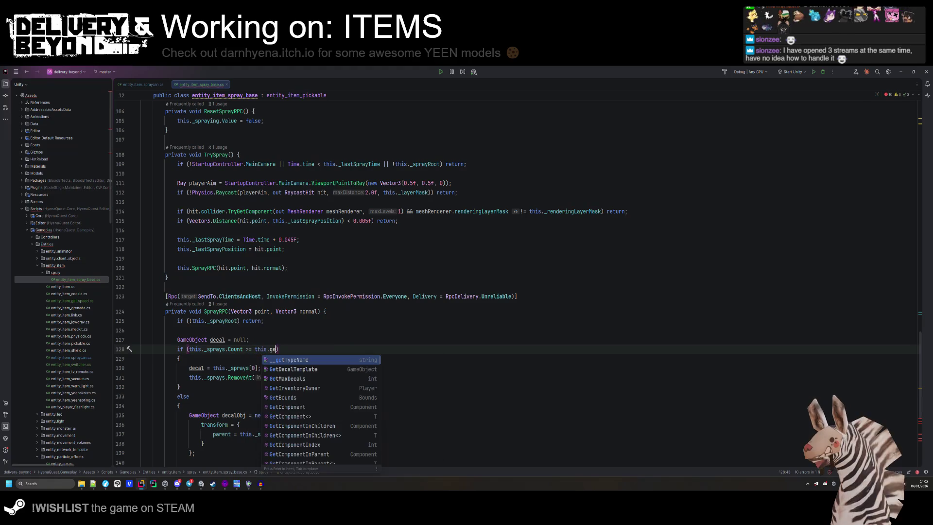
# - Replace the old decalObj creation block with decal = GetDecalTemplate();
pyautogui.scroll(-4, 221, 233)
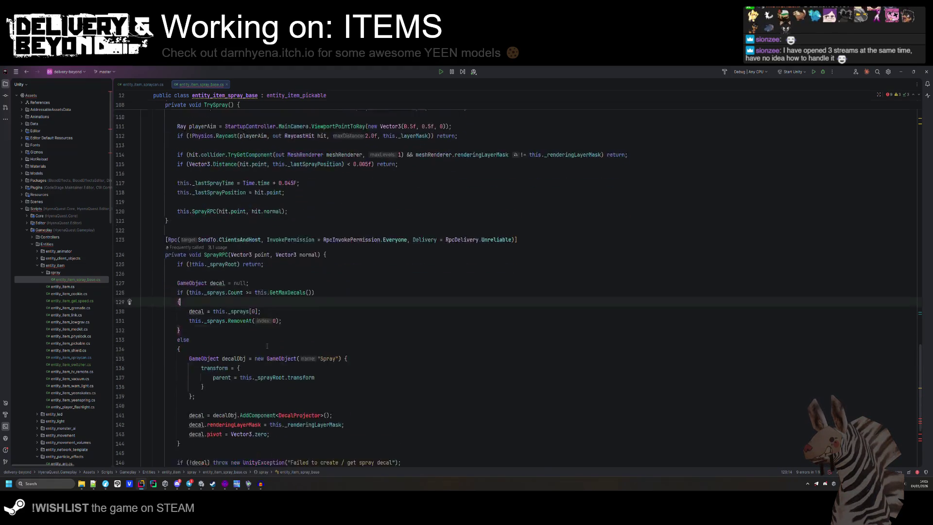
pyautogui.click(221, 232)
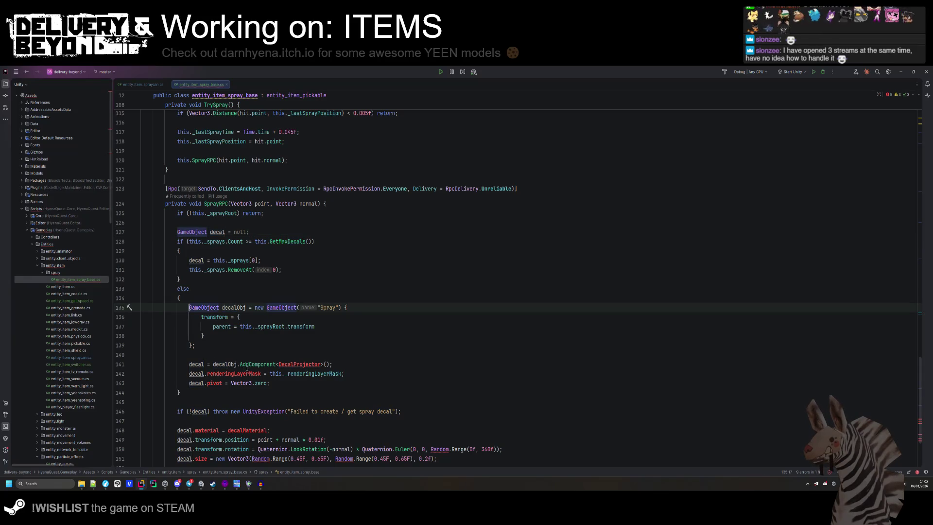
pyautogui.click(222, 302)
pyautogui.press('Return')
pyautogui.write('decal')
pyautogui.click(189, 317)
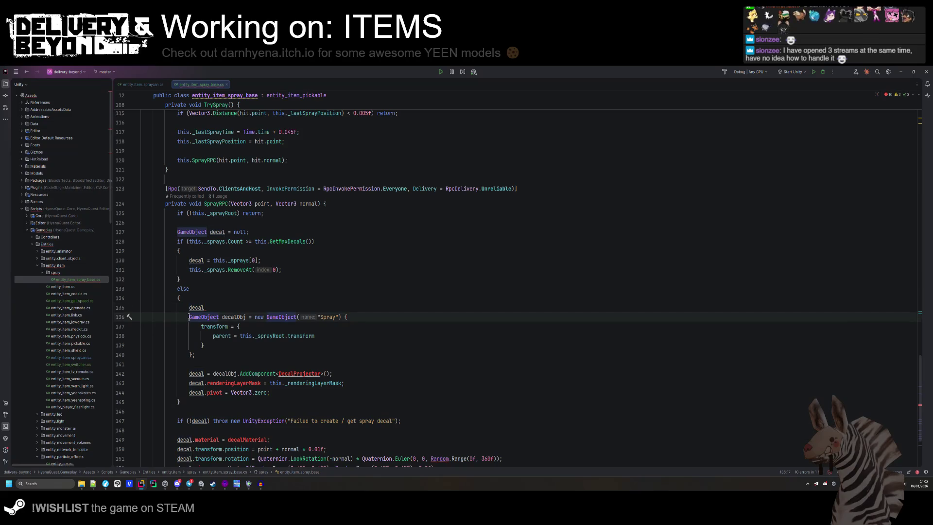
pyautogui.moveTo(189, 317); pyautogui.dragTo(269, 393)
pyautogui.press('Delete')
pyautogui.press('BackSpace')
pyautogui.write('= Getd')
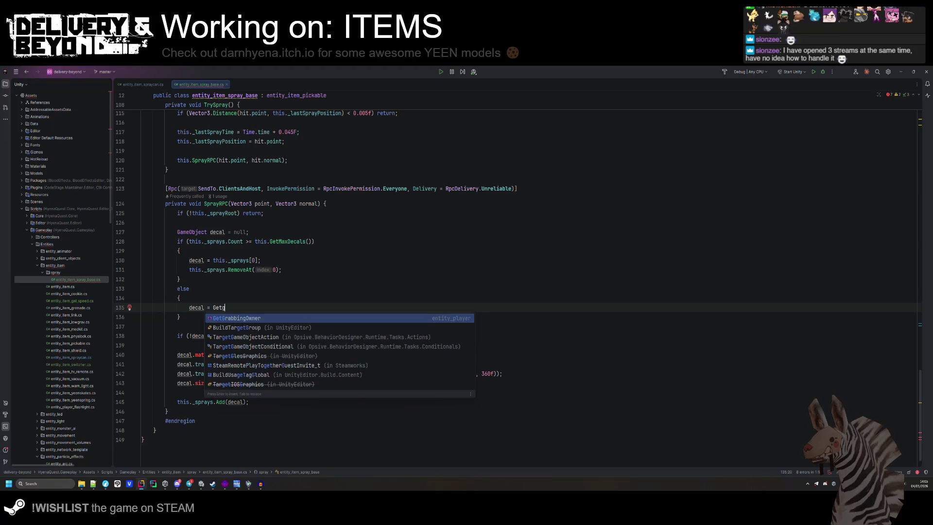
pyautogui.press('Return')
pyautogui.write(';')
# - Scale the decal with transform.localScale instead of size and remove the decal material line
pyautogui.scroll(-1, 261, 306)
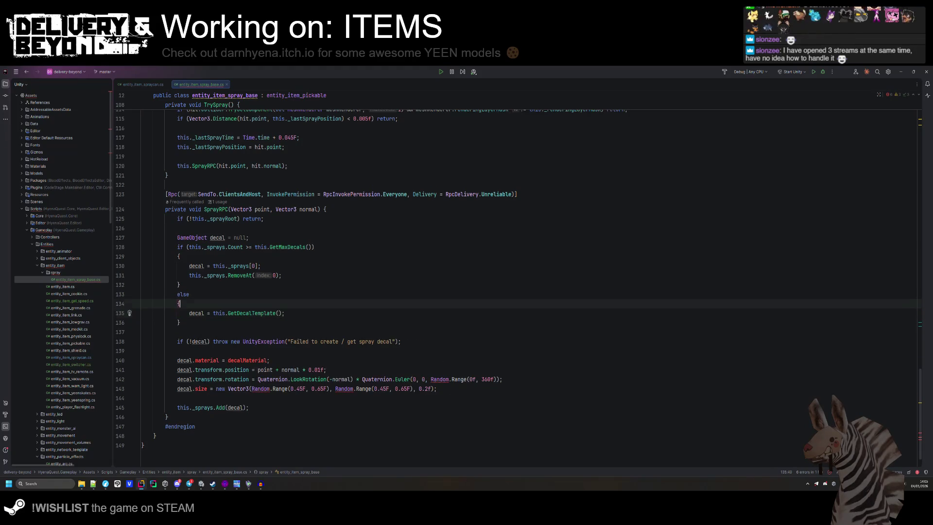
pyautogui.click(261, 306)
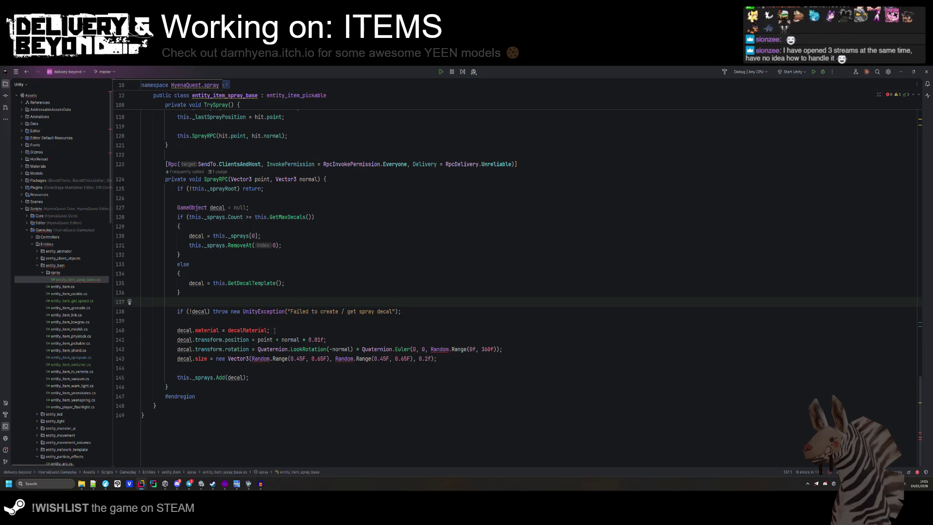
pyautogui.moveTo(273, 330); pyautogui.dragTo(277, 322)
pyautogui.doubleClick(200, 358)
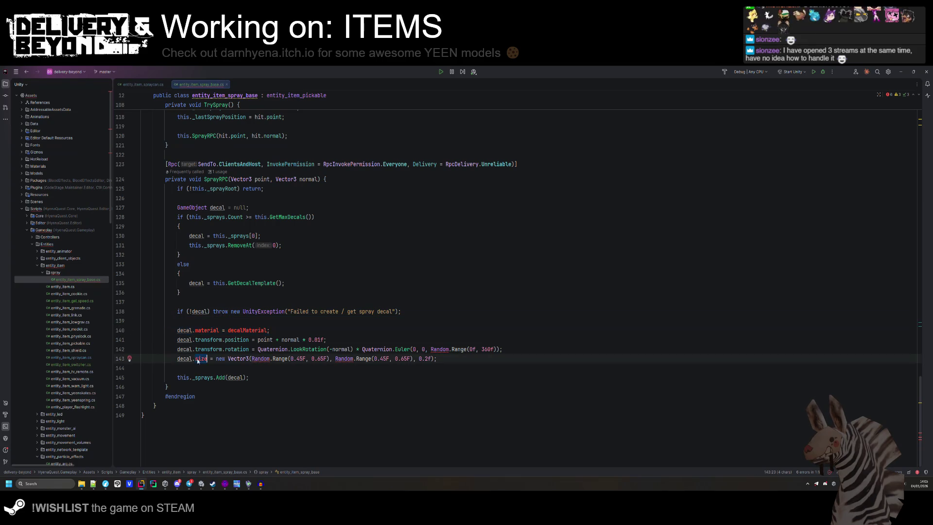
pyautogui.write('transform.position')
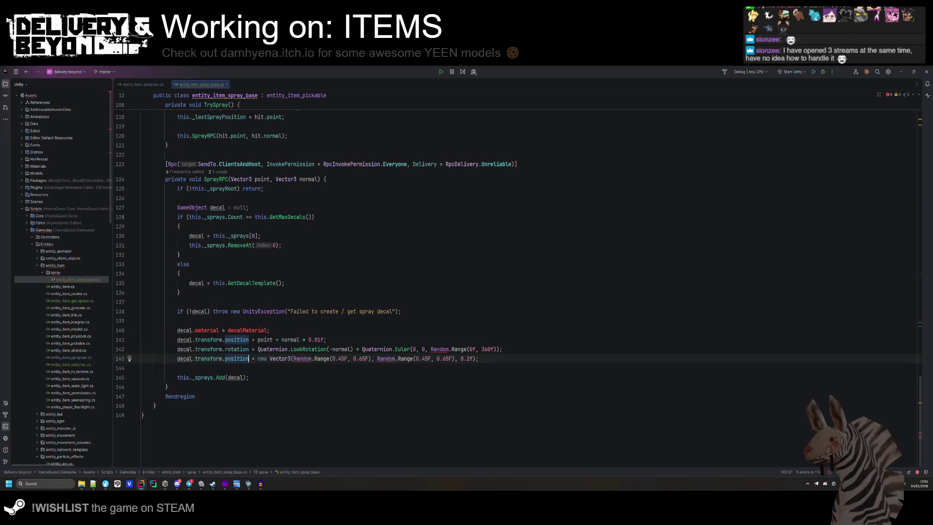
pyautogui.press('BackSpace')
pyautogui.press('BackSpace')
pyautogui.press('BackSpace')
pyautogui.write('size')
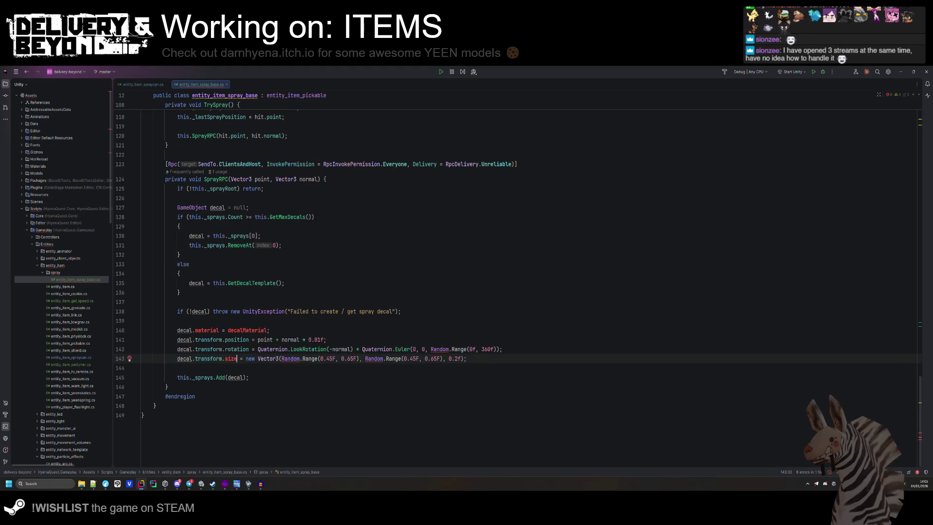
pyautogui.write('ca')
pyautogui.press('Return')
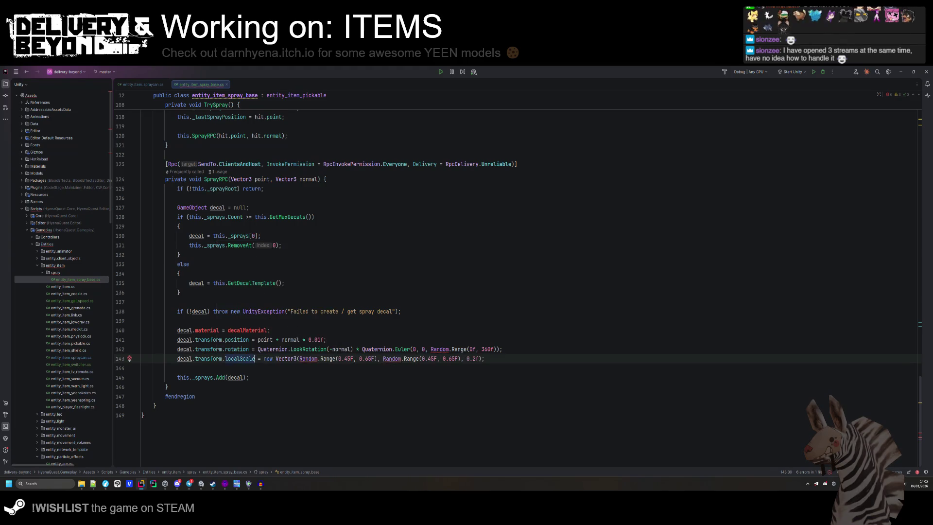
pyautogui.click(277, 330)
pyautogui.hotkey('ctrl', 'x')
# - Add the using alias Random = UnityEngine.Random among the usings
pyautogui.scroll(10, 303, 357)
pyautogui.scroll(15, 304, 357)
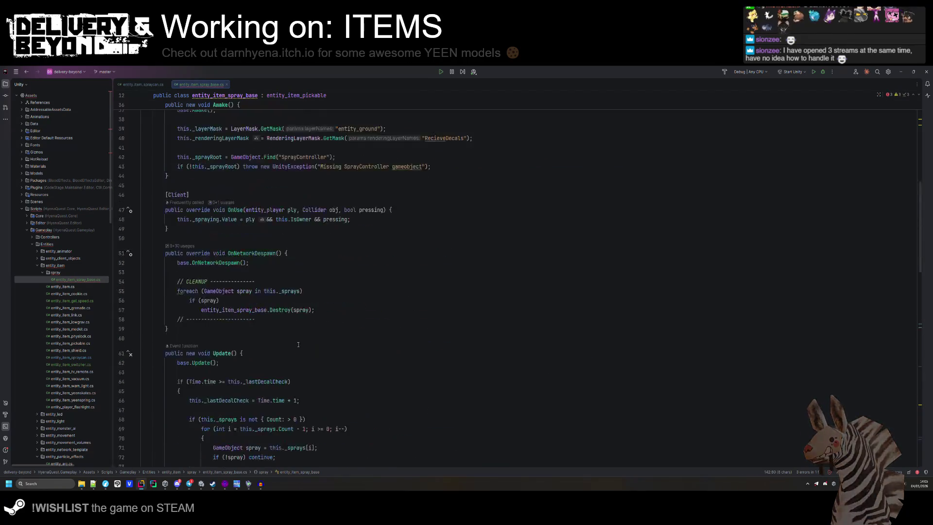
pyautogui.click(210, 152)
pyautogui.write('using Random = Uni')
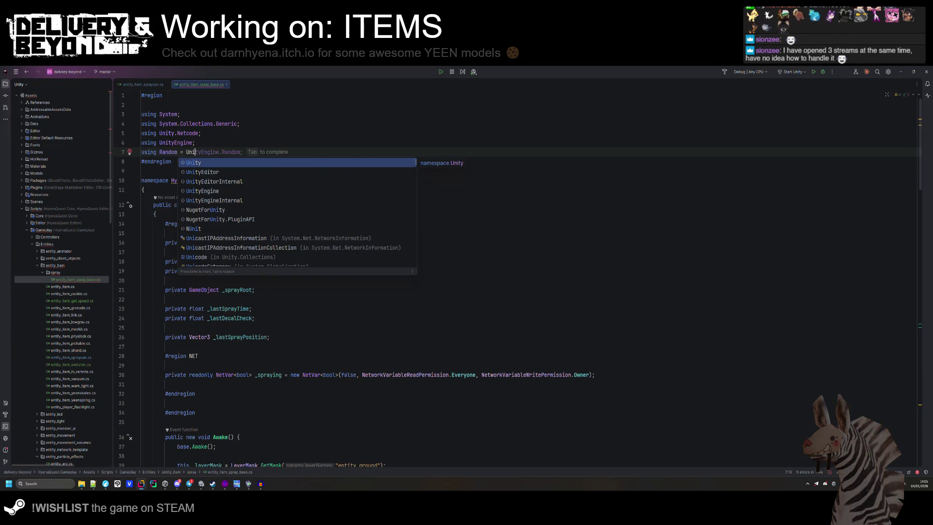
pyautogui.press('Tab')
# - Review the entity_item_spray_base class, then bring up entity_item_spraycan.cs
pyautogui.scroll(-10, 202, 155)
pyautogui.scroll(-20, 202, 155)
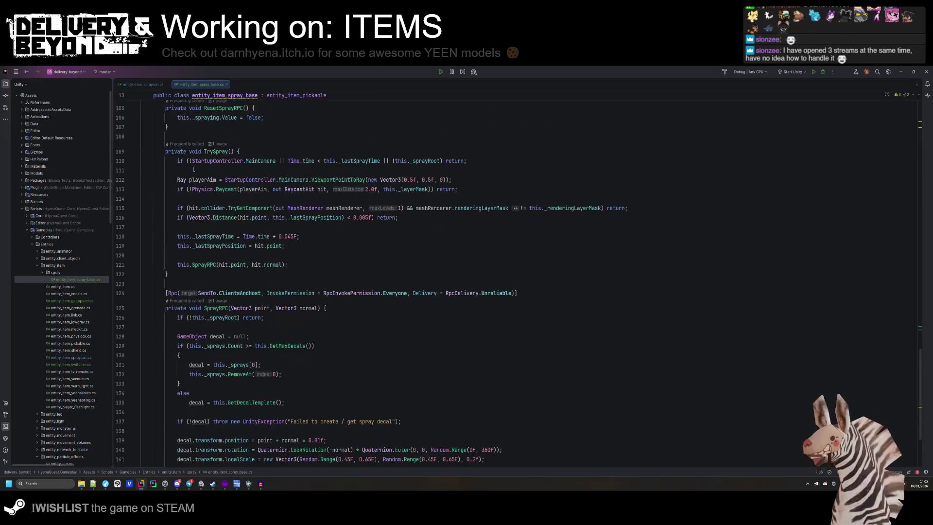
pyautogui.scroll(20, 254, 285)
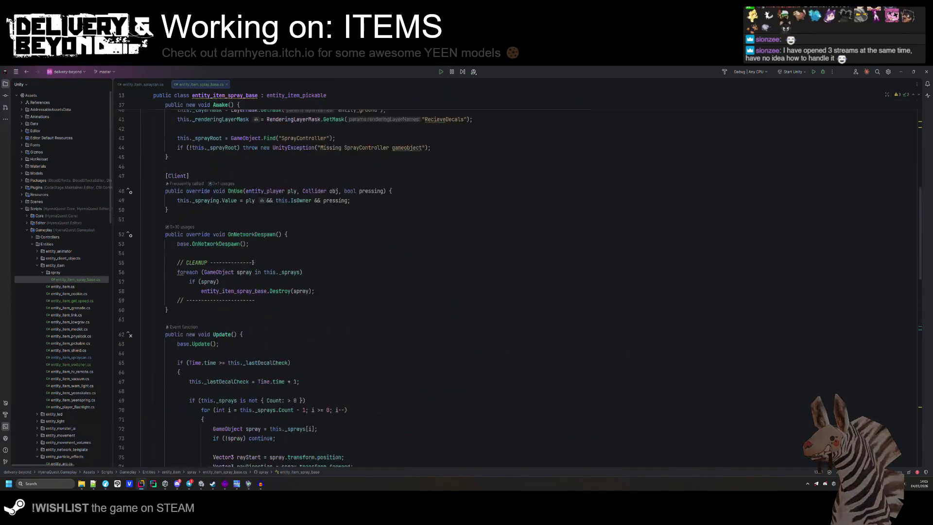
pyautogui.doubleClick(225, 214)
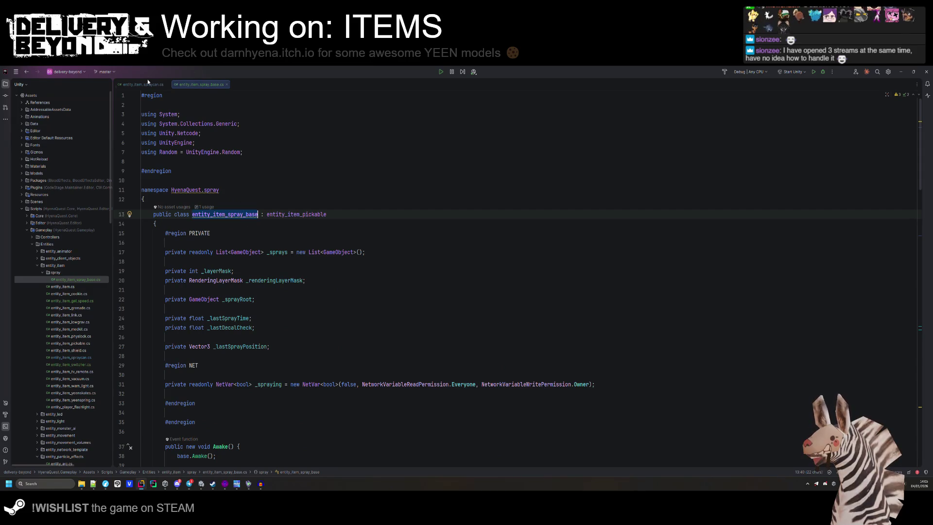
pyautogui.click(143, 84)
pyautogui.scroll(15, 265, 219)
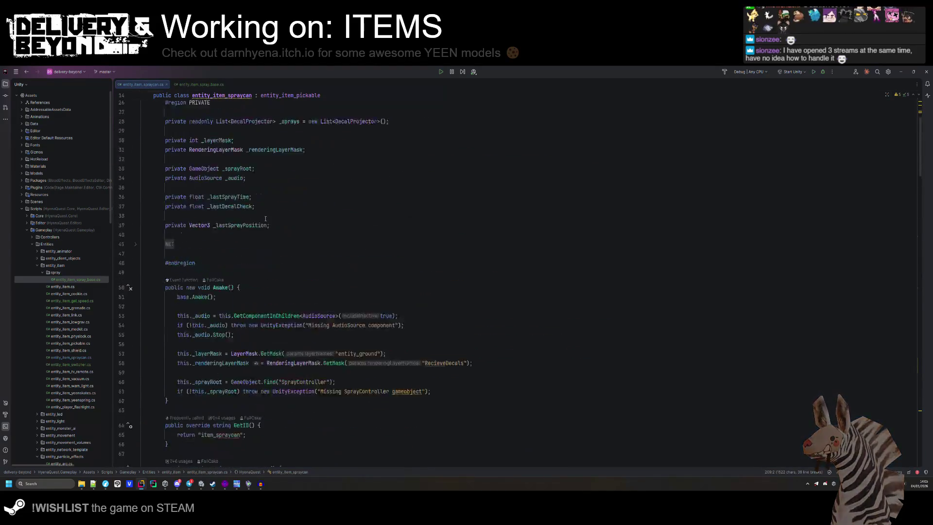
# - Change entity_item_spraycan's base class from entity_item_pickable to entity_item_spray_base
pyautogui.scroll(6, 265, 218)
pyautogui.doubleClick(290, 138)
pyautogui.press('super+ctrl+v')
pyautogui.click(368, 156)
pyautogui.click(281, 138)
pyautogui.hotkey('ctrl', 'w')
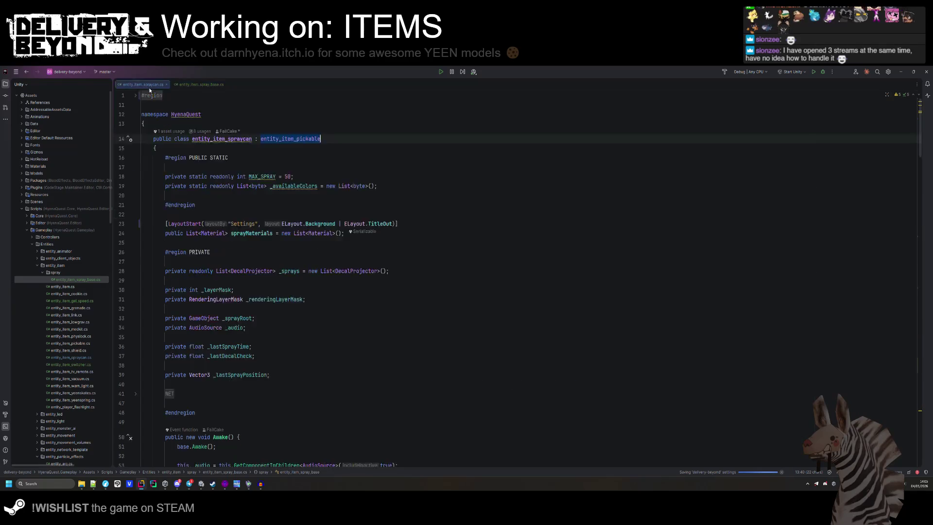
pyautogui.hotkey('alt', '1')
pyautogui.hotkey('alt', '1')
pyautogui.hotkey('ctrl', 'v')
# - Delete the MAX_SPRAY constant and the _sprays, _layerMask and _renderingLayerMask declarations
pyautogui.click(320, 157)
pyautogui.tripleClick(367, 178)
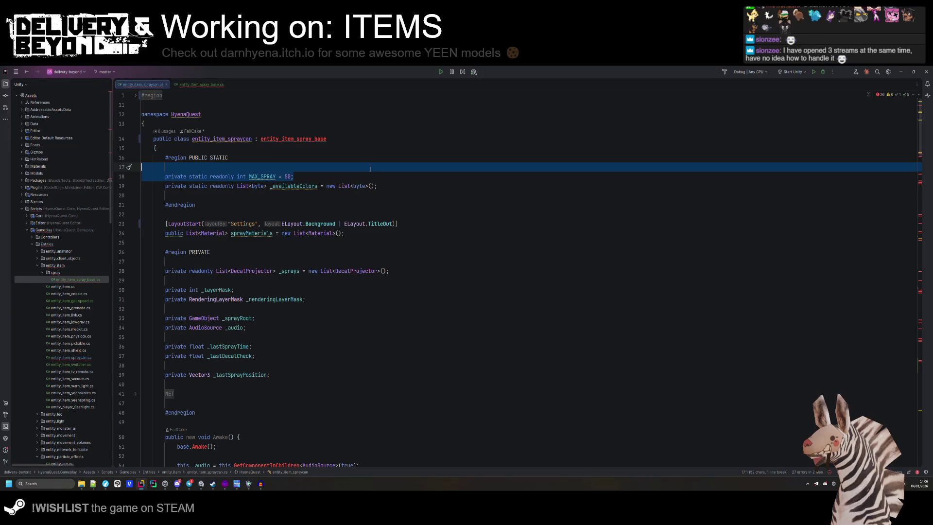
pyautogui.press('Delete')
pyautogui.click(330, 196)
pyautogui.scroll(-1, 329, 220)
pyautogui.scroll(-1, 288, 273)
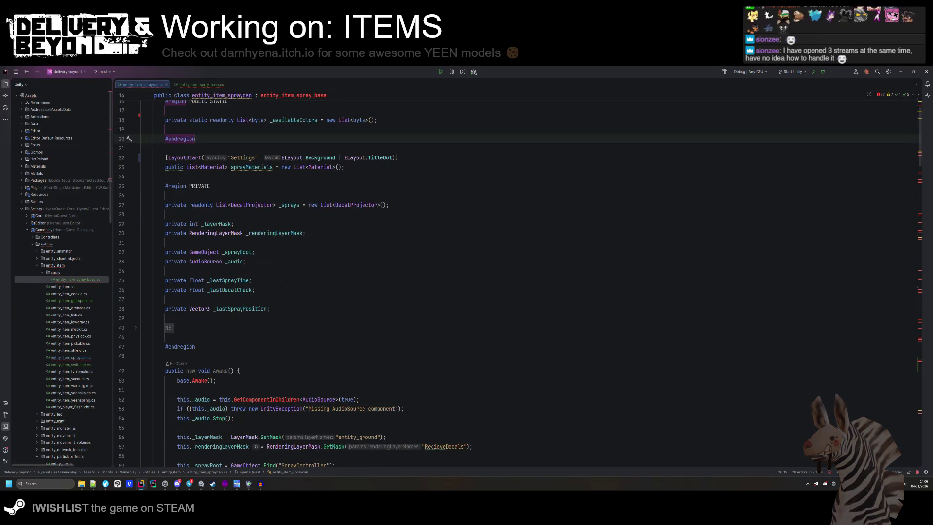
pyautogui.click(367, 204)
pyautogui.hotkey('ctrl', 'y')
pyautogui.hotkey('ctrl', 'y')
pyautogui.hotkey('ctrl', 'y')
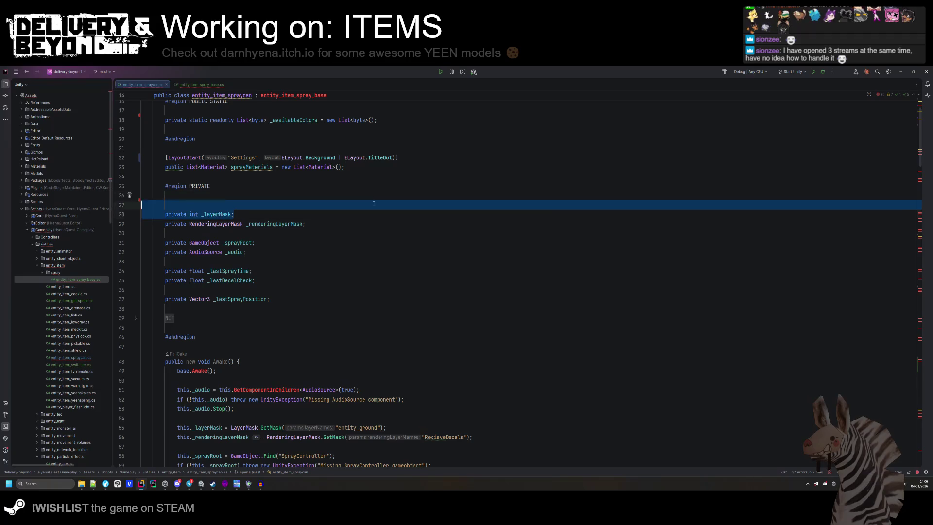
pyautogui.hotkey('shift', 'Down')
pyautogui.hotkey('shift', 'Down')
pyautogui.press('Delete')
# - Delete the _sprayRoot declaration and the spray timing and position fields
pyautogui.press('BackSpace')
pyautogui.hotkey('shift', 'Down')
pyautogui.press('Delete')
pyautogui.moveTo(310, 240); pyautogui.dragTo(167, 204)
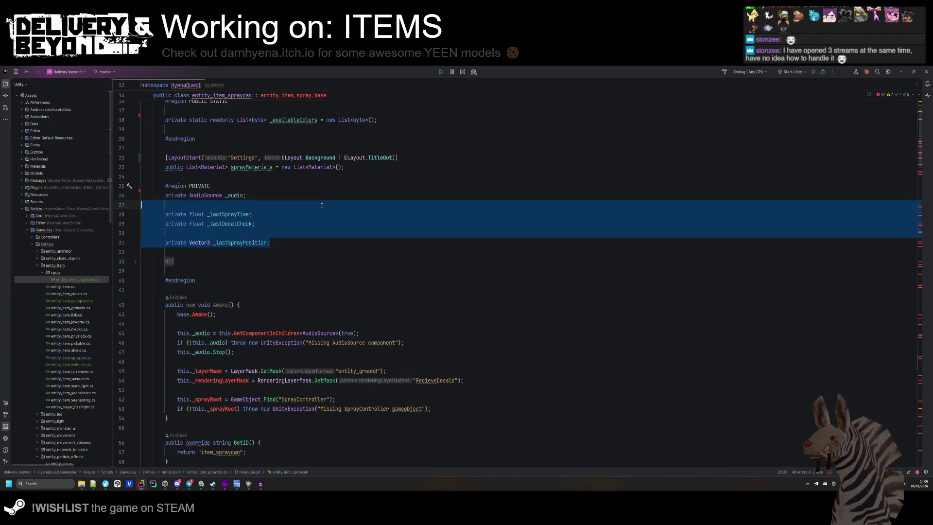
pyautogui.press('Delete')
# - Remove the _spraying NetVar from the NET region and tidy the surrounding blank lines
pyautogui.click(182, 224)
pyautogui.click(367, 258)
pyautogui.moveTo(607, 245); pyautogui.dragTo(165, 243)
pyautogui.press('Delete')
pyautogui.press('BackSpace')
pyautogui.press('BackSpace')
pyautogui.press('BackSpace')
pyautogui.click(194, 233)
pyautogui.press('Delete')
pyautogui.press('Up')
pyautogui.hotkey('alt', 'shift', 'Up')
pyautogui.hotkey('alt', 'shift', 'Up')
pyautogui.press('Down')
pyautogui.press('Down')
pyautogui.press('Down')
pyautogui.press('Return')
pyautogui.press('Down')
pyautogui.press('Down')
pyautogui.press('Down')
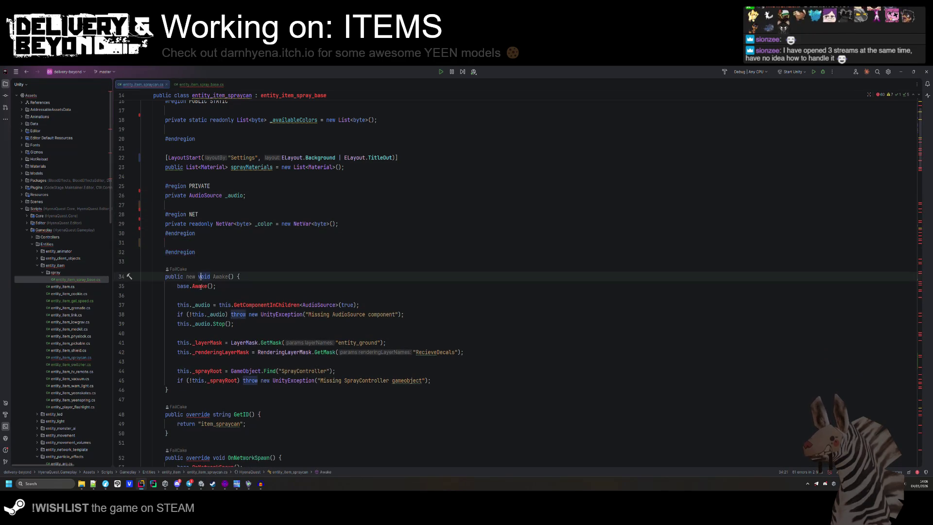
# - Remove .spray from the namespace in entity_item_spray_base.cs, leaving HyenaQuest
pyautogui.scroll(2, 298, 136)
pyautogui.click(298, 139)
pyautogui.doubleClick(298, 138)
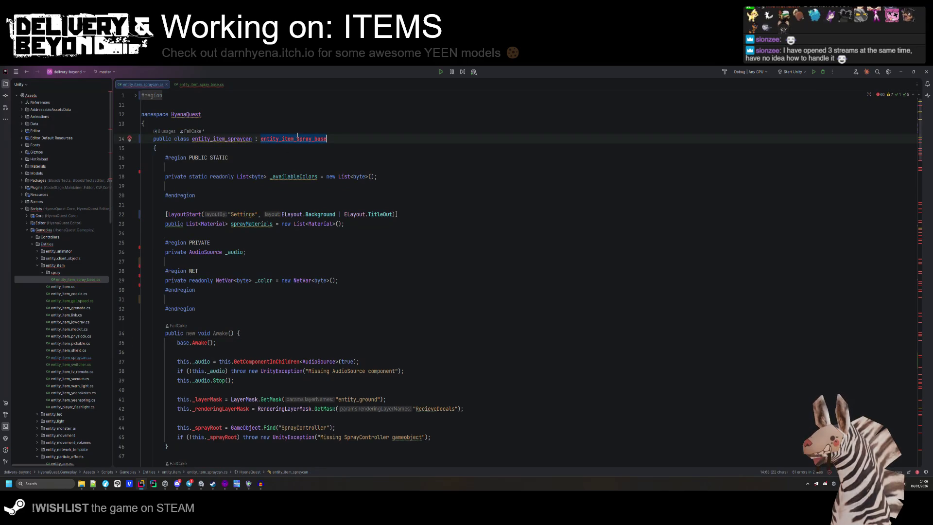
pyautogui.click(197, 86)
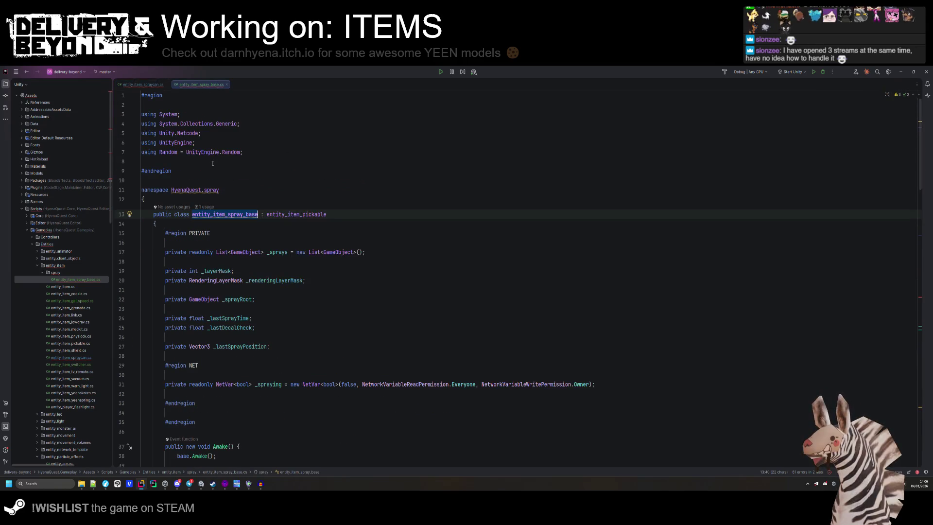
pyautogui.press('BackSpace')
pyautogui.click(236, 176)
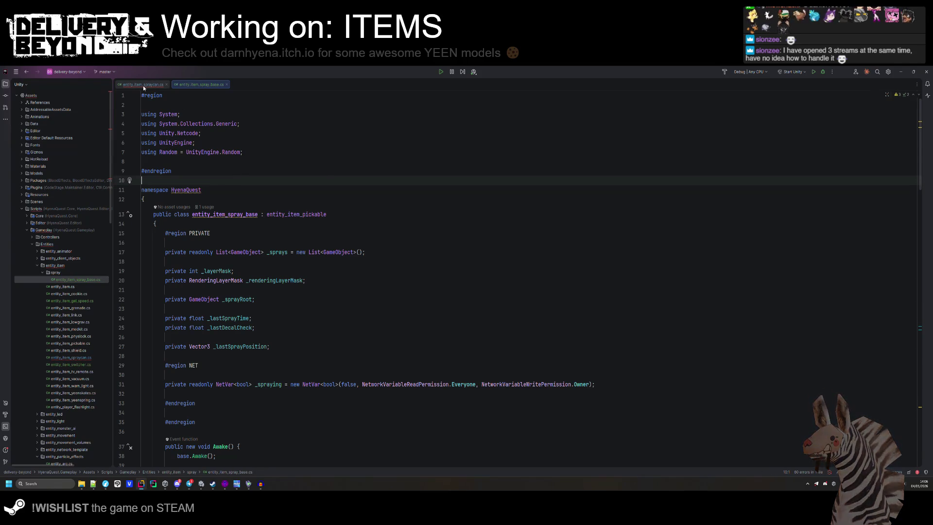
pyautogui.click(143, 86)
# - Delete the layer mask and spray root setup from Awake
pyautogui.scroll(-2, 340, 193)
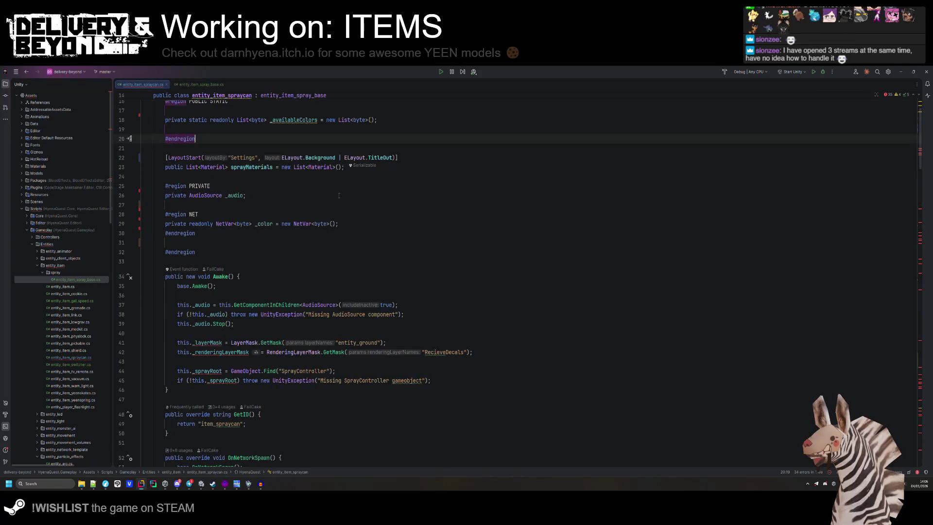
pyautogui.moveTo(449, 378); pyautogui.dragTo(167, 333)
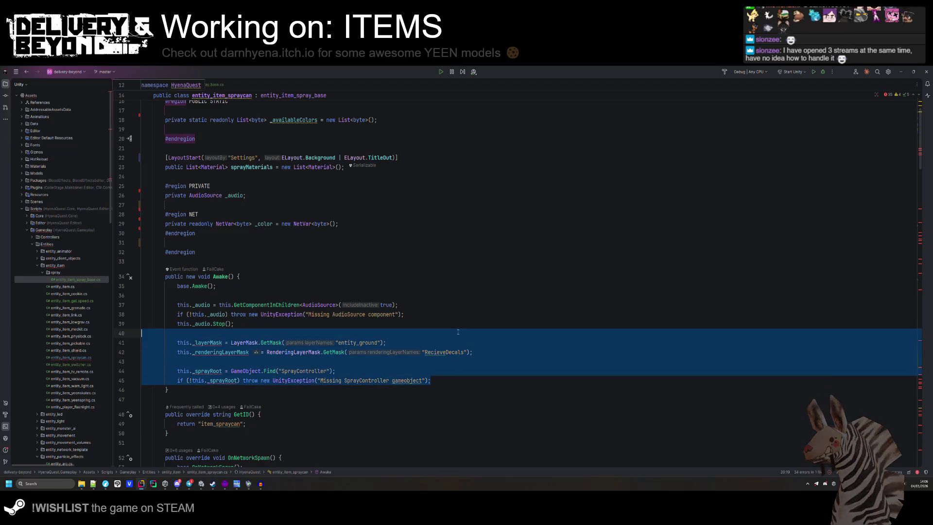
pyautogui.press('BackSpace')
pyautogui.click(252, 261)
pyautogui.scroll(-2, 252, 300)
pyautogui.click(308, 196)
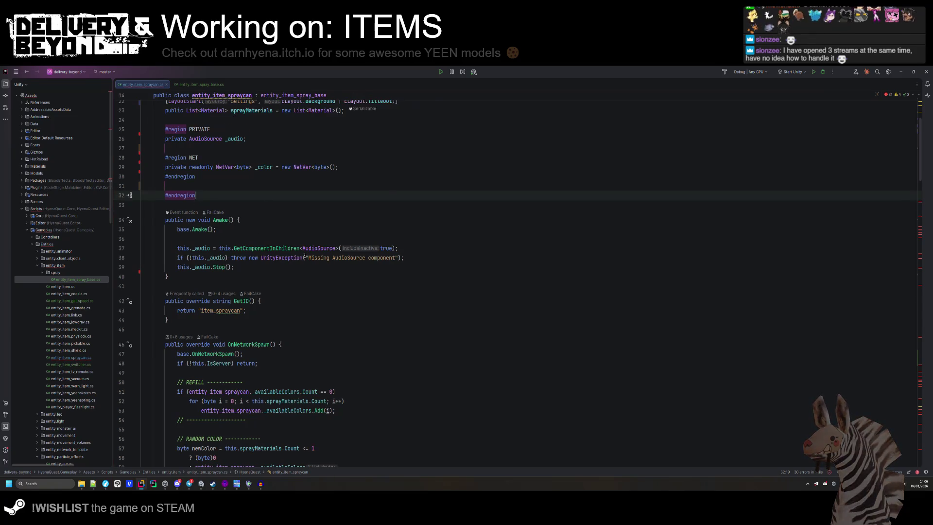
pyautogui.scroll(-5, 243, 243)
pyautogui.click(257, 222)
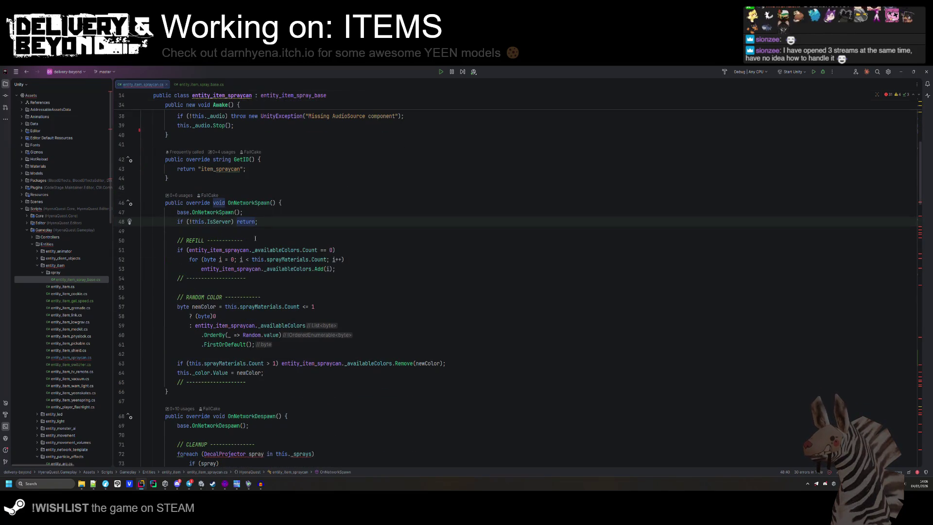
# - Delete the duplicated OnNetworkDespawn and OnUse methods
pyautogui.scroll(-6, 236, 347)
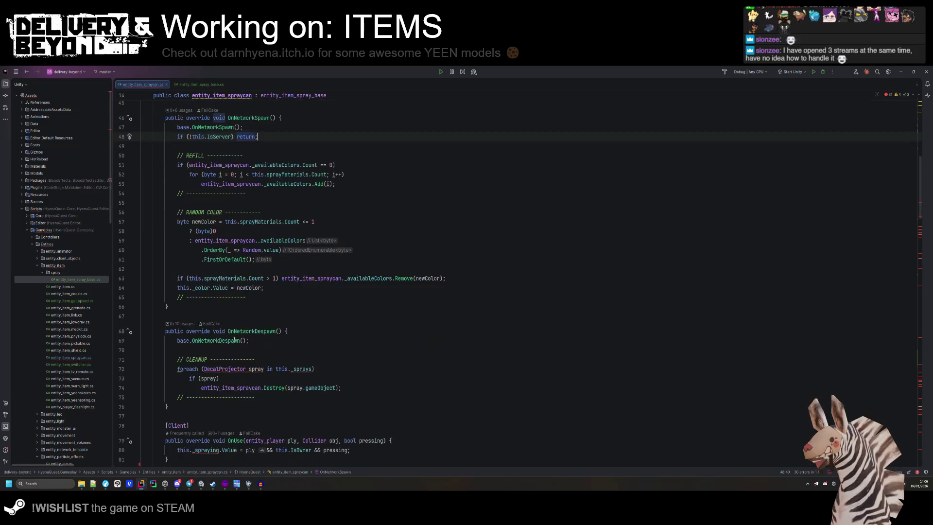
pyautogui.moveTo(204, 311); pyautogui.dragTo(133, 242)
pyautogui.press('BackSpace')
pyautogui.hotkey('shift', 'Down')
pyautogui.hotkey('shift', 'Down')
pyautogui.hotkey('shift', 'Down')
pyautogui.press('BackSpace')
# - Delete the duplicated Update method and the extra empty line before HOOKS
pyautogui.moveTo(160, 238)
pyautogui.mouseDown()
pyautogui.moveTo(194, 257)
pyautogui.moveTo(259, 357)
pyautogui.mouseUp()
pyautogui.scroll(-1, 228, 306)
pyautogui.press('BackSpace')
pyautogui.press('Delete')
pyautogui.scroll(1, 243, 311)
pyautogui.click(199, 85)
# - Add virtual to ResetSprayRPC and make TrySpray protected
pyautogui.scroll(-15, 192, 311)
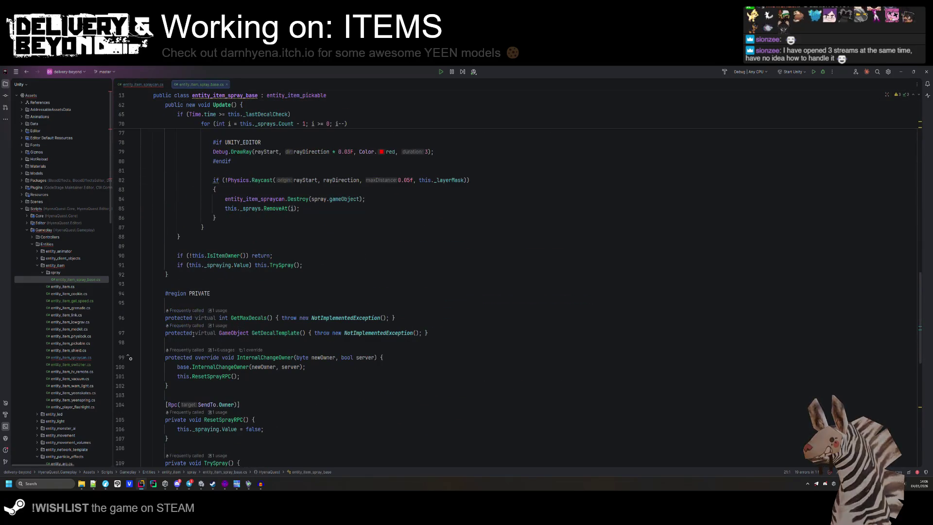
pyautogui.scroll(-1, 204, 326)
pyautogui.scroll(-4, 197, 310)
pyautogui.click(189, 277)
pyautogui.write('virtual')
pyautogui.scroll(-1, 200, 307)
pyautogui.click(189, 293)
pyautogui.scroll(-1, 183, 373)
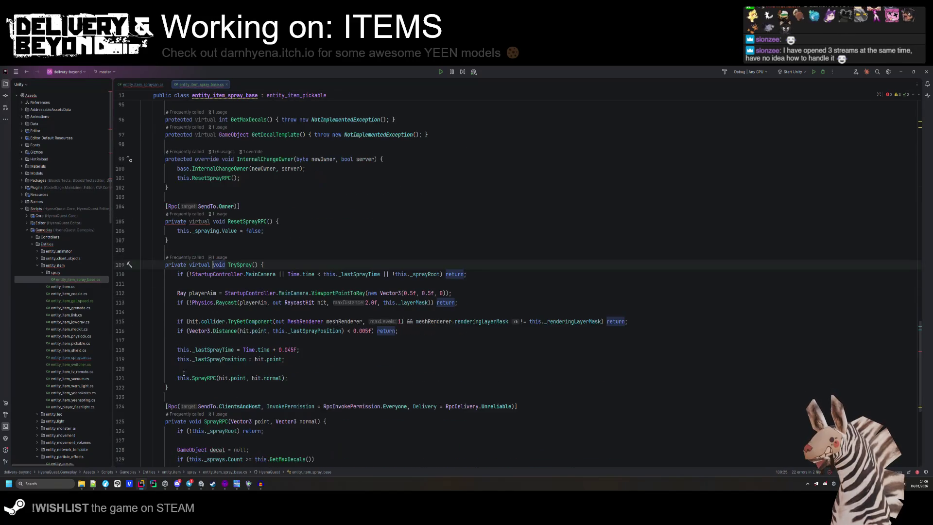
pyautogui.doubleClick(175, 265)
pyautogui.write('prot')
pyautogui.press('Return')
# - Give ResetSprayRPC and SprayRPC protected virtual modifiers
pyautogui.doubleClick(172, 265)
pyautogui.hotkey('ctrl', 'c')
pyautogui.doubleClick(175, 221)
pyautogui.hotkey('ctrl', 'v')
pyautogui.doubleClick(205, 221)
pyautogui.click(187, 422)
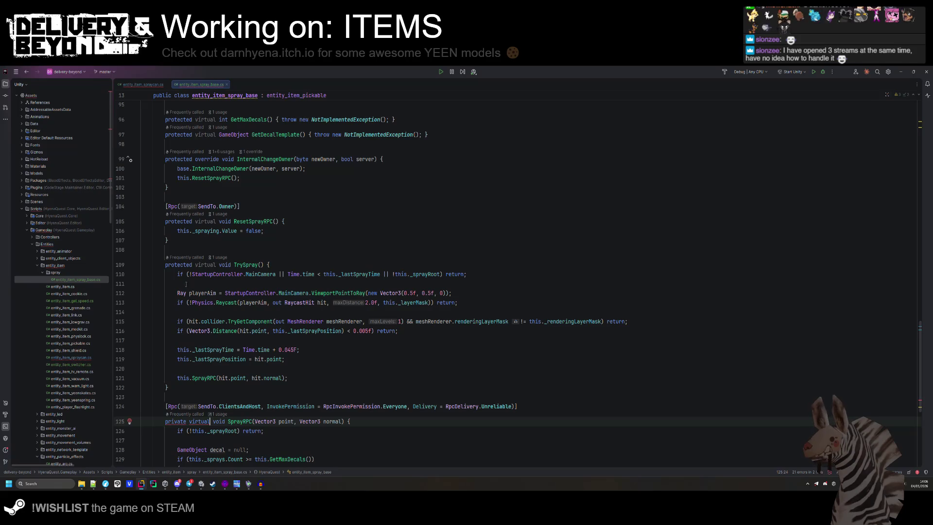
pyautogui.click(193, 265)
pyautogui.scroll(-3, 380, 338)
pyautogui.doubleClick(175, 336)
pyautogui.hotkey('ctrl', 'v')
pyautogui.click(381, 338)
# - Add a protected virtual OnSprayRequest(point, normal) method below SprayRPC
pyautogui.scroll(-5, 381, 339)
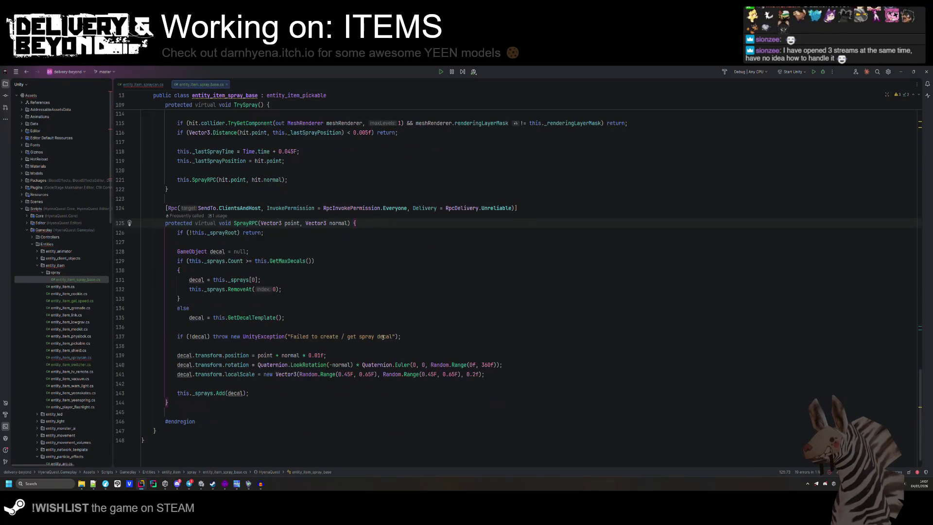
pyautogui.write('}')
pyautogui.press('Return')
pyautogui.press('Return')
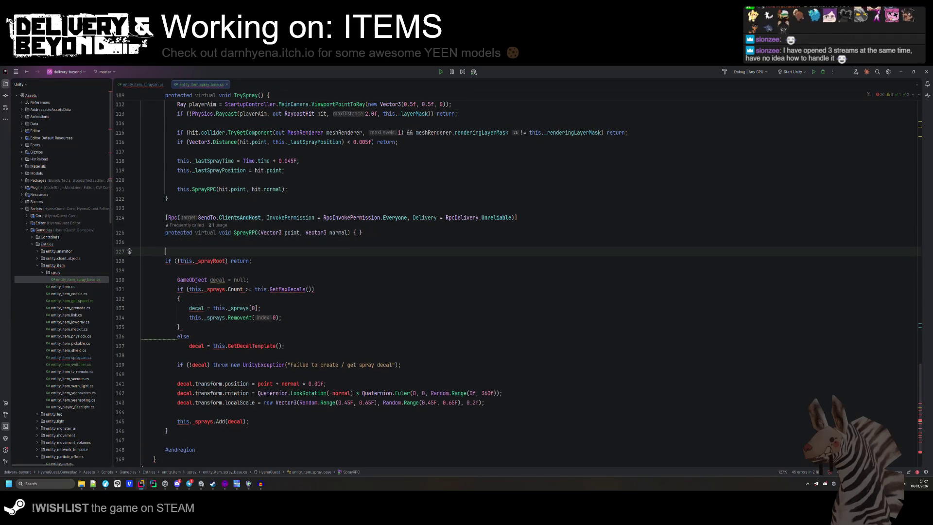
pyautogui.write('prote')
pyautogui.press('Return')
pyautogui.write('vir')
pyautogui.press('Return')
pyautogui.write('void ON')
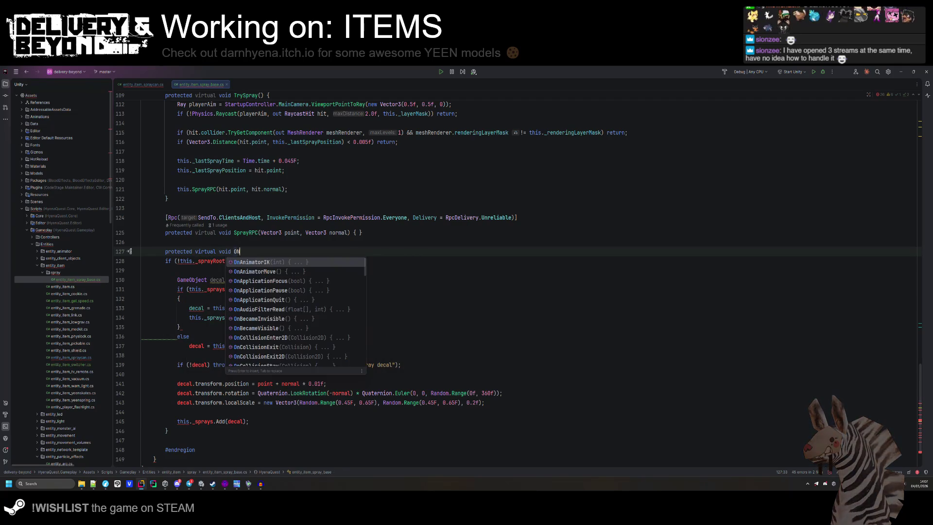
pyautogui.write('SprayR')
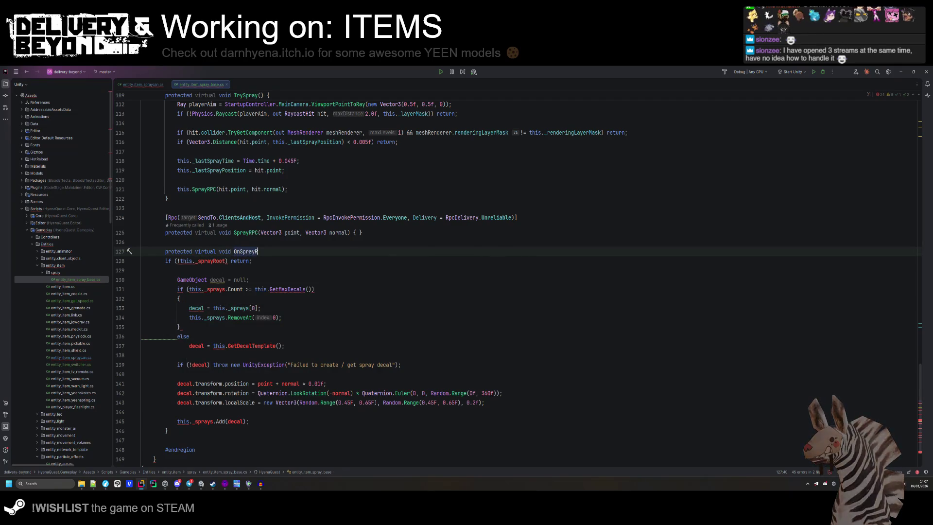
pyautogui.write('enst')
pyautogui.press('Return')
pyautogui.scroll(-1, 270, 215)
pyautogui.hotkey('ctrl', 'c')
pyautogui.click(279, 235)
pyautogui.hotkey('ctrl', 'v')
pyautogui.write('{')
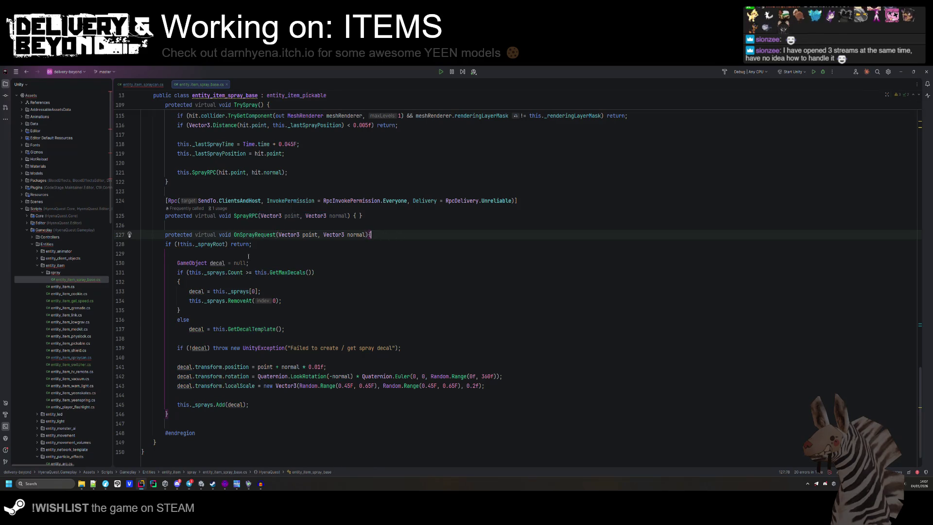
# - Make SprayRPC private and have it call OnSprayRequest(point, normal), then save
pyautogui.scroll(1, 224, 241)
pyautogui.click(205, 229)
pyautogui.hotkey('ctrl', 'BackSpace')
pyautogui.hotkey('ctrl', 'BackSpace')
pyautogui.hotkey('ctrl', 'BackSpace')
pyautogui.write('pp')
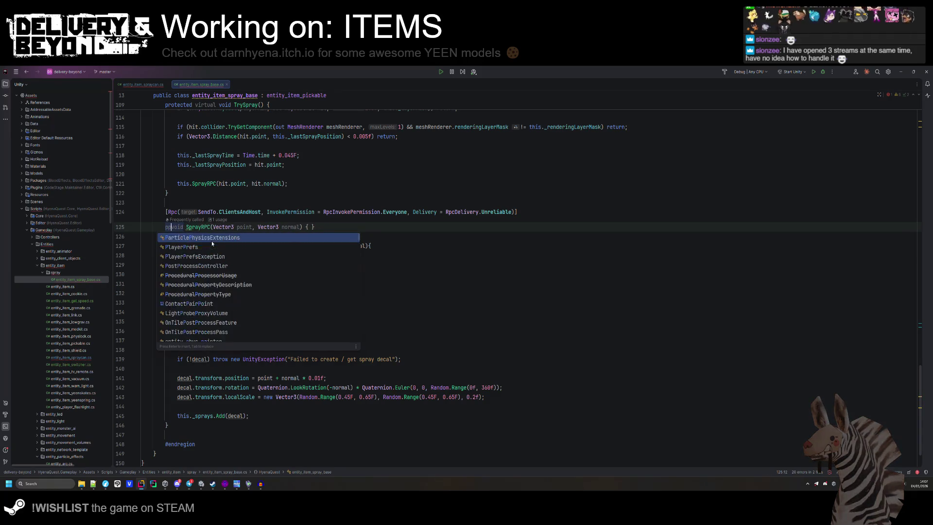
pyautogui.write('riva')
pyautogui.press('Return')
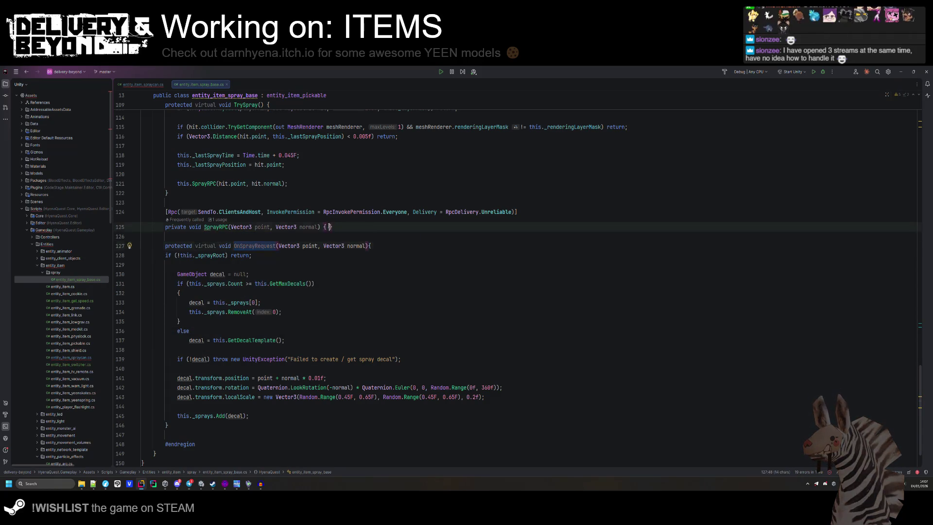
pyautogui.write('point, normal')
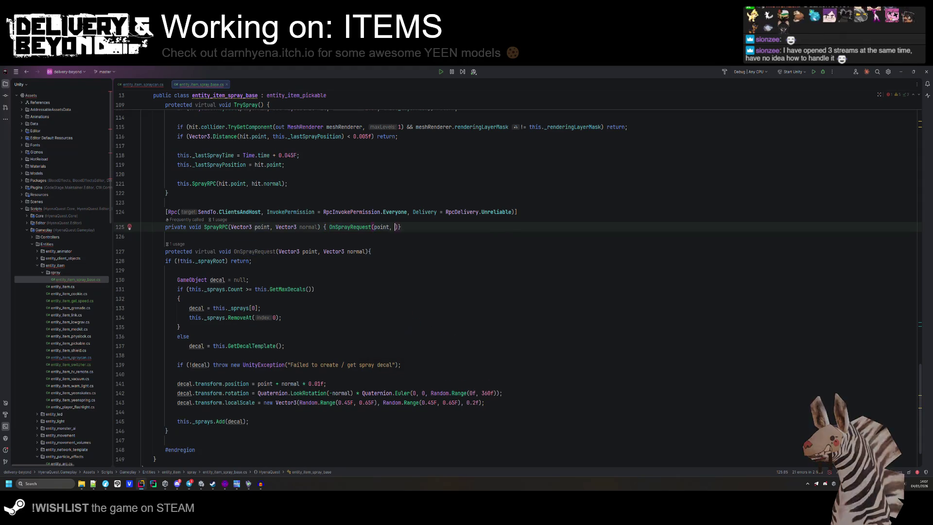
pyautogui.hotkey('ctrl', 's')
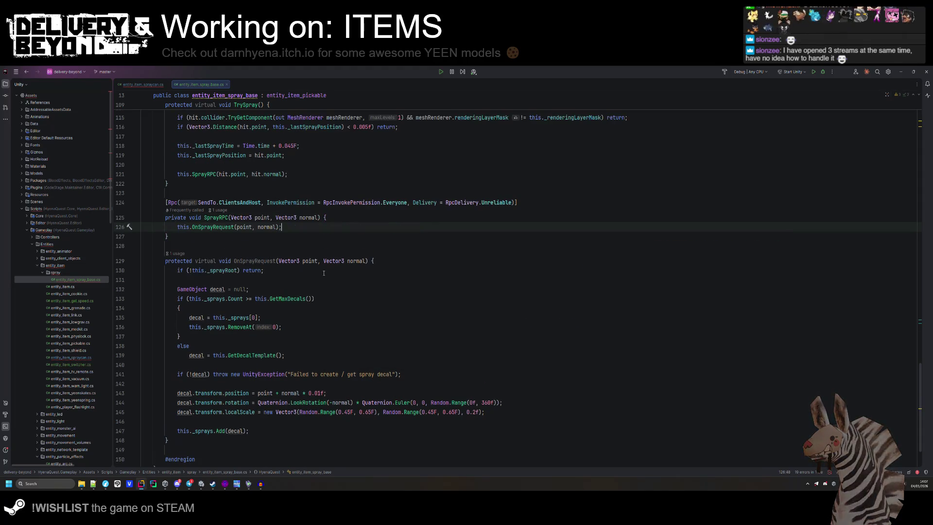
pyautogui.click(320, 247)
# - Duplicate ResetSprayRPC below itself and rename the copy to OnResetSpray
pyautogui.scroll(5, 319, 248)
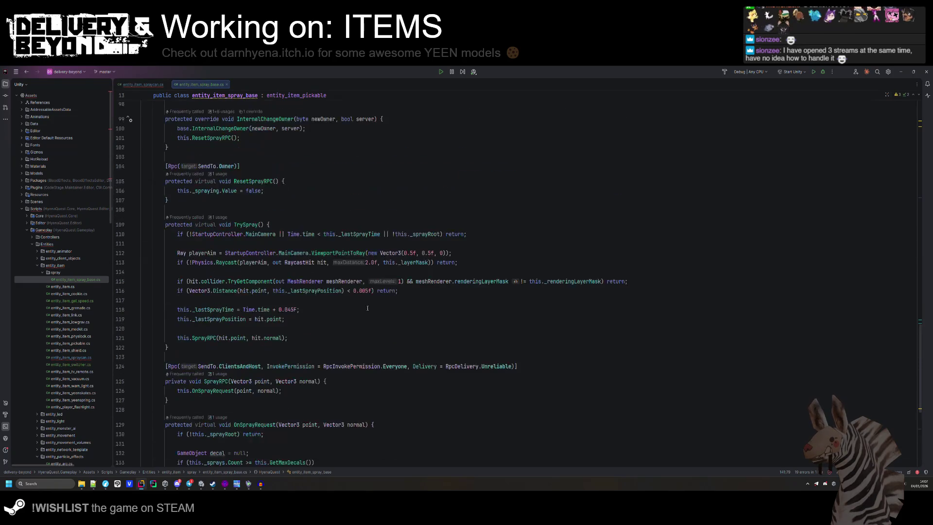
pyautogui.click(265, 192)
pyautogui.scroll(3, 224, 282)
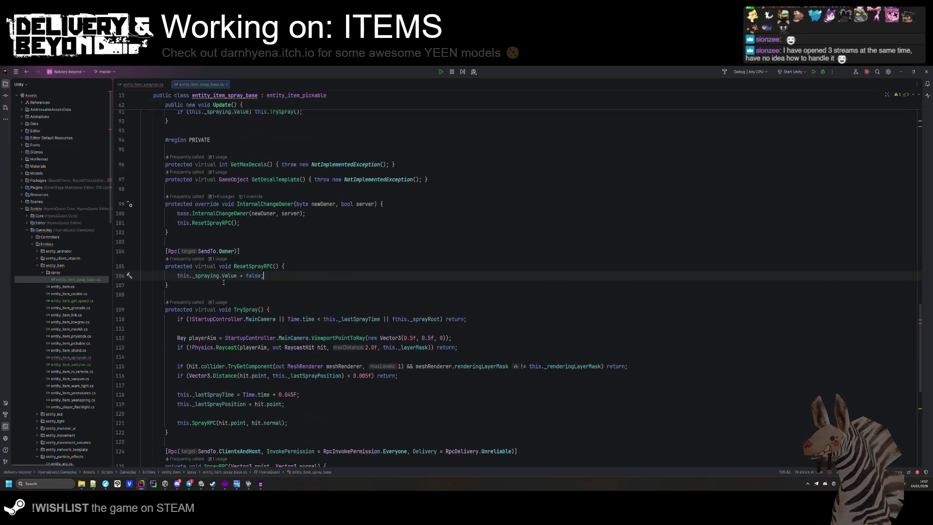
pyautogui.click(227, 286)
pyautogui.press('Return')
pyautogui.press('Return')
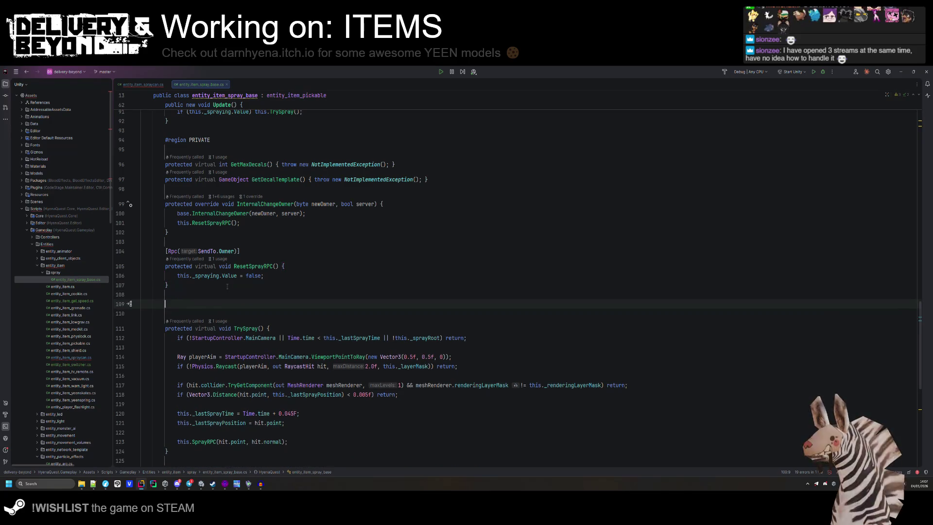
pyautogui.moveTo(227, 286)
pyautogui.mouseDown()
pyautogui.moveTo(165, 252)
pyautogui.moveTo(165, 267)
pyautogui.mouseUp()
pyautogui.hotkey('ctrl', 'c')
pyautogui.click(189, 304)
pyautogui.hotkey('ctrl', 'v')
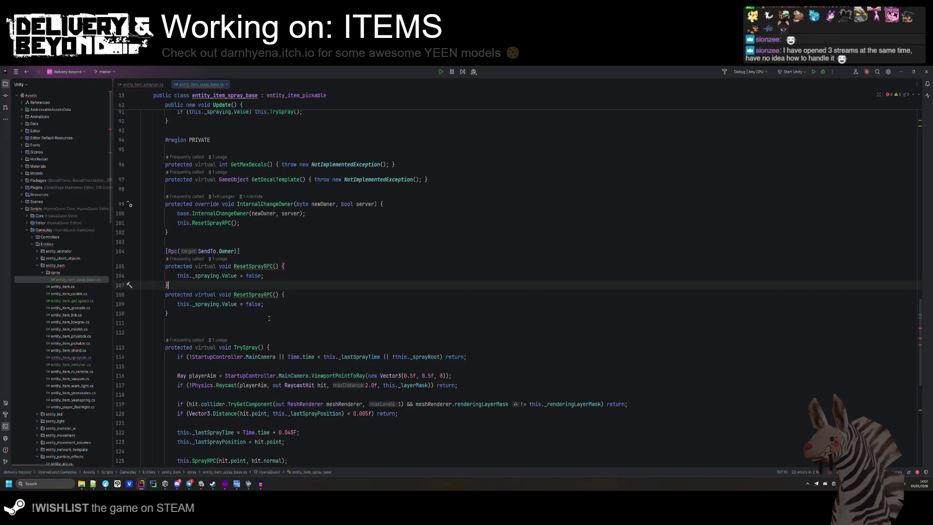
pyautogui.doubleClick(261, 309)
pyautogui.write('OnRes')
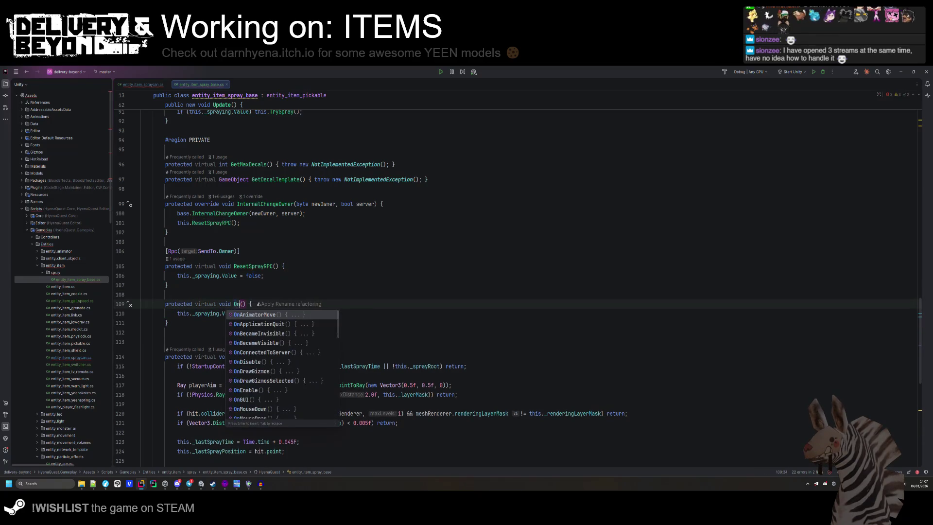
pyautogui.write('r')
# - Make ResetSprayRPC private without virtual, with its body calling OnResetSpray()
pyautogui.click(264, 276)
pyautogui.hotkey('shift', 'Home')
pyautogui.write('OnResetSpray();')
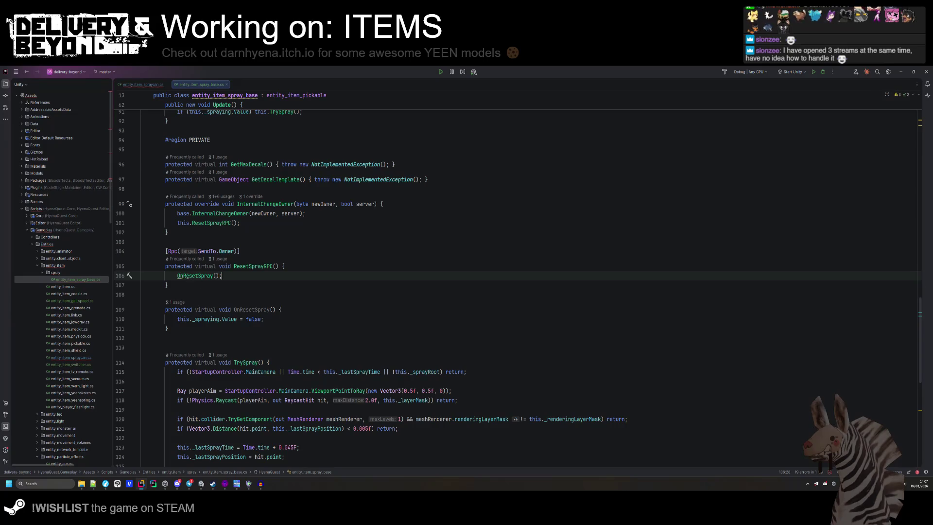
pyautogui.doubleClick(192, 267)
pyautogui.write('private')
pyautogui.hotkey('ctrl', 'Delete')
pyautogui.click(268, 276)
pyautogui.write('this.')
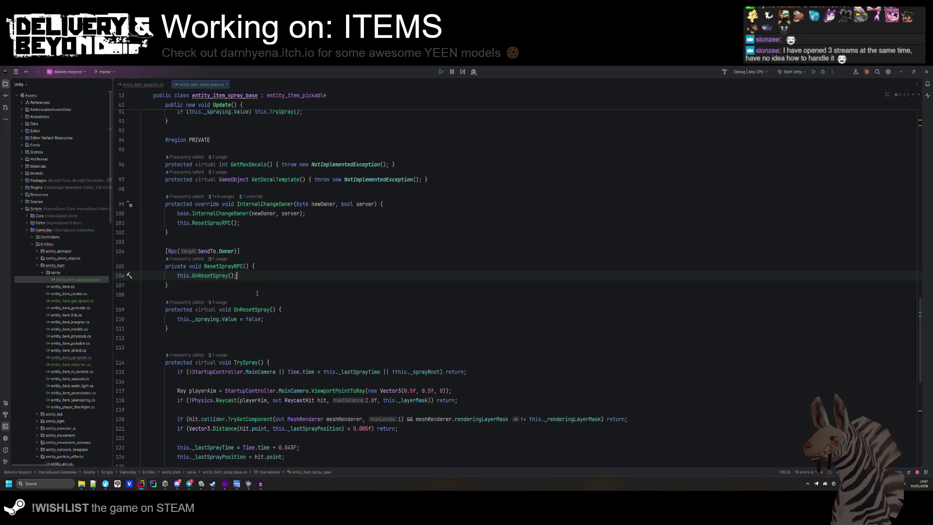
pyautogui.scroll(3, 340, 253)
pyautogui.moveTo(353, 249); pyautogui.dragTo(353, 264)
pyautogui.click(353, 293)
pyautogui.scroll(-4, 352, 292)
pyautogui.click(351, 291)
pyautogui.scroll(-9, 347, 287)
pyautogui.scroll(20, 347, 286)
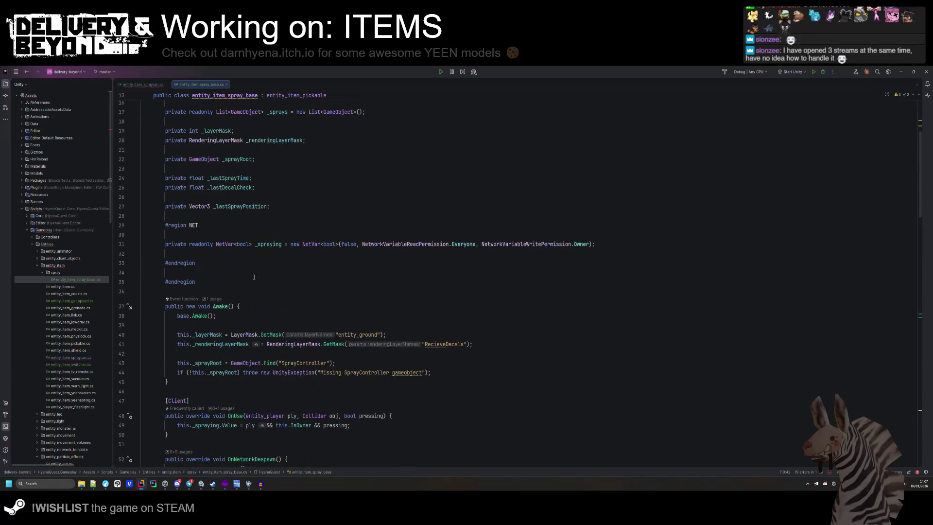
# - Inspect the _spraying access error in entity_item_spraycan's OnNetworkPostSpawn method
pyautogui.scroll(-3, 254, 277)
pyautogui.scroll(-6, 254, 274)
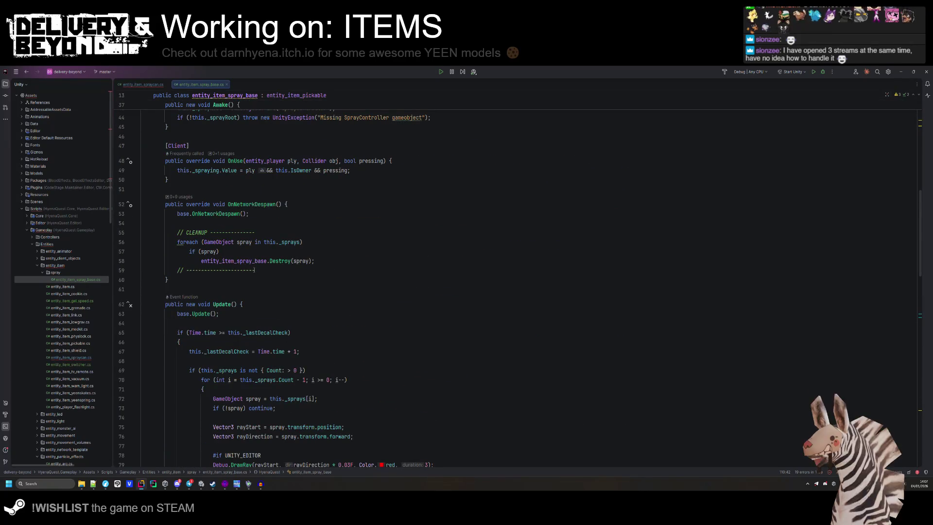
pyautogui.hotkey('ctrl', 'Tab')
pyautogui.click(248, 261)
pyautogui.scroll(-1, 233, 263)
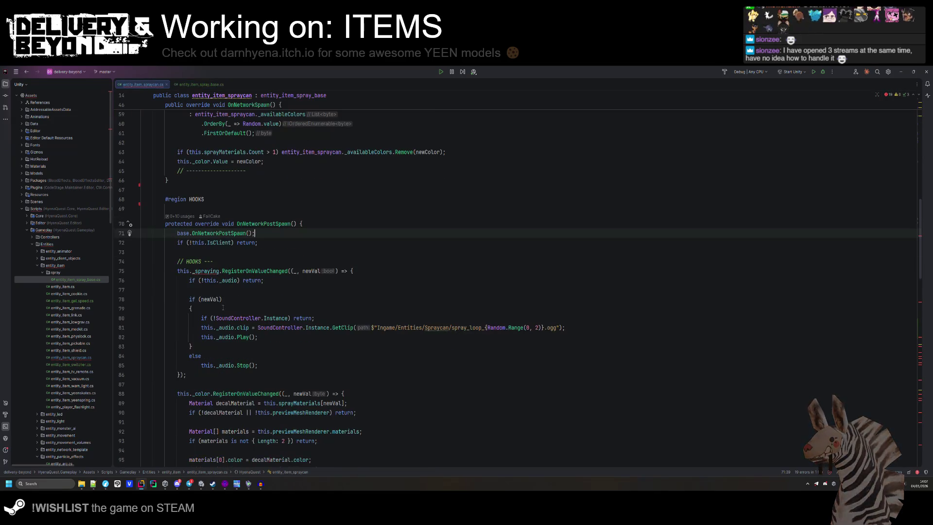
pyautogui.click(210, 270)
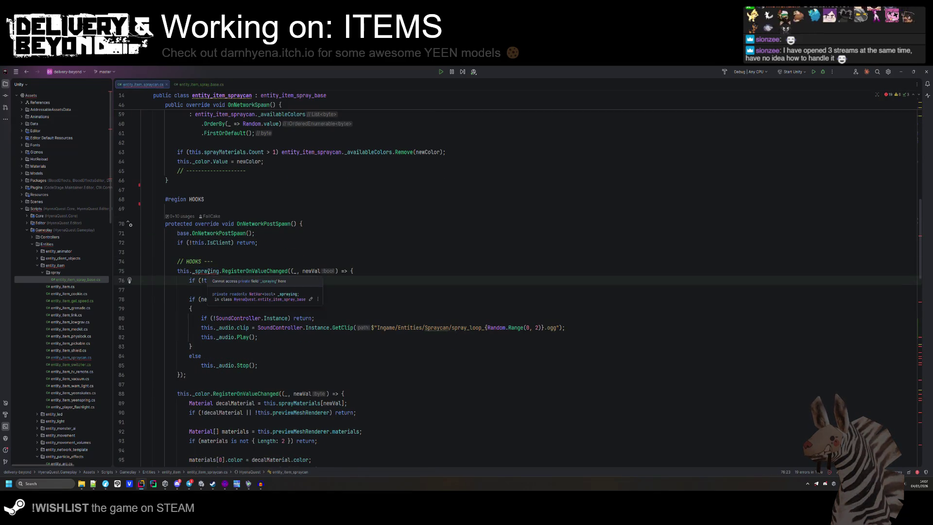
# - In entity_item_spray_base, change the _spraying field from private to protected
pyautogui.click(184, 85)
pyautogui.scroll(15, 209, 262)
pyautogui.scroll(-5, 209, 263)
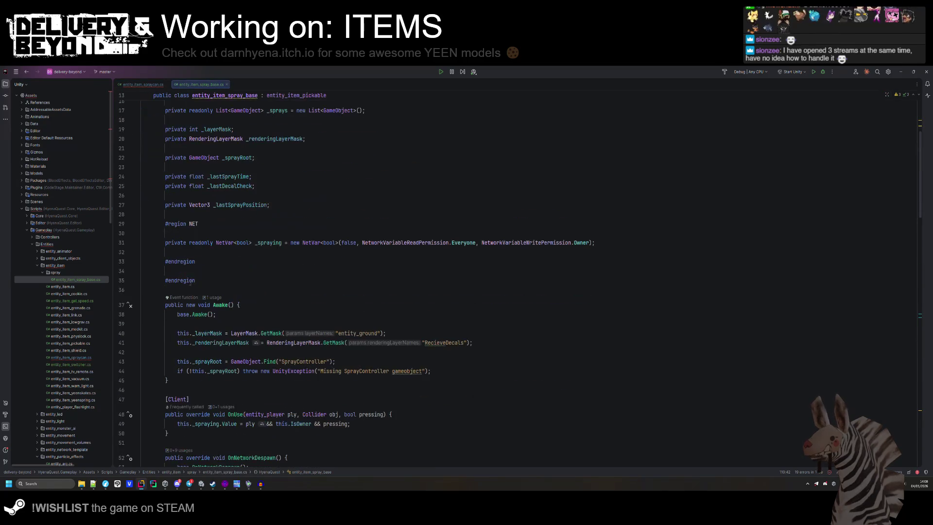
pyautogui.doubleClick(176, 242)
pyautogui.write('protected')
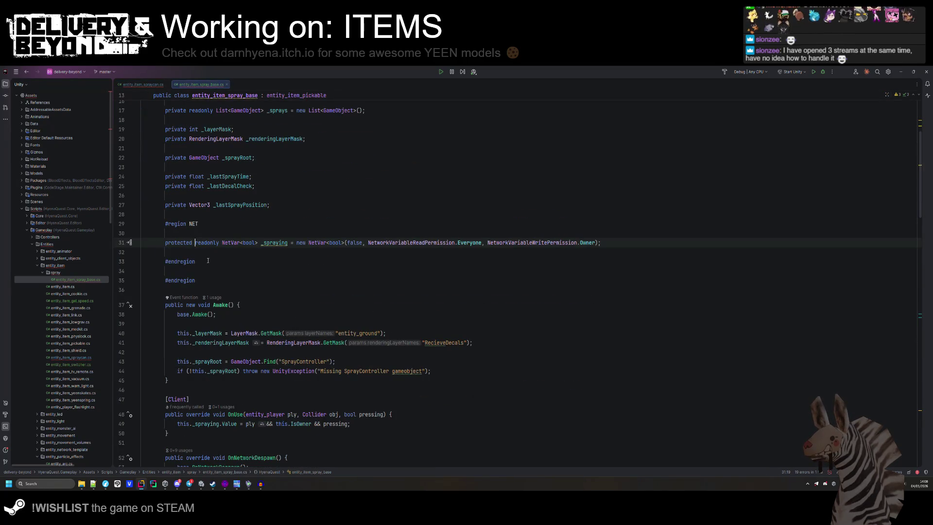
# - Make the layer masks, _sprayRoot, timers, _lastSprayPosition and _sprays list protected as well
pyautogui.doubleClick(176, 205)
pyautogui.hotkey('ctrl', 'v')
pyautogui.doubleClick(176, 186)
pyautogui.hotkey('ctrl', 'v')
pyautogui.doubleClick(176, 176)
pyautogui.hotkey('ctrl', 'v')
pyautogui.doubleClick(176, 157)
pyautogui.hotkey('ctrl', 'v')
pyautogui.doubleClick(176, 139)
pyautogui.hotkey('ctrl', 'v')
pyautogui.doubleClick(176, 129)
pyautogui.hotkey('ctrl', 'v')
pyautogui.scroll(2, 175, 130)
pyautogui.doubleClick(175, 167)
pyautogui.hotkey('ctrl', 'v')
# - Return to entity_item_spraycan.cs and place the caret in its code
pyautogui.click(143, 84)
pyautogui.click(289, 252)
pyautogui.scroll(-5, 288, 252)
pyautogui.scroll(2, 243, 219)
pyautogui.click(204, 262)
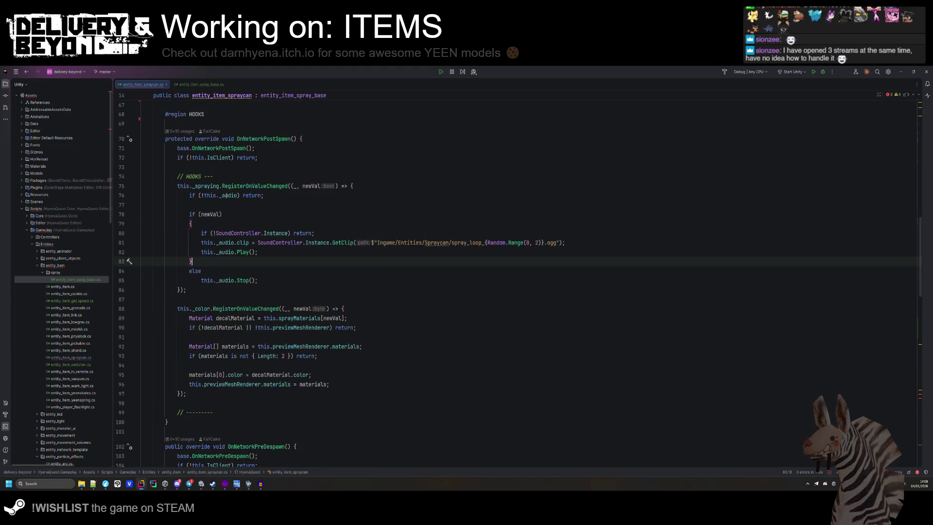
# - Delete the duplicate InternalChangeOwner and ResetSprayRPC methods from entity_item_spraycan
pyautogui.scroll(-5, 243, 286)
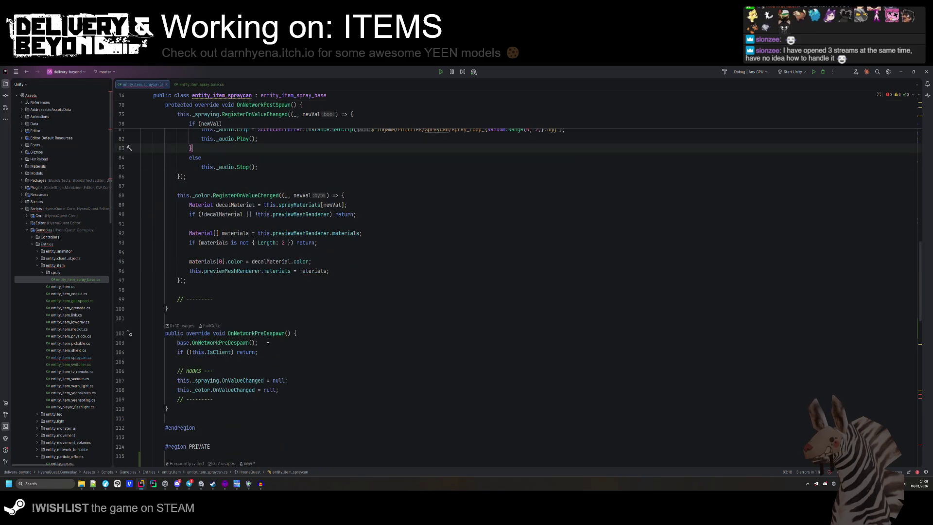
pyautogui.scroll(-1, 269, 342)
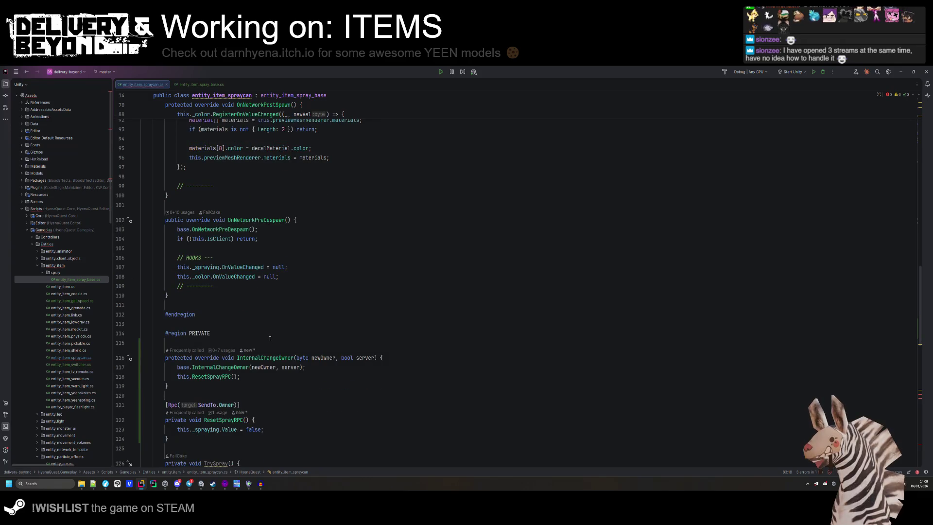
pyautogui.scroll(-4, 219, 340)
pyautogui.click(188, 339)
pyautogui.hotkey('shift', 'Up')
pyautogui.hotkey('shift', 'Up')
pyautogui.hotkey('shift', 'Up')
pyautogui.press('Delete')
pyautogui.hotkey('shift', 'Down')
pyautogui.hotkey('shift', 'Down')
pyautogui.hotkey('shift', 'Down')
pyautogui.press('Delete')
# - Delete the duplicate TrySpray method and begin a 'protected override' declaration
pyautogui.scroll(-3, 198, 331)
pyautogui.scroll(-1, 199, 331)
pyautogui.click(199, 330)
pyautogui.hotkey('shift', 'Up')
pyautogui.hotkey('shift', 'Up')
pyautogui.hotkey('shift', 'Up')
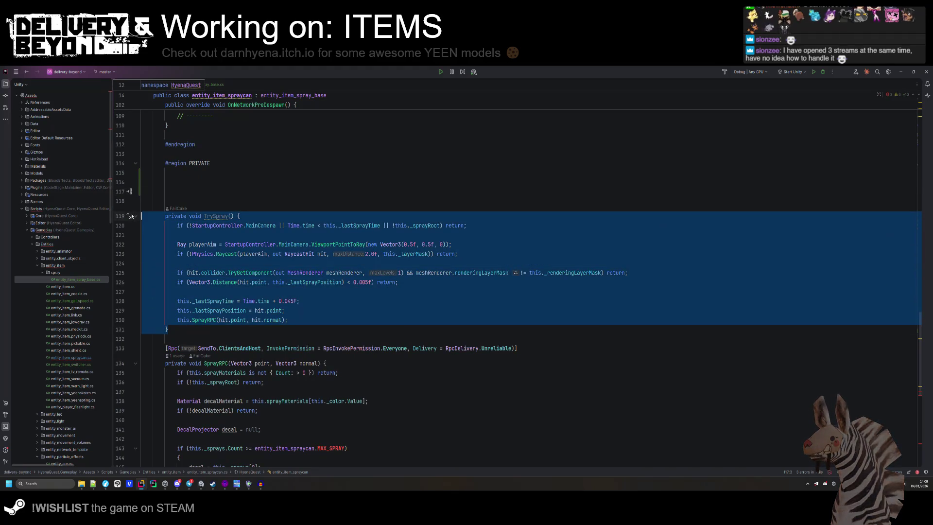
pyautogui.press('Delete')
pyautogui.scroll(-7, 195, 291)
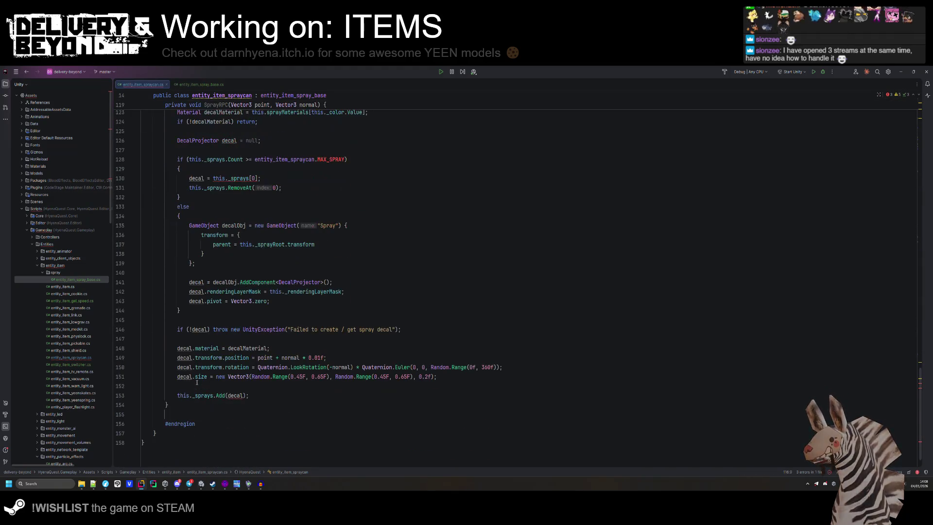
pyautogui.scroll(7, 207, 215)
pyautogui.write('protected override')
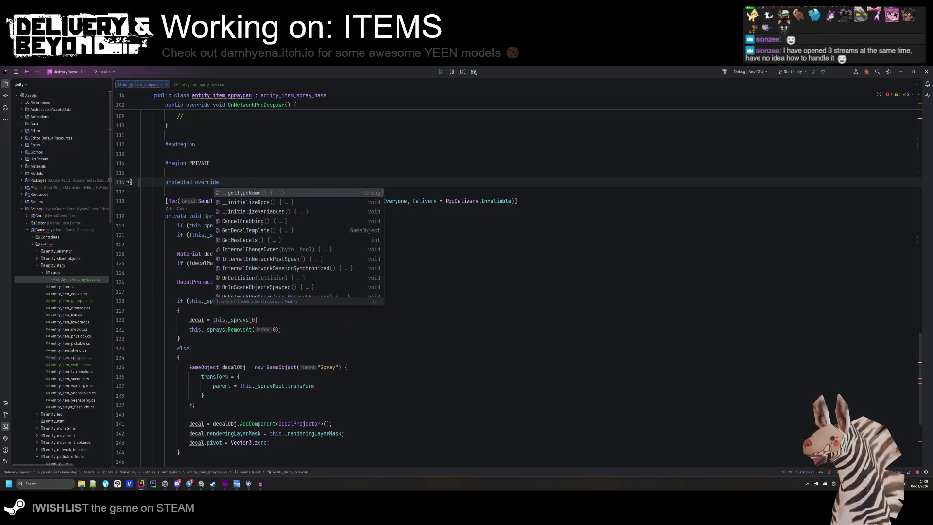
# - Insert a GetMaxDecals override that returns 50
pyautogui.press('Down')
pyautogui.press('Down')
pyautogui.press('Down')
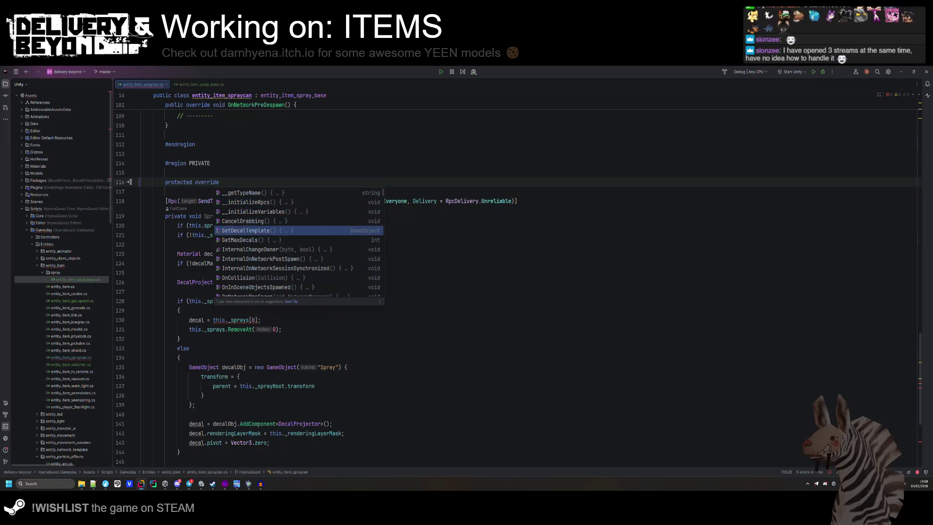
pyautogui.press('Down')
pyautogui.press('Return')
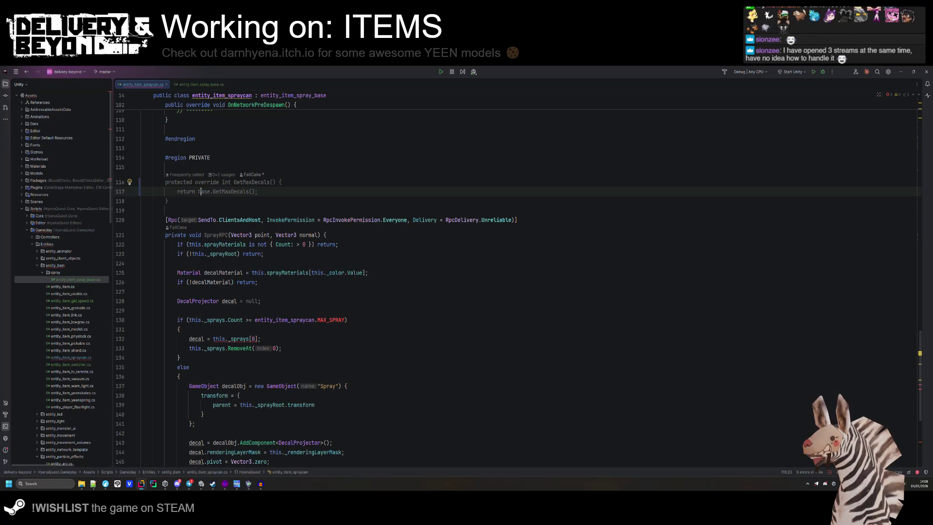
pyautogui.write('50')
pyautogui.press('Return')
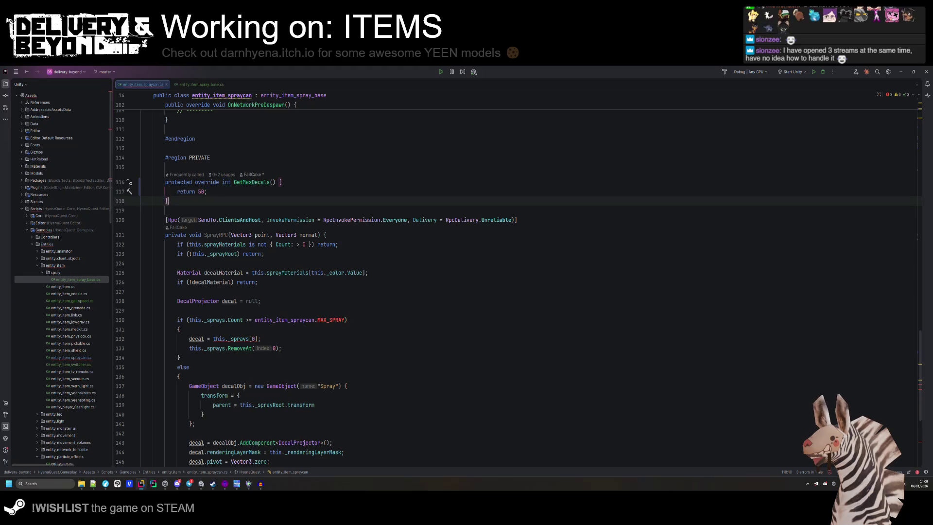
pyautogui.press('Return')
pyautogui.press('Return')
# - Generate a GetDecalTemplate override and cut the decal creation code from the else block
pyautogui.write('protected override')
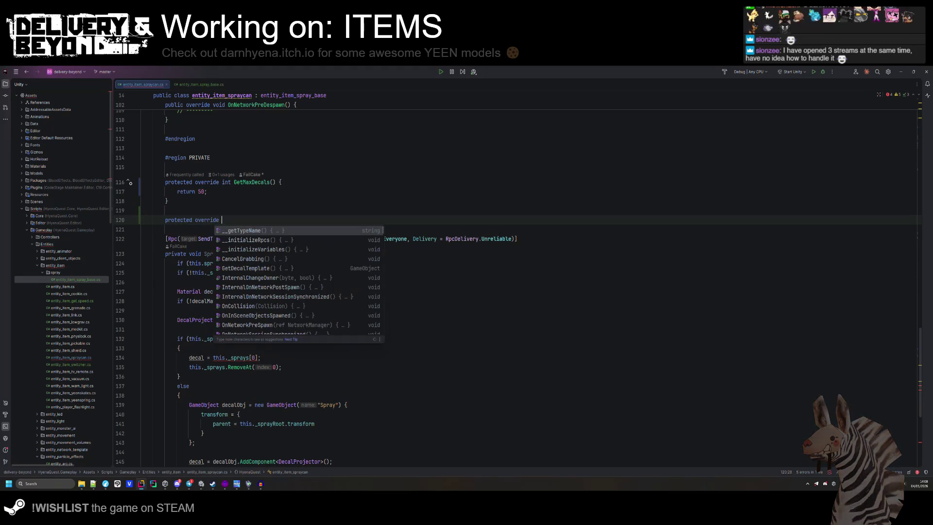
pyautogui.press('Down')
pyautogui.press('Down')
pyautogui.press('Down')
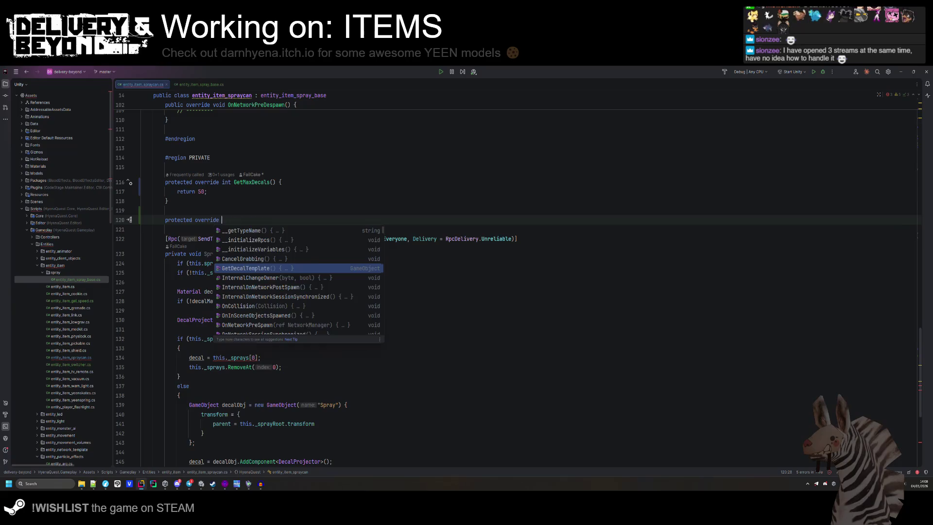
pyautogui.press('Return')
pyautogui.scroll(-5, 270, 340)
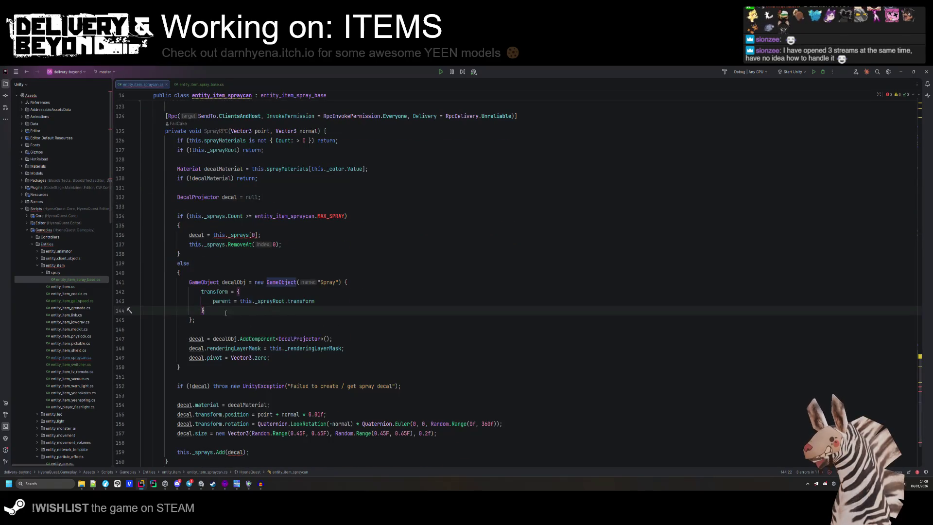
pyautogui.moveTo(270, 357); pyautogui.dragTo(189, 282)
pyautogui.hotkey('ctrl', 'x')
# - Paste the decal creation code into GetDecalTemplate and end it with 'return decal;'
pyautogui.scroll(7, 272, 290)
pyautogui.tripleClick(332, 286)
pyautogui.hotkey('ctrl', 'v')
pyautogui.press('Down')
pyautogui.press('Down')
pyautogui.press('Down')
pyautogui.press('Return')
pyautogui.write('return decal;')
pyautogui.press('Up')
pyautogui.press('Up')
pyautogui.press('Up')
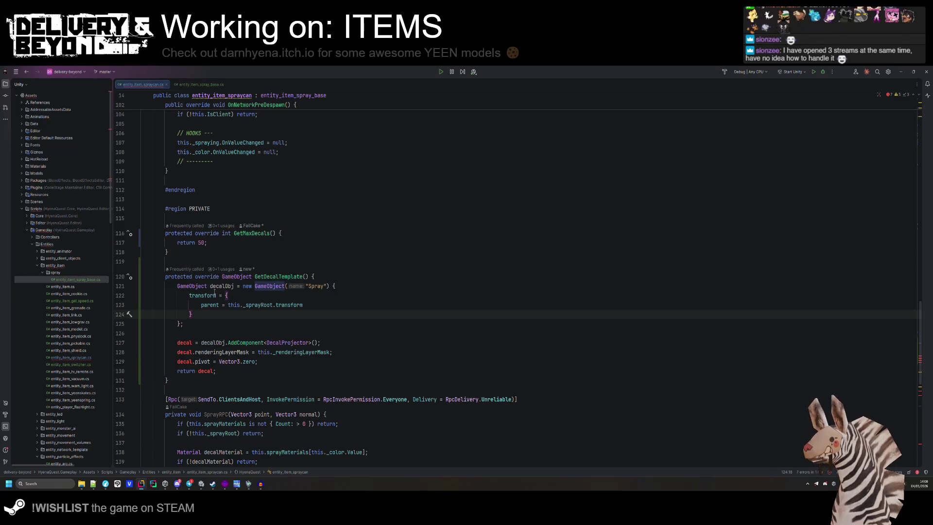
# - Add a var declaration for decal in the pasted code, removing the extra vars
pyautogui.keyDown('ctrl'); pyautogui.click(213, 343); pyautogui.keyUp('ctrl')
pyautogui.click(190, 335)
pyautogui.press('Down')
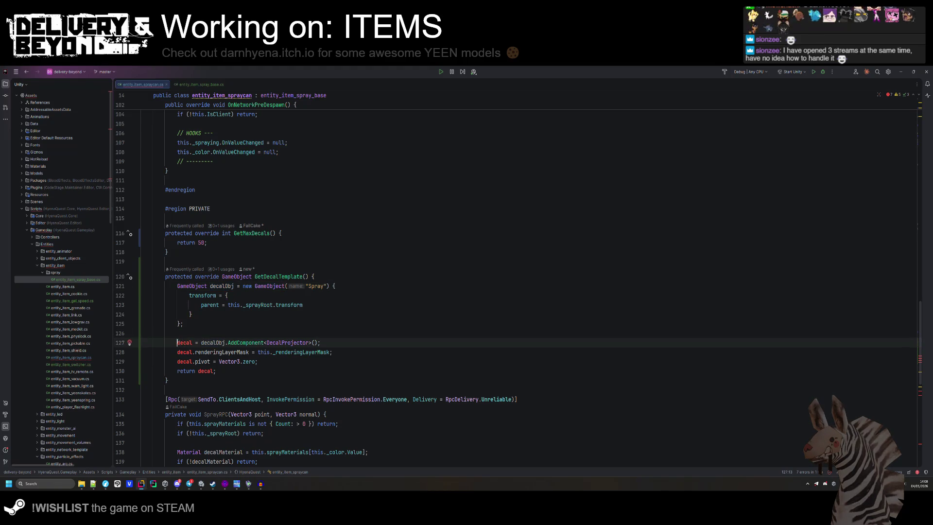
pyautogui.keyDown('alt'); pyautogui.keyDown('shift'); pyautogui.click(177, 352); pyautogui.keyUp('shift'); pyautogui.keyUp('alt')
pyautogui.keyDown('alt'); pyautogui.keyDown('shift'); pyautogui.click(176, 361); pyautogui.keyUp('shift'); pyautogui.keyUp('alt')
pyautogui.write('var')
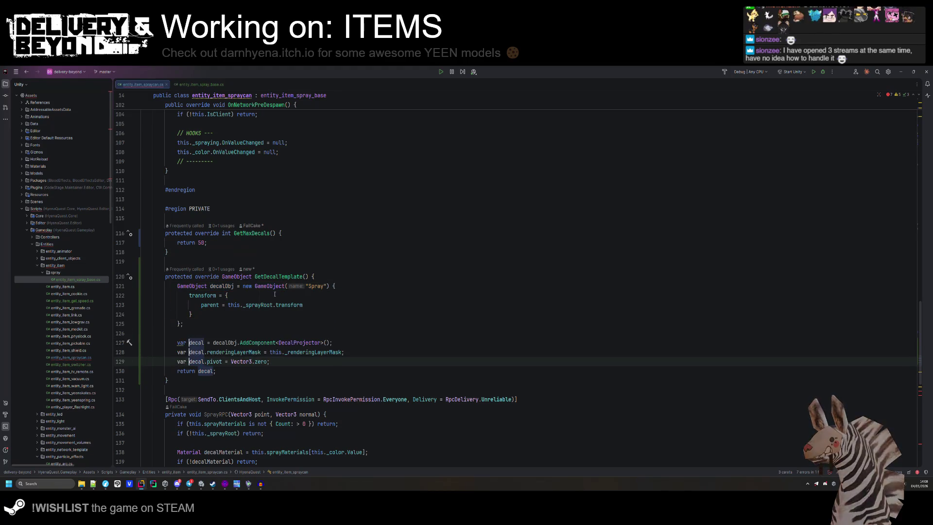
pyautogui.click(179, 352)
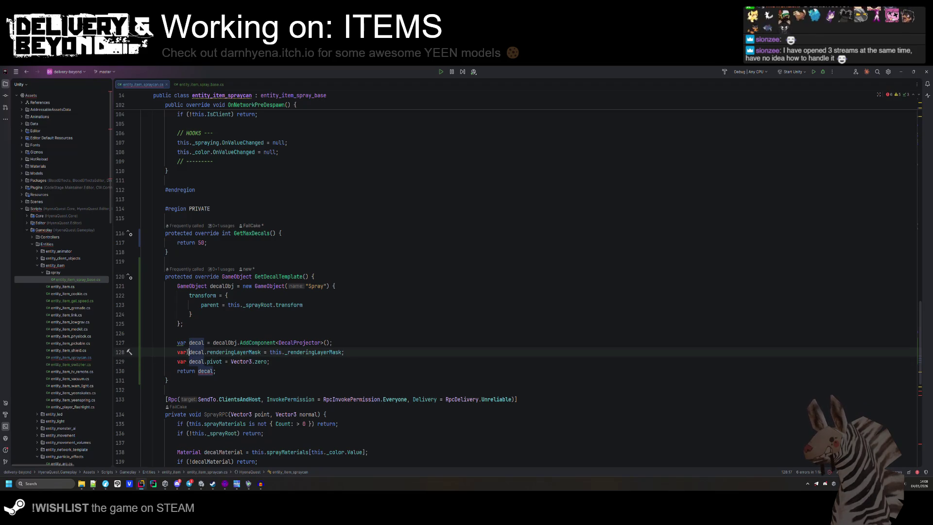
pyautogui.doubleClick(181, 351)
pyautogui.press('BackSpace')
pyautogui.doubleClick(181, 361)
pyautogui.press('BackSpace')
# - Return decalObj and declare decal explicitly as a DecalProjector
pyautogui.doubleClick(221, 286)
pyautogui.click(214, 371)
pyautogui.write('Obj')
pyautogui.click(287, 361)
pyautogui.press('Return')
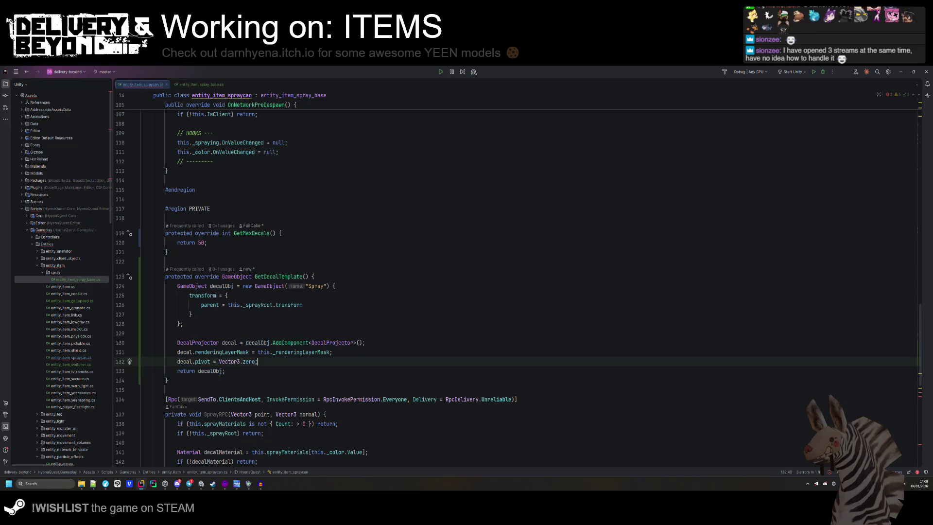
# - Cut out the old SprayRPC method from entity_item_spraycan
pyautogui.scroll(-10, 283, 288)
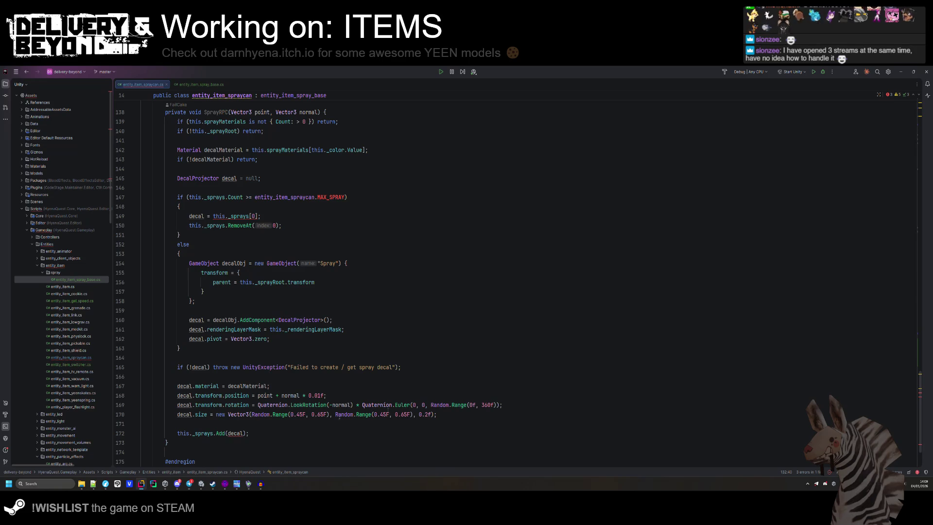
pyautogui.moveTo(442, 414); pyautogui.dragTo(524, 403)
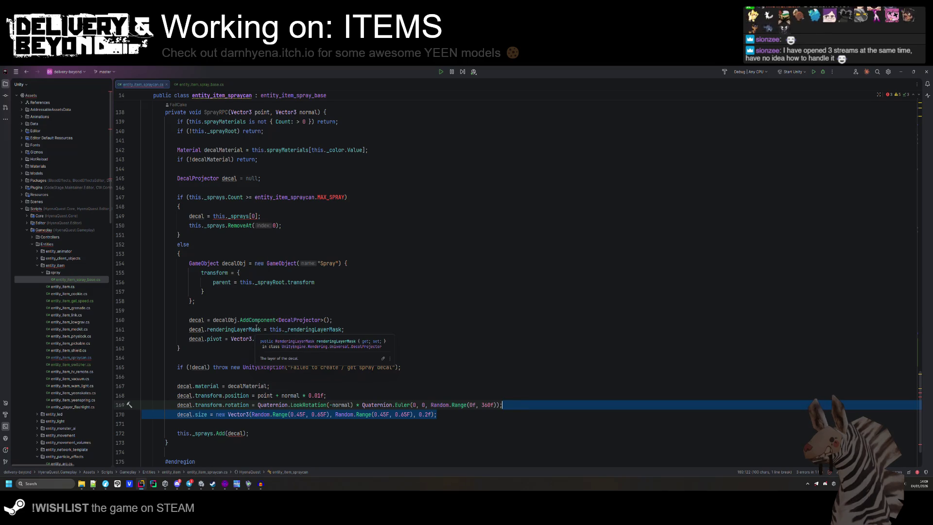
pyautogui.scroll(4, 256, 329)
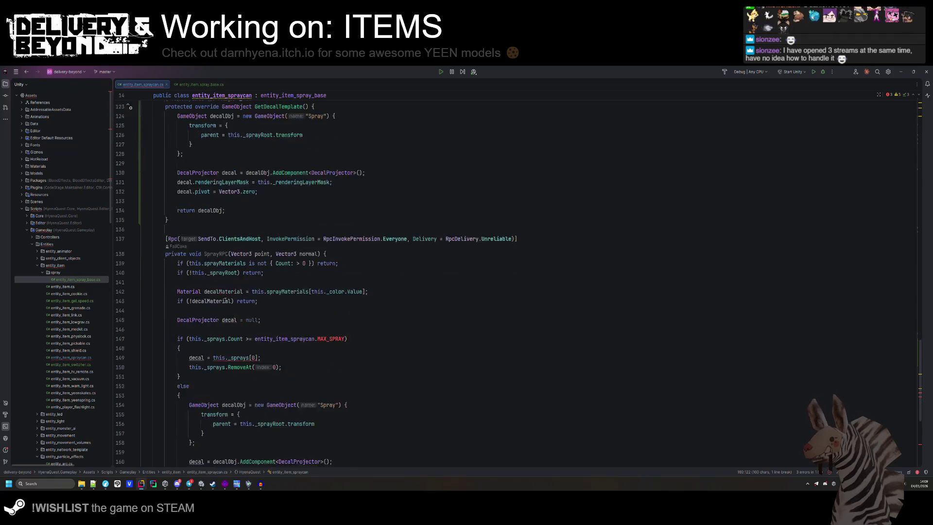
pyautogui.moveTo(170, 202)
pyautogui.mouseDown()
pyautogui.moveTo(184, 229)
pyautogui.moveTo(226, 258)
pyautogui.moveTo(244, 408)
pyautogui.mouseUp()
pyautogui.hotkey('ctrl', 'x')
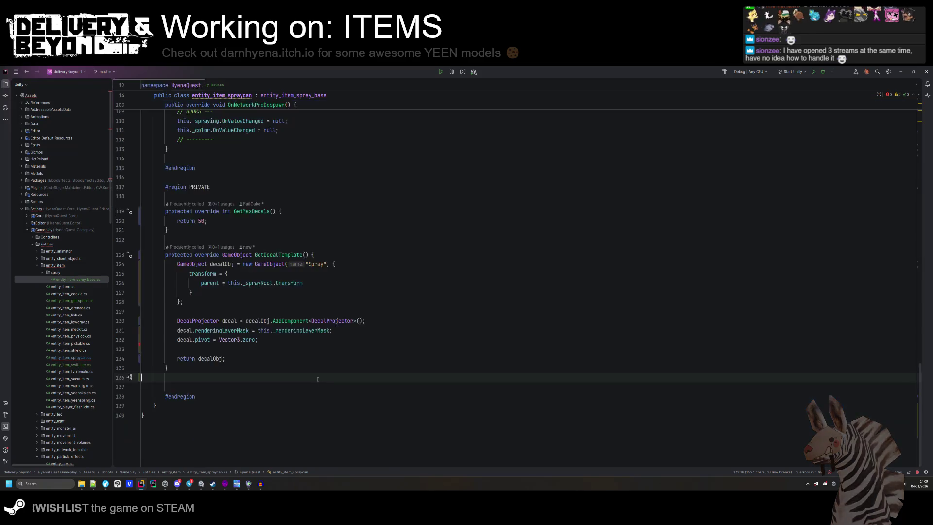
# - Navigate from the entity_item_spray_base base class name to its source file with Ctrl+B
pyautogui.click(281, 305)
pyautogui.scroll(20, 360, 335)
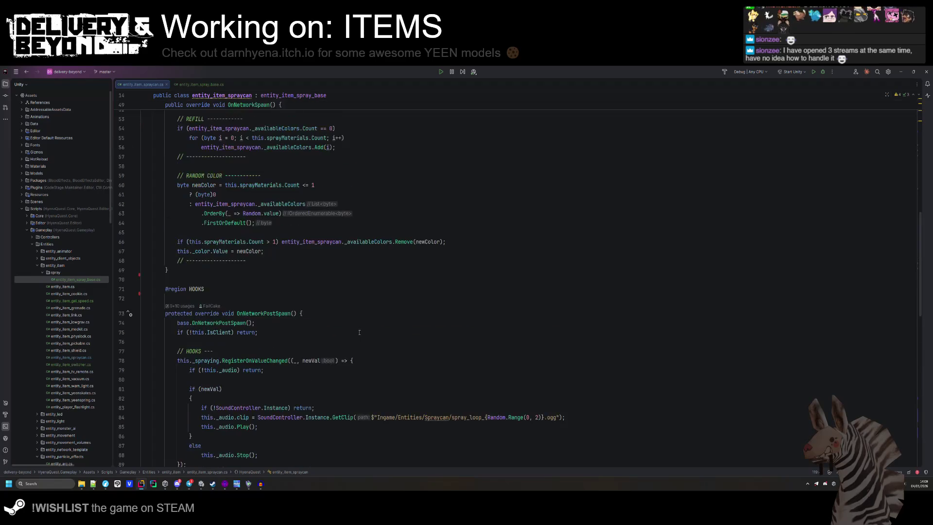
pyautogui.click(359, 333)
pyautogui.click(358, 306)
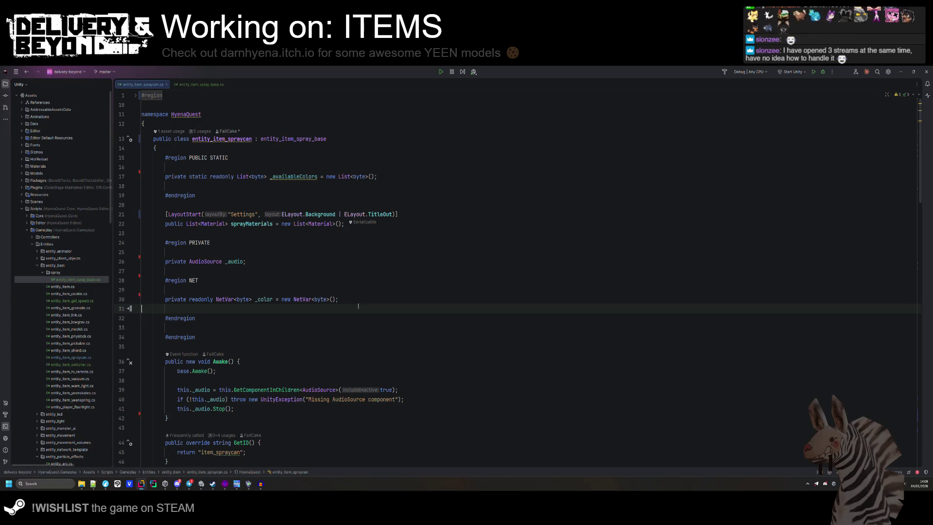
pyautogui.doubleClick(310, 141)
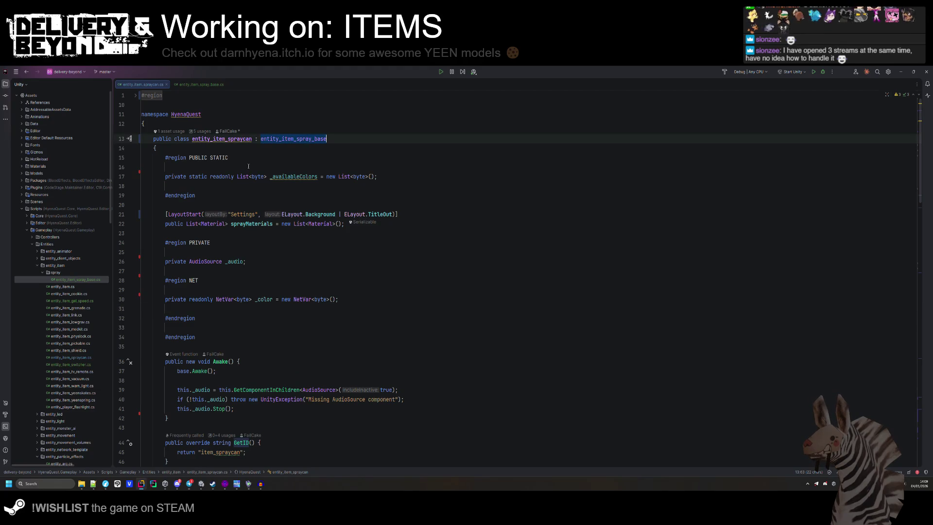
pyautogui.hotkey('ctrl', 'b')
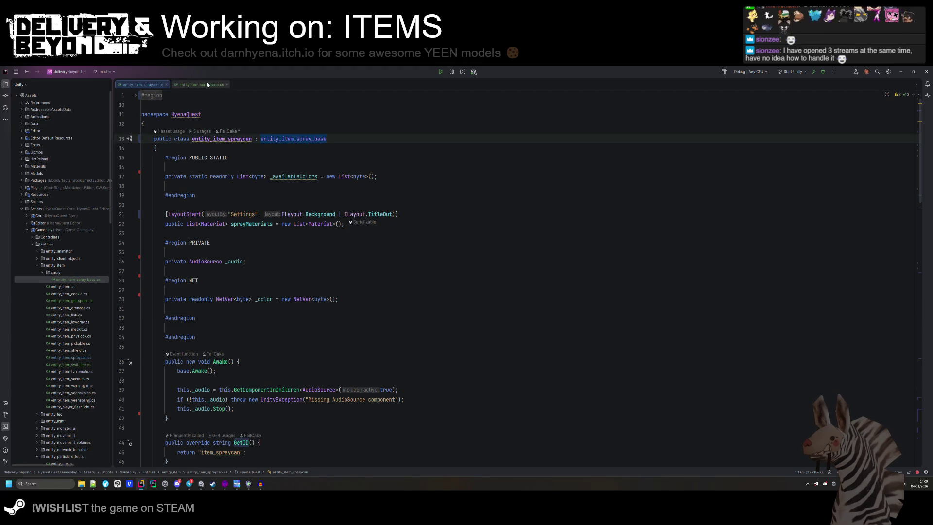
# - Invert the raycast if in Update into an early continue, followed by a blank line
pyautogui.scroll(-5, 272, 258)
pyautogui.click(273, 258)
pyautogui.scroll(-10, 273, 258)
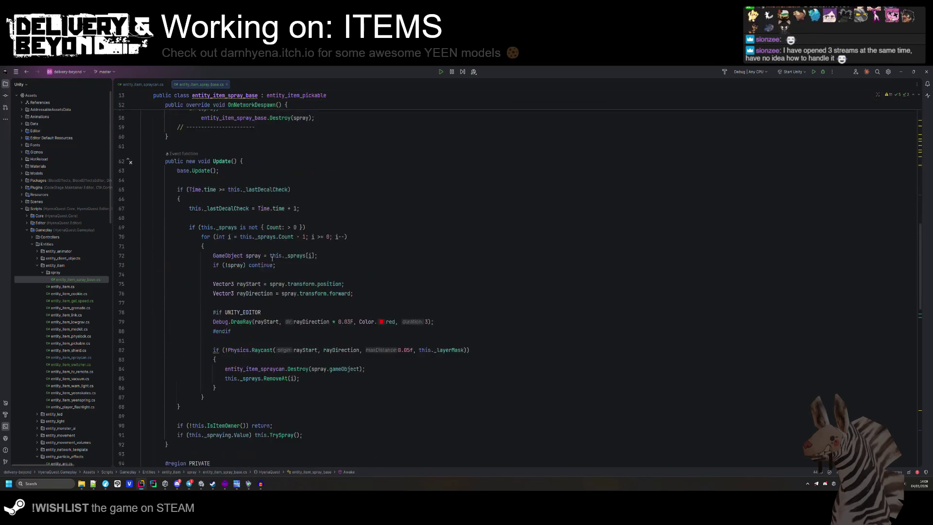
pyautogui.scroll(5, 219, 324)
pyautogui.click(219, 324)
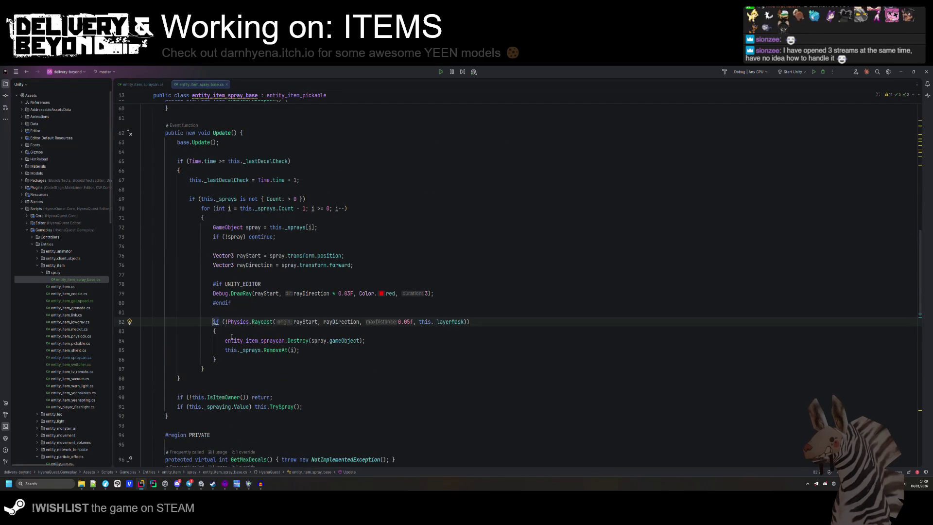
pyautogui.hotkey('alt', 'Return')
pyautogui.press('Return')
pyautogui.click(502, 323)
pyautogui.press('Return')
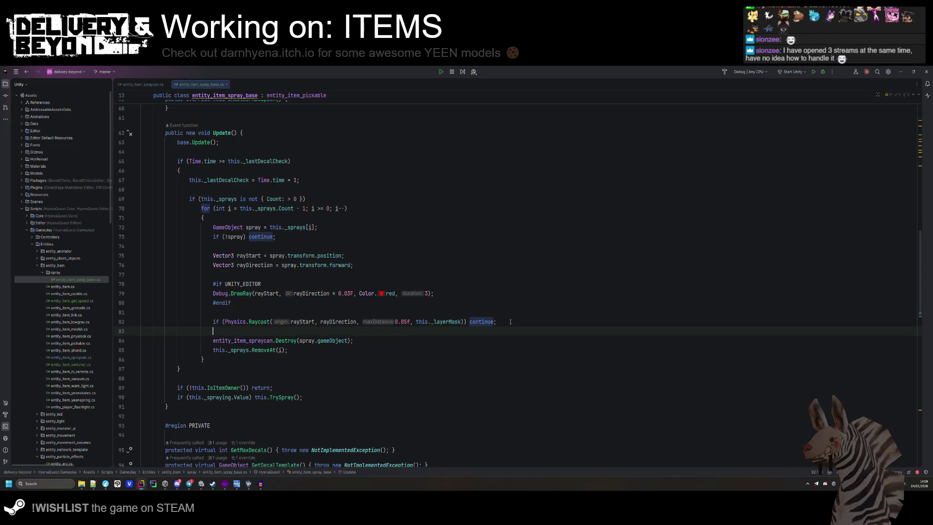
# - Switch over to the Unity editor
pyautogui.scroll(-5, 406, 273)
pyautogui.click(407, 308)
pyautogui.click(202, 484)
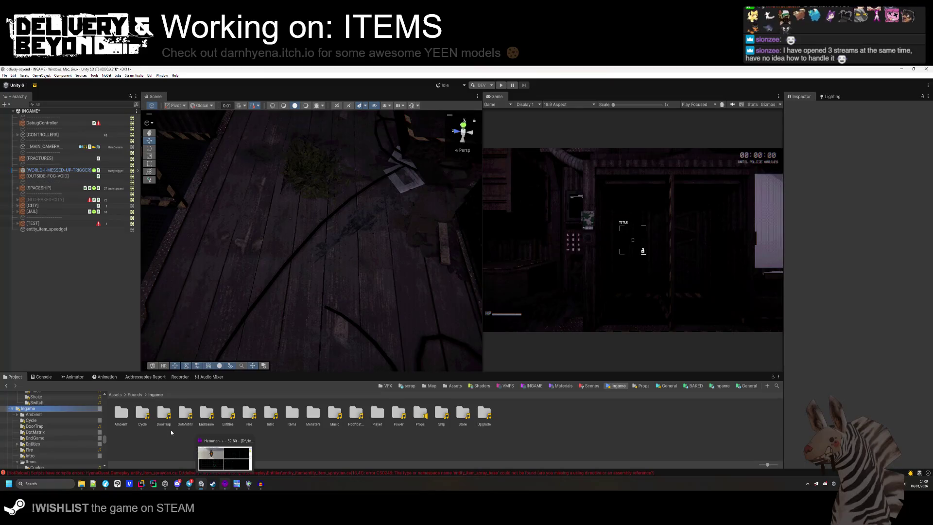
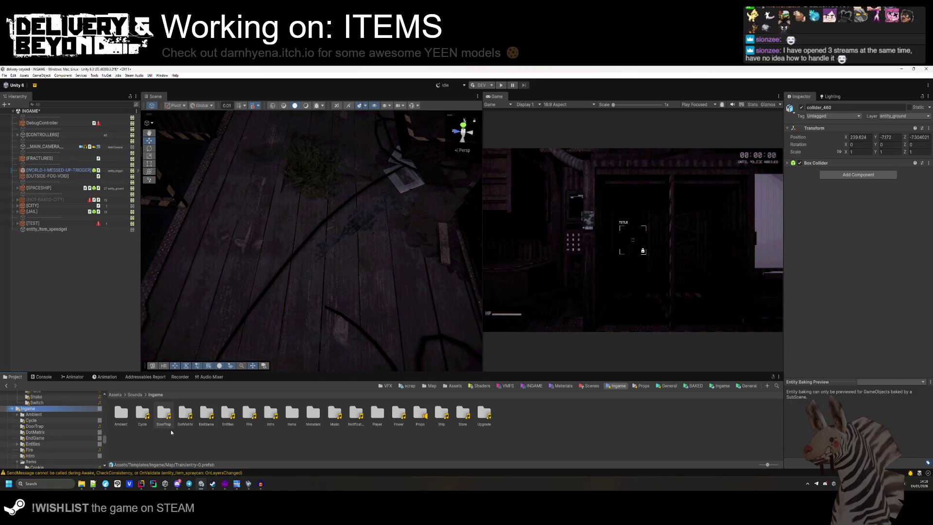
# - Place the entity_item_spraycan prefab in the scene and expand its script settings in the Inspector
pyautogui.moveTo(375, 204)
pyautogui.mouseDown()
pyautogui.moveTo(358, 158)
pyautogui.moveTo(367, 164)
pyautogui.moveTo(342, 216)
pyautogui.mouseUp()
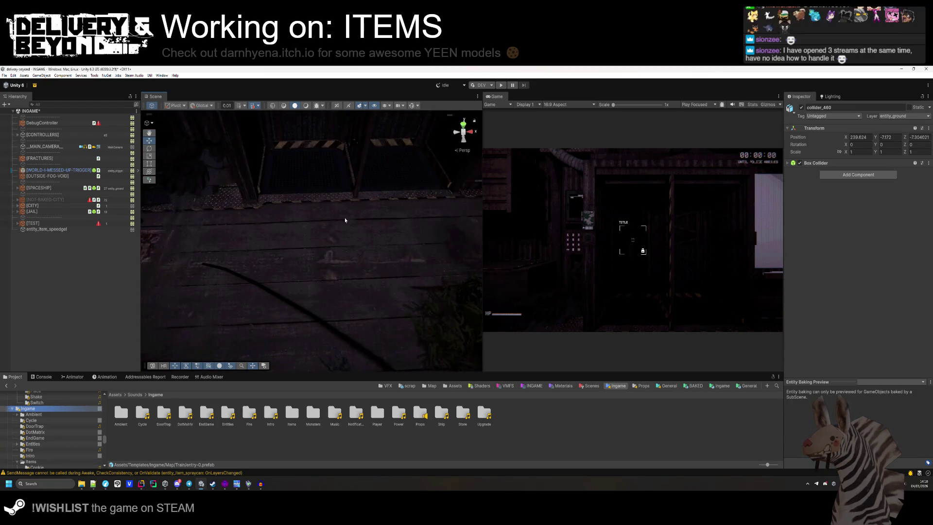
pyautogui.press('Down')
pyautogui.press('Down')
pyautogui.press('Down')
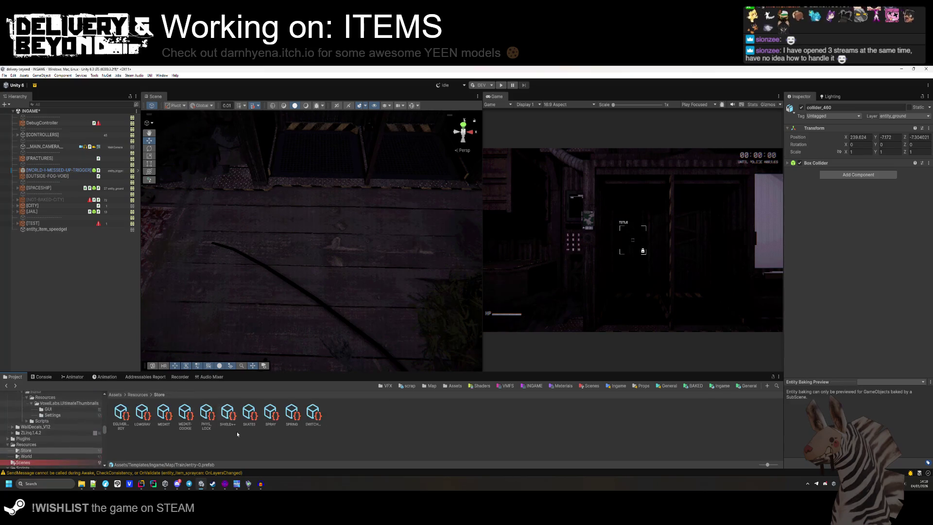
pyautogui.moveTo(249, 413); pyautogui.dragTo(312, 255)
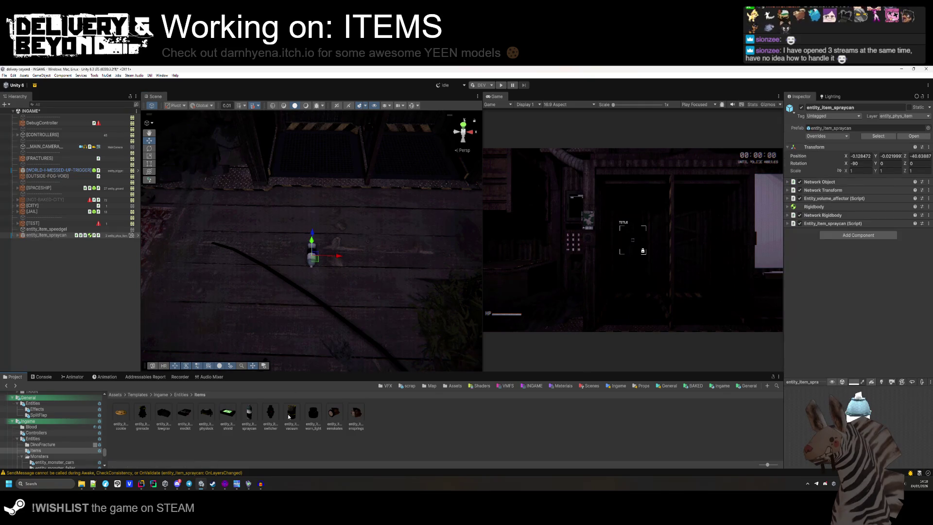
pyautogui.click(46, 235)
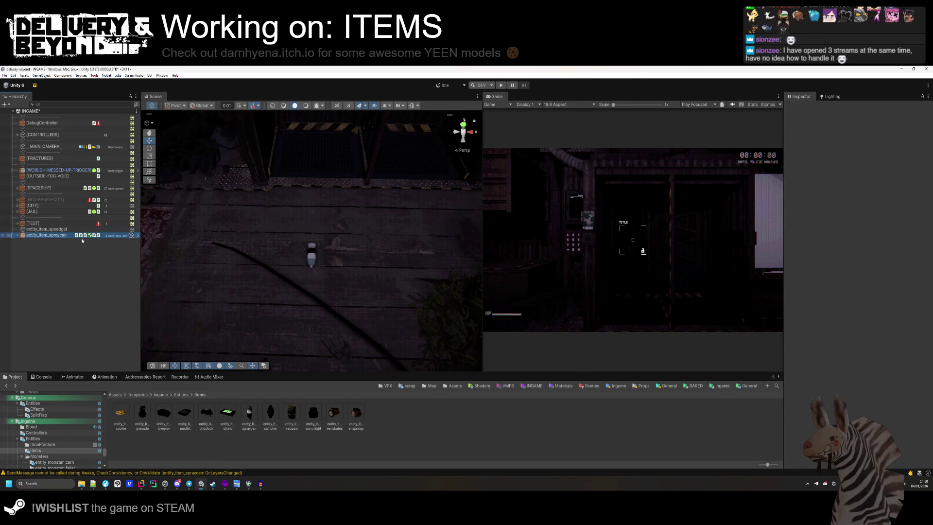
pyautogui.click(834, 226)
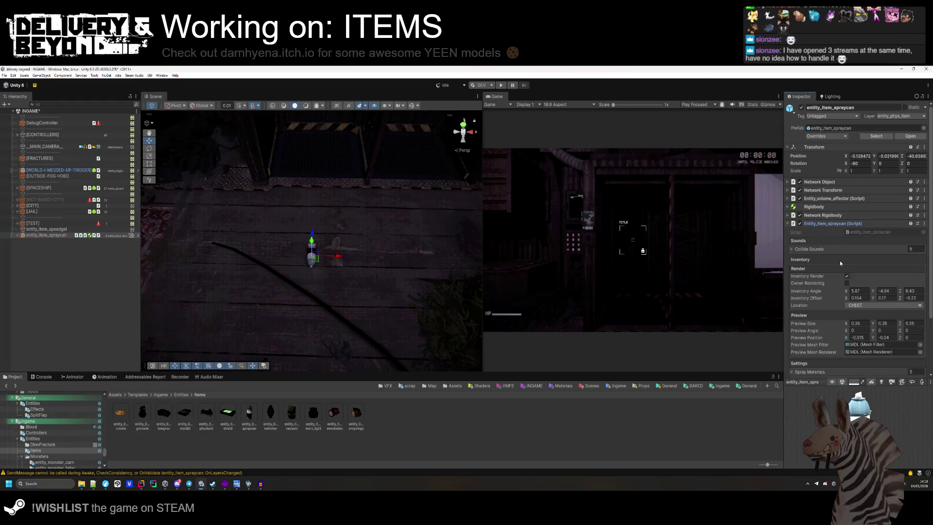
pyautogui.scroll(-3, 836, 257)
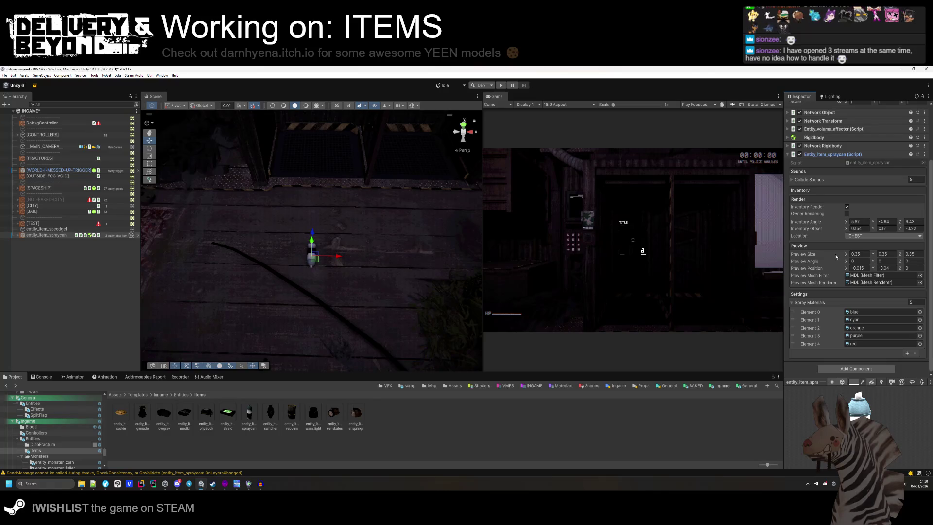
# - Remove the spraycan script component, undo the removal, and inspect its Collide Sounds list
pyautogui.rightClick(837, 154)
pyautogui.click(865, 185)
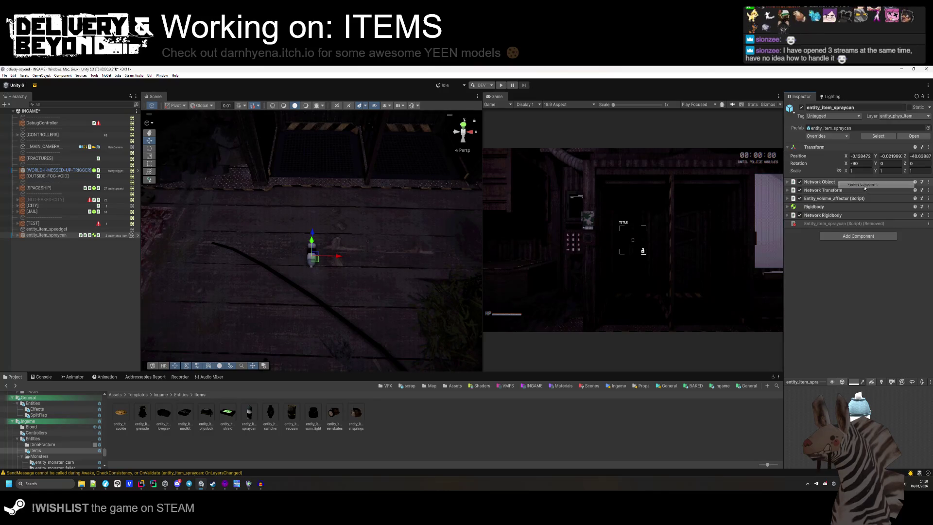
pyautogui.hotkey('ctrl', 'z')
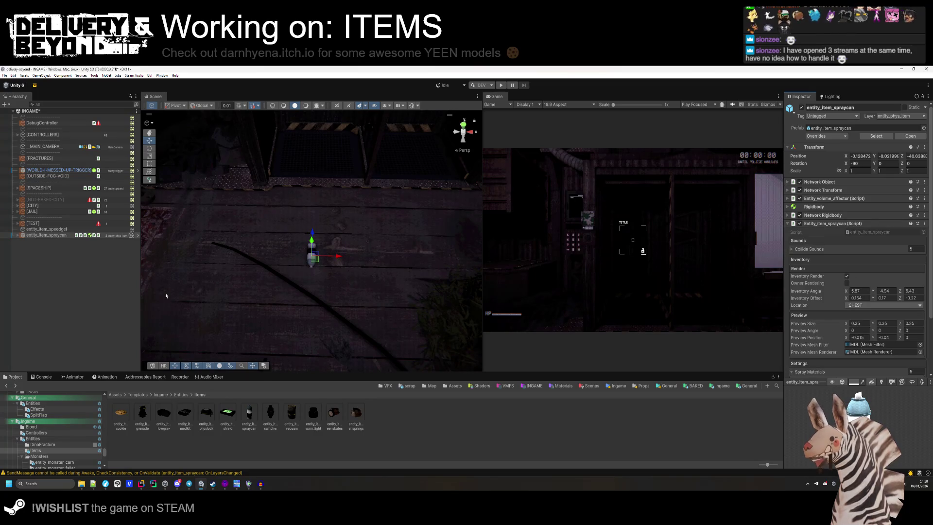
pyautogui.click(68, 237)
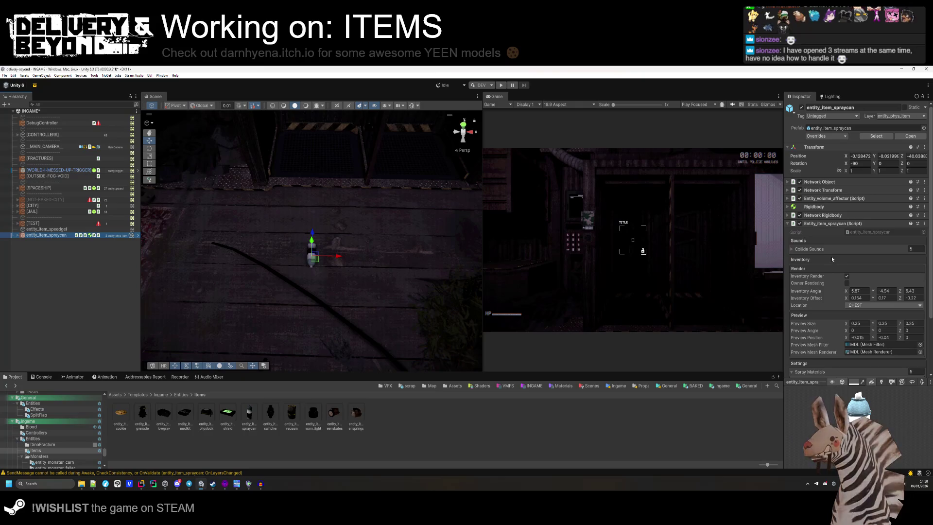
pyautogui.click(809, 249)
pyautogui.scroll(-5, 826, 303)
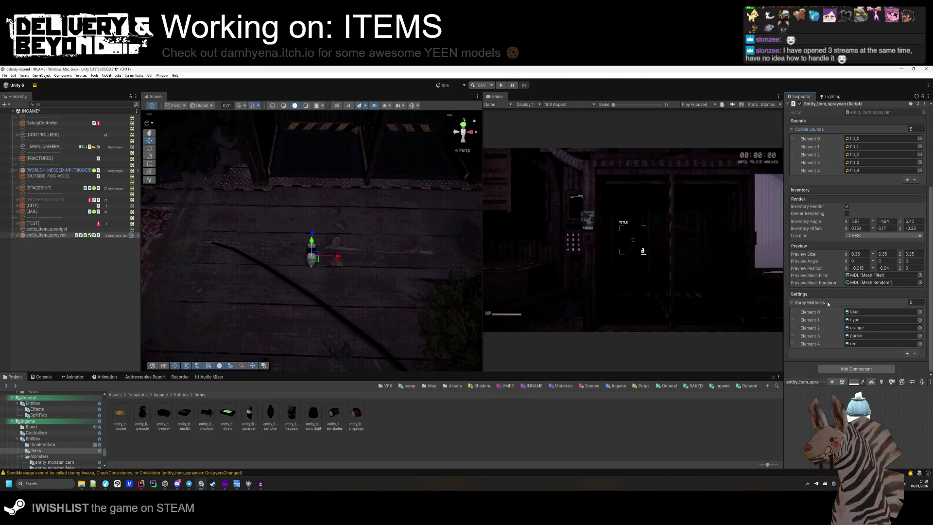
pyautogui.scroll(3, 833, 306)
pyautogui.scroll(-3, 843, 308)
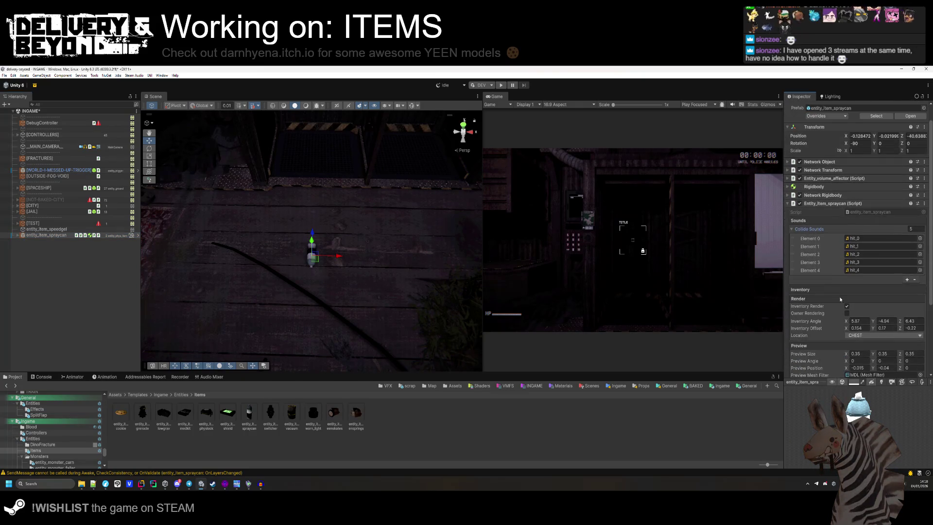
# - Delete the test spraycan object from the Hierarchy
pyautogui.click(127, 284)
pyautogui.click(66, 238)
pyautogui.press('Delete')
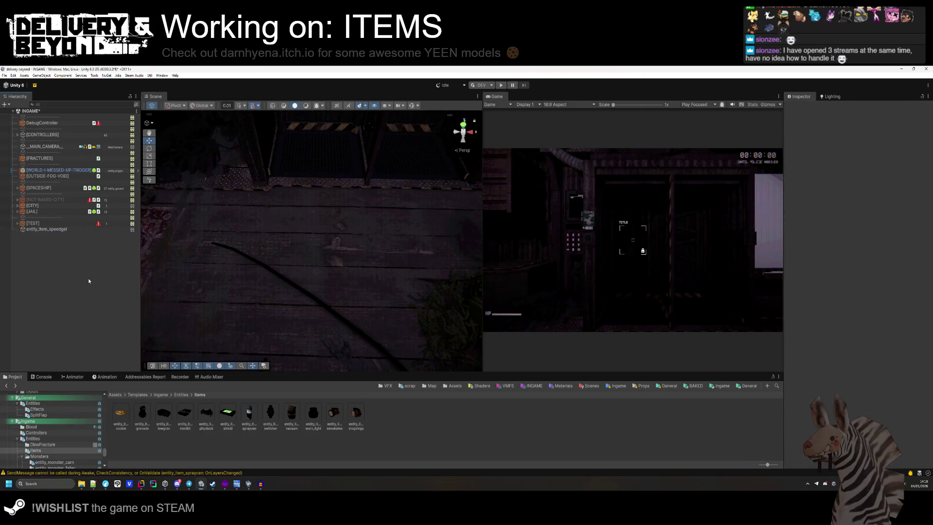
pyautogui.hotkey('alt', 'Tab')
# - Move entity_item_spraycan.cs and entity_item_gel_speed.cs into the spray folder, then open entity_item_gel_speed.cs
pyautogui.scroll(5, 213, 129)
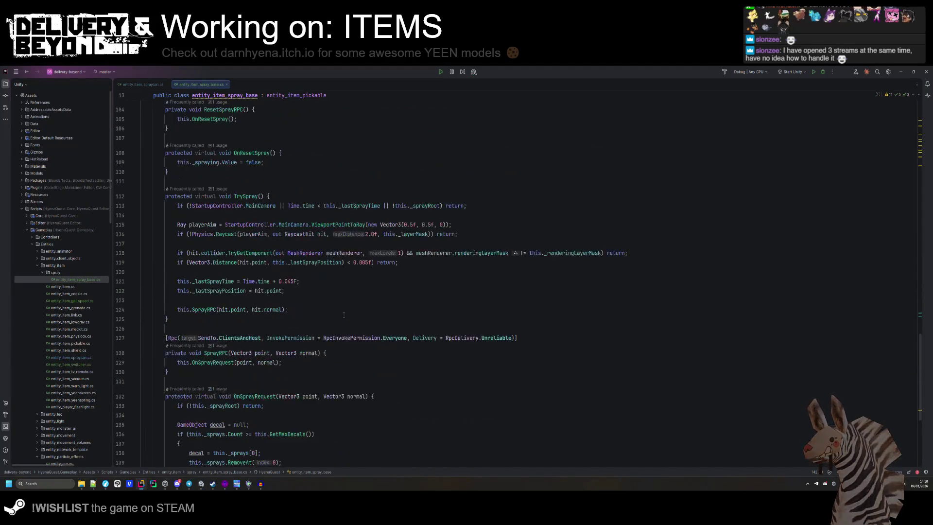
pyautogui.scroll(5, 213, 129)
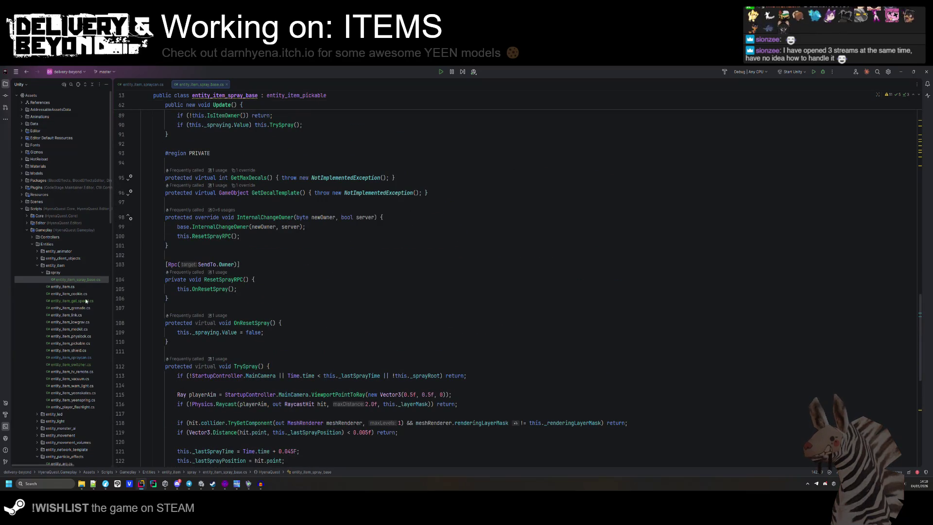
pyautogui.moveTo(79, 357); pyautogui.dragTo(59, 272)
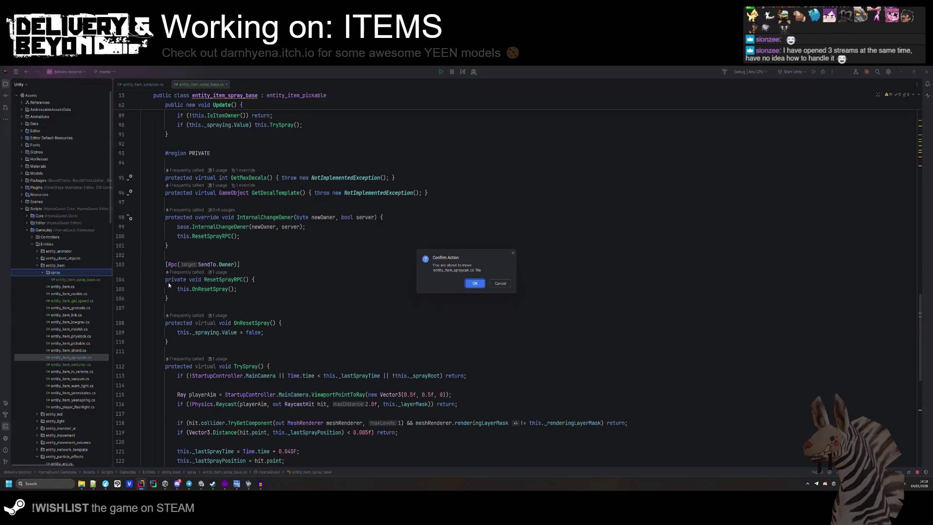
pyautogui.click(470, 285)
pyautogui.moveTo(73, 308); pyautogui.dragTo(62, 273)
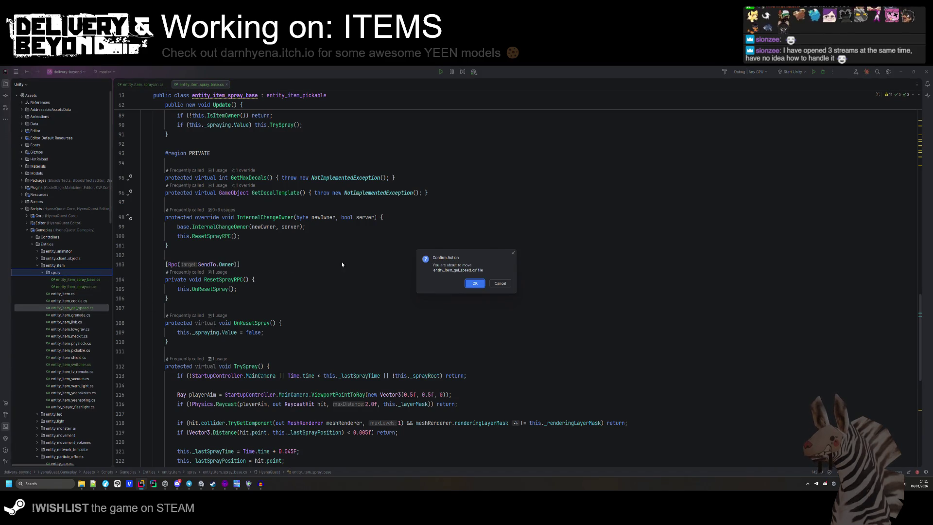
pyautogui.click(479, 284)
pyautogui.press('Down')
pyautogui.press('Down')
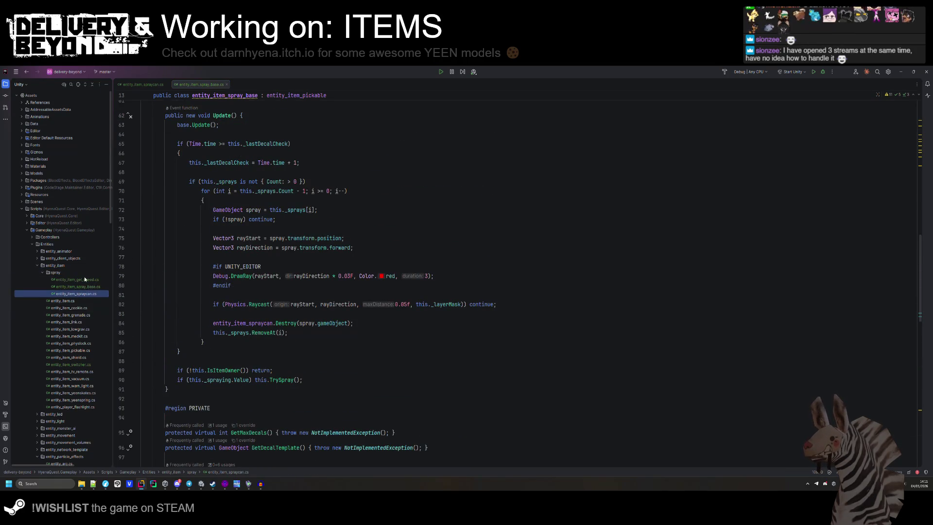
pyautogui.doubleClick(83, 278)
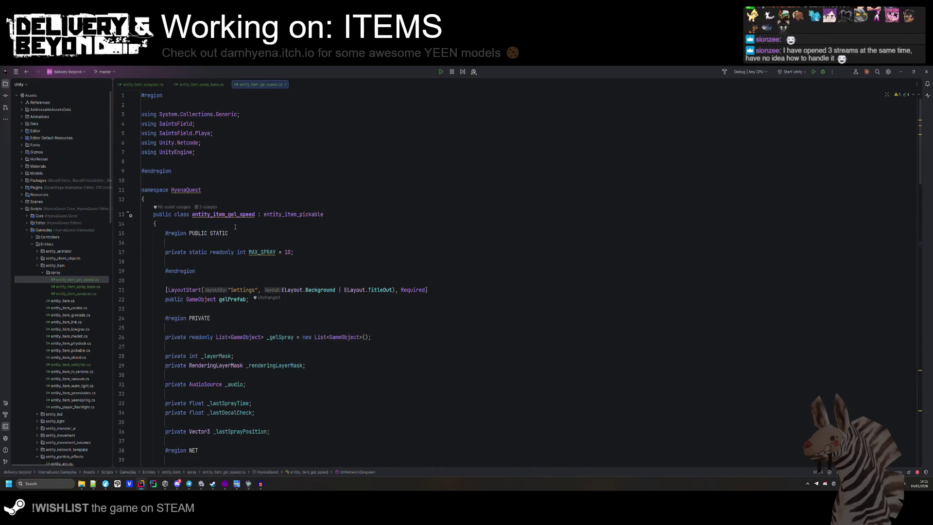
# - Delete the PUBLIC STATIC region from the entity_item_gel_speed class
pyautogui.click(237, 214)
pyautogui.click(256, 233)
pyautogui.moveTo(197, 271); pyautogui.dragTo(145, 234)
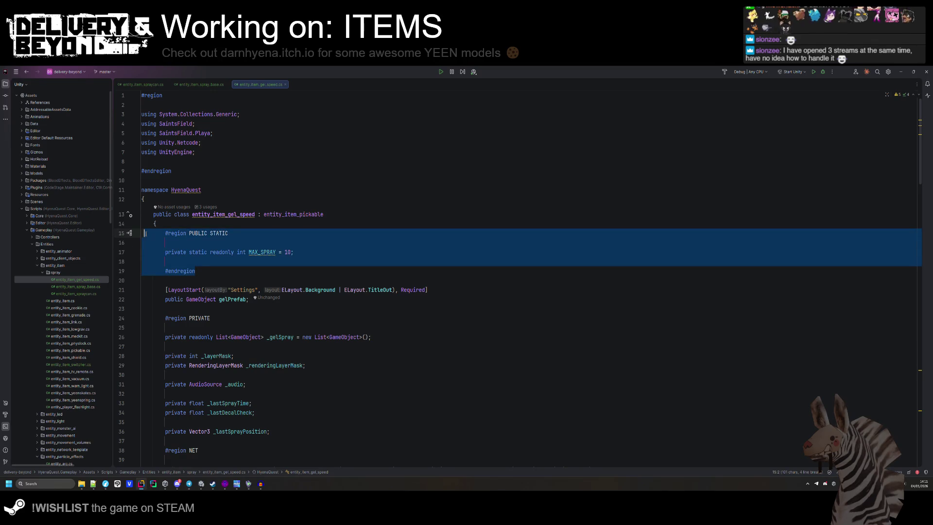
pyautogui.press('Delete')
pyautogui.press('BackSpace')
pyautogui.press('BackSpace')
# - Delete the _gelSpray list and the _layerMask and _renderingLayerMask fields
pyautogui.click(210, 253)
pyautogui.doubleClick(232, 242)
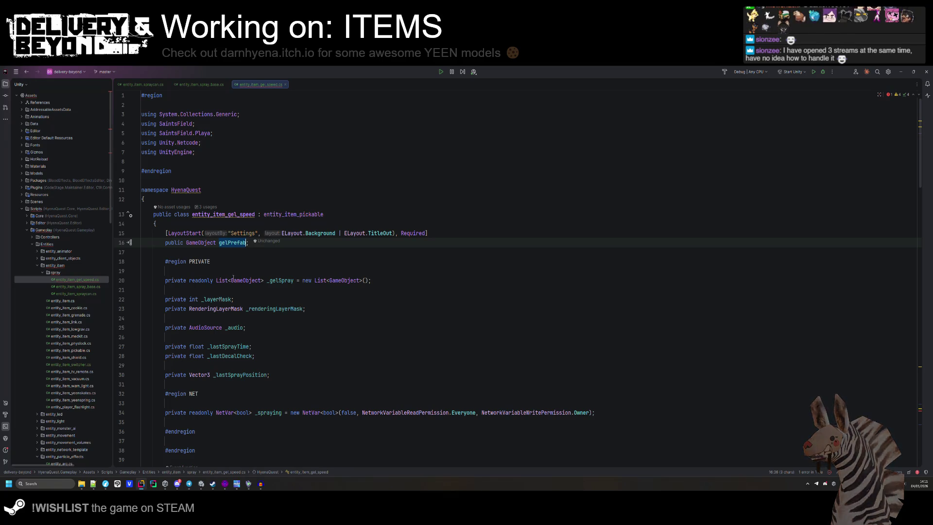
pyautogui.moveTo(233, 291); pyautogui.dragTo(214, 271)
pyautogui.press('Delete')
pyautogui.moveTo(310, 299); pyautogui.dragTo(180, 281)
pyautogui.press('Delete')
pyautogui.hotkey('alt', 'shift', 'Up')
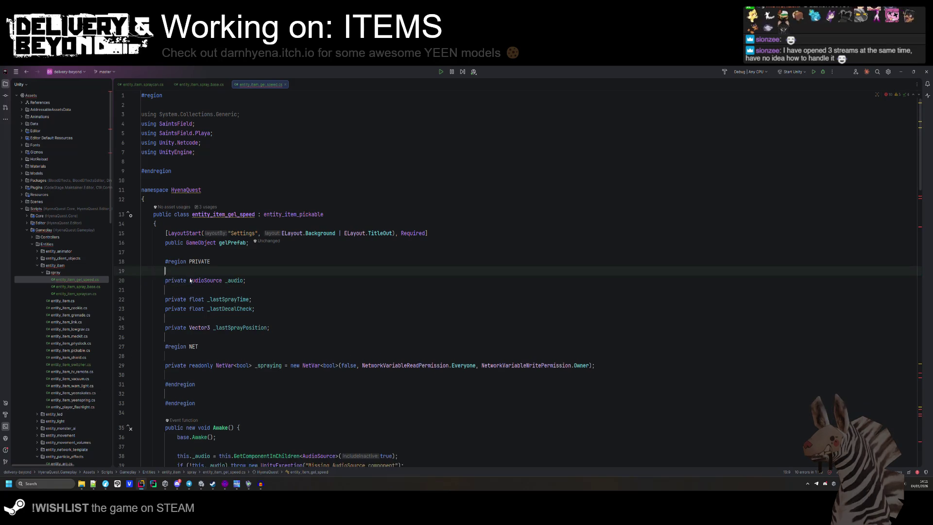
# - Delete the _lastSprayTime, _lastDecalCheck and _lastSprayPosition fields and the NET region
pyautogui.moveTo(233, 309); pyautogui.dragTo(233, 291)
pyautogui.press('Delete')
pyautogui.keyDown('shift'); pyautogui.click(276, 299); pyautogui.keyUp('shift')
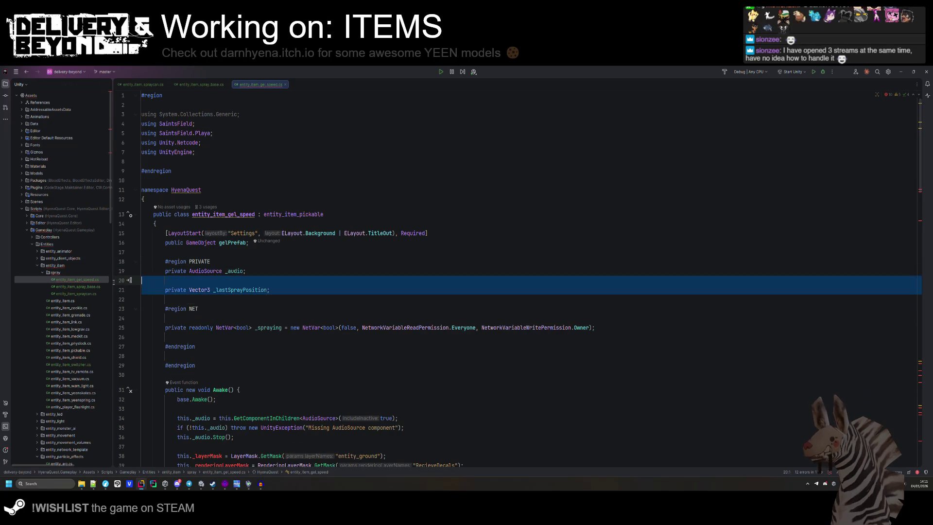
pyautogui.press('Delete')
pyautogui.press('BackSpace')
pyautogui.press('Return')
pyautogui.moveTo(196, 327); pyautogui.dragTo(203, 281)
pyautogui.press('Delete')
# - Remove the layer mask assignments in Awake and the OnNetworkDespawn and OnUse methods
pyautogui.press('Delete')
pyautogui.press('BackSpace')
pyautogui.moveTo(450, 380); pyautogui.dragTo(167, 361)
pyautogui.press('Delete')
pyautogui.click(216, 314)
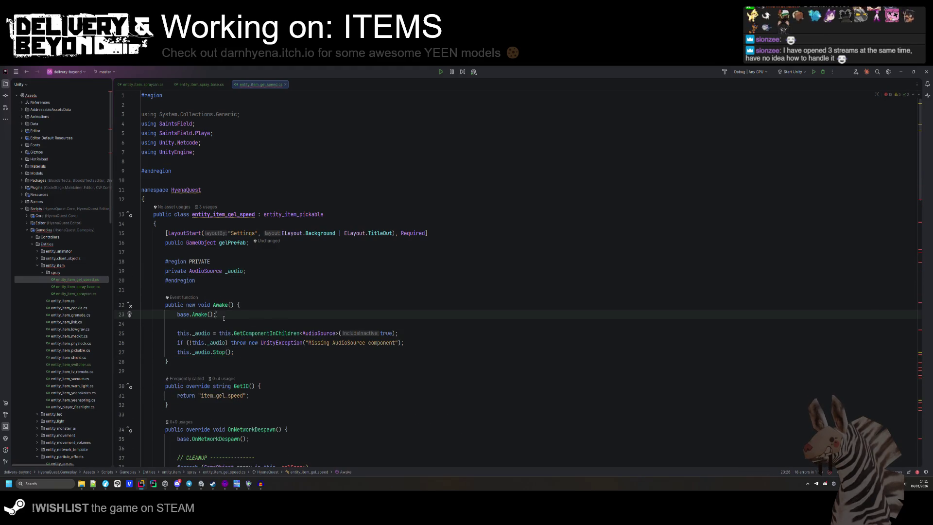
pyautogui.scroll(-1, 249, 267)
pyautogui.click(249, 277)
pyautogui.scroll(-4, 250, 340)
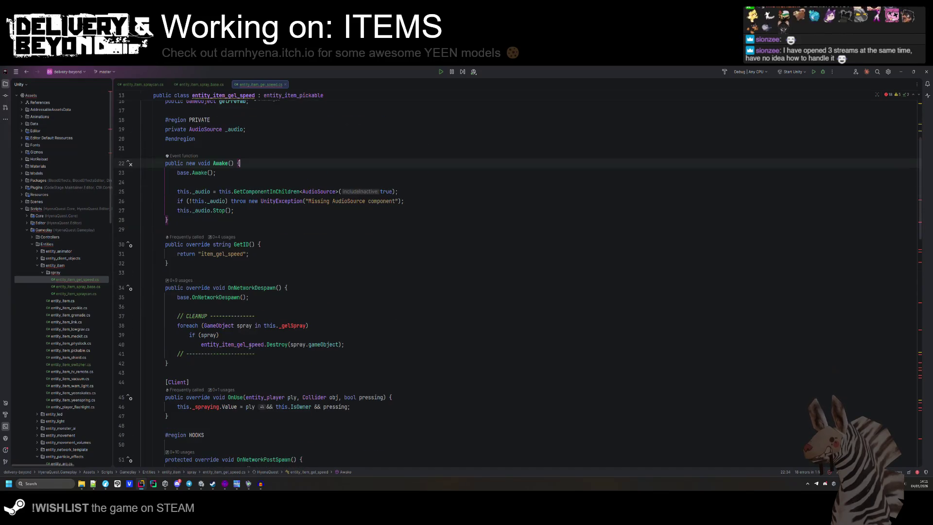
pyautogui.moveTo(235, 359); pyautogui.dragTo(126, 291)
pyautogui.press('Delete')
pyautogui.moveTo(240, 339); pyautogui.dragTo(165, 282)
pyautogui.press('Delete')
pyautogui.press('Delete')
# - Check the entity_item_spray_base.cs class, then return to entity_item_gel_speed.cs
pyautogui.scroll(-2, 222, 301)
pyautogui.click(213, 297)
pyautogui.keyDown('ctrl'); pyautogui.click(212, 297); pyautogui.keyUp('ctrl')
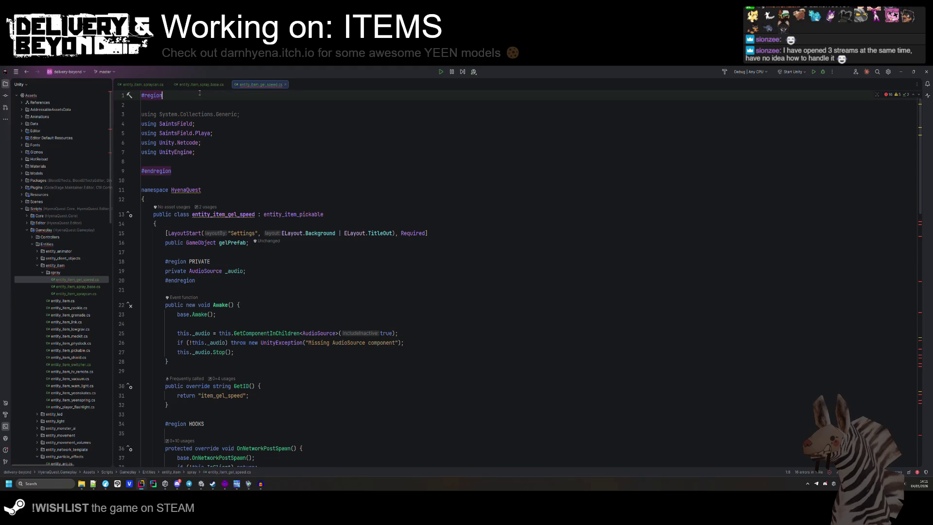
pyautogui.scroll(-10, 261, 177)
pyautogui.click(326, 96)
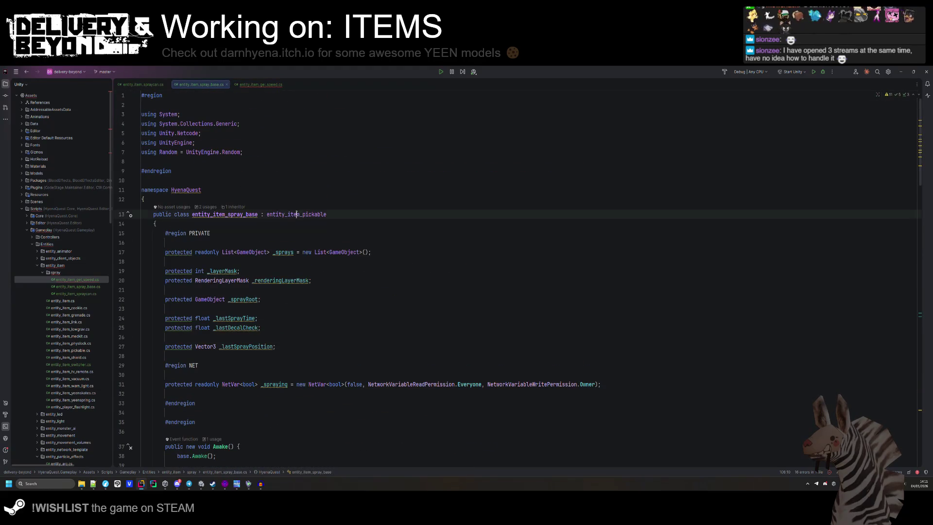
pyautogui.click(260, 84)
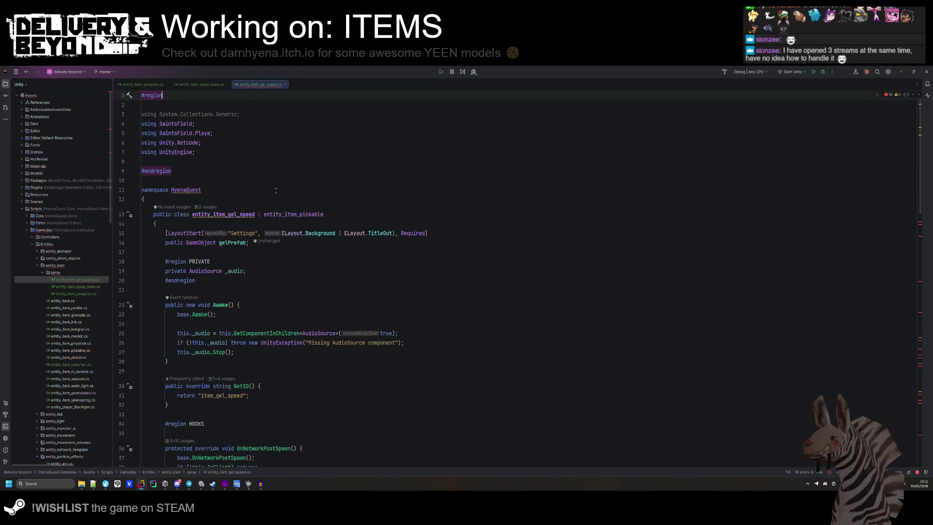
# - Delete the old spray methods block and the empty PRIVATE region lines at the end
pyautogui.scroll(-3, 265, 262)
pyautogui.scroll(-5, 265, 263)
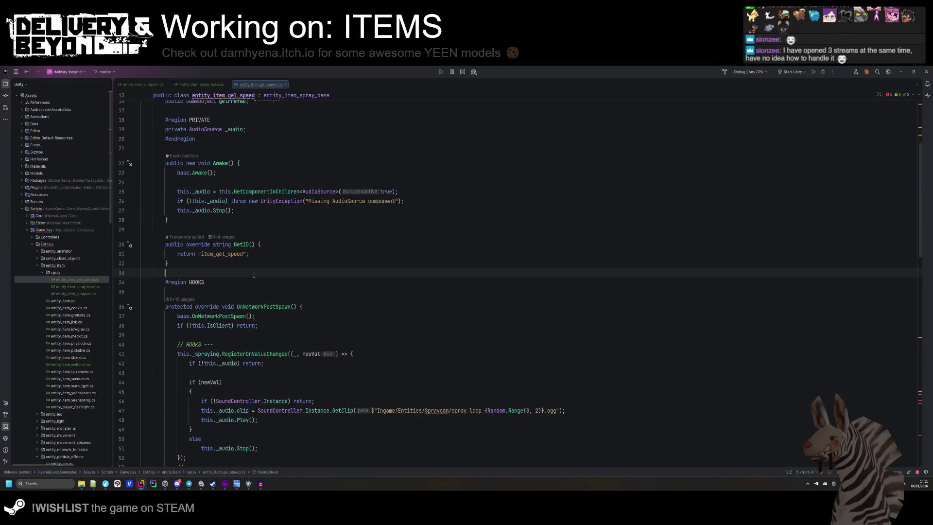
pyautogui.click(184, 187)
pyautogui.scroll(-8, 250, 368)
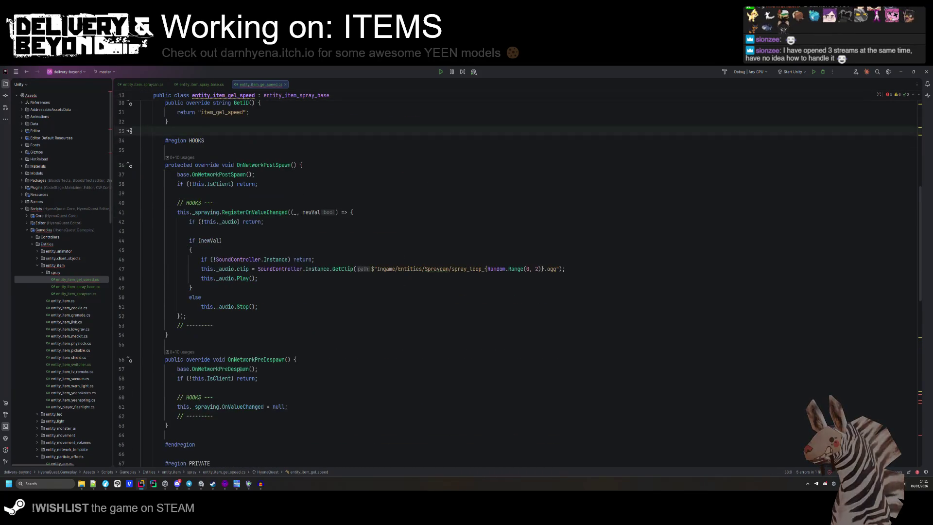
pyautogui.moveTo(171, 313)
pyautogui.mouseDown()
pyautogui.moveTo(194, 330)
pyautogui.moveTo(272, 335)
pyautogui.moveTo(290, 349)
pyautogui.moveTo(206, 389)
pyautogui.mouseUp()
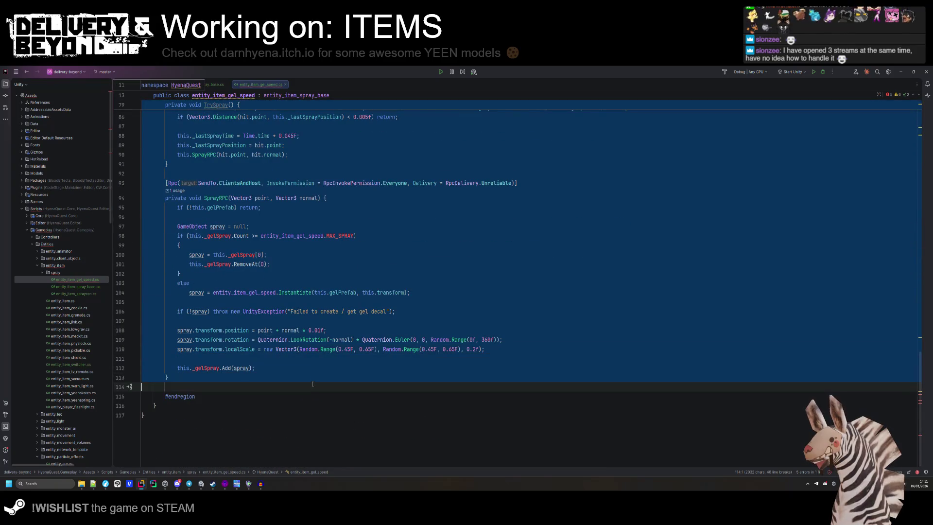
pyautogui.press('BackSpace')
pyautogui.moveTo(206, 428); pyautogui.dragTo(141, 396)
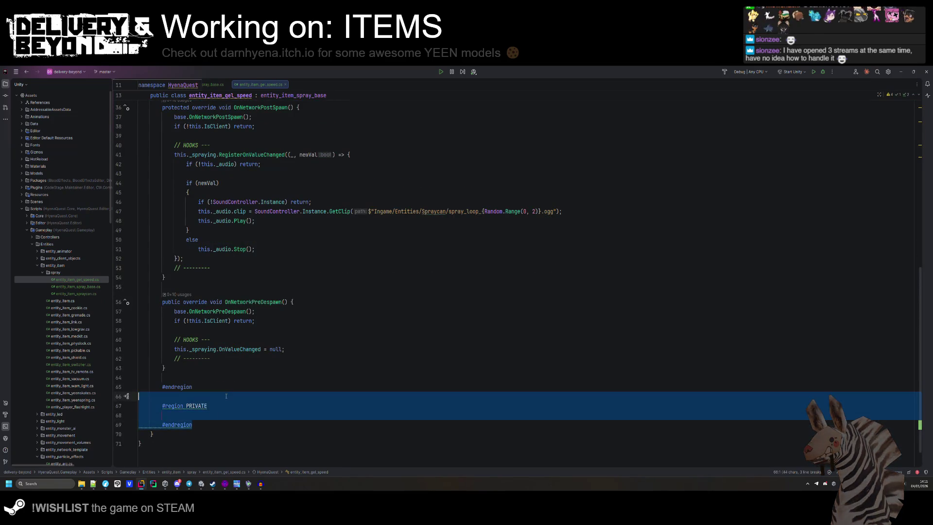
pyautogui.press('BackSpace')
# - Review the remaining pre-despawn and PRIVATE region code, then return to Unity
pyautogui.scroll(5, 387, 299)
pyautogui.click(387, 299)
pyautogui.scroll(-5, 387, 299)
pyautogui.click(398, 324)
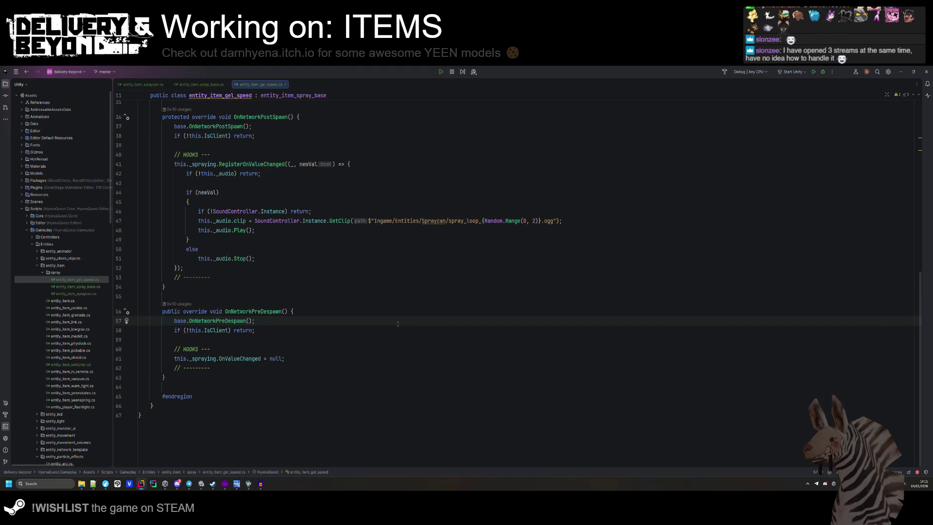
pyautogui.scroll(10, 398, 324)
pyautogui.click(256, 333)
pyautogui.press('Up')
pyautogui.press('Up')
pyautogui.press('Up')
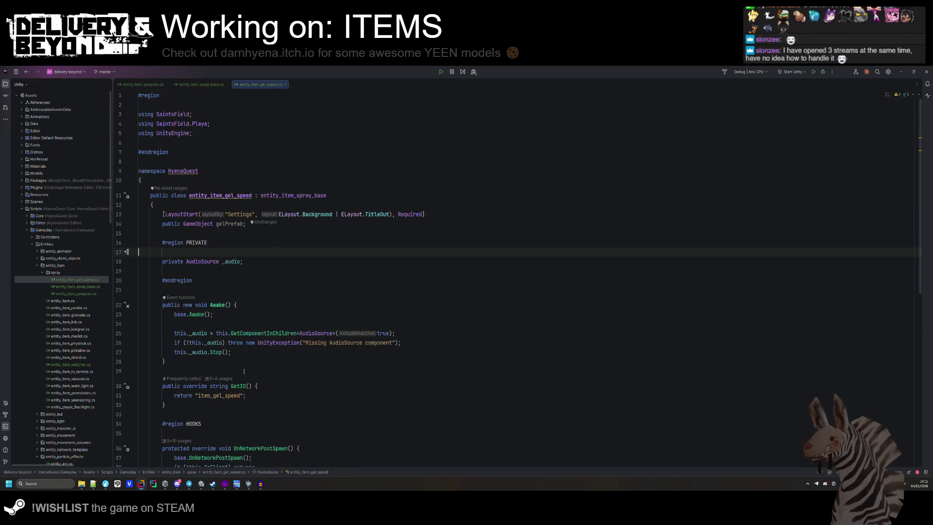
pyautogui.click(201, 484)
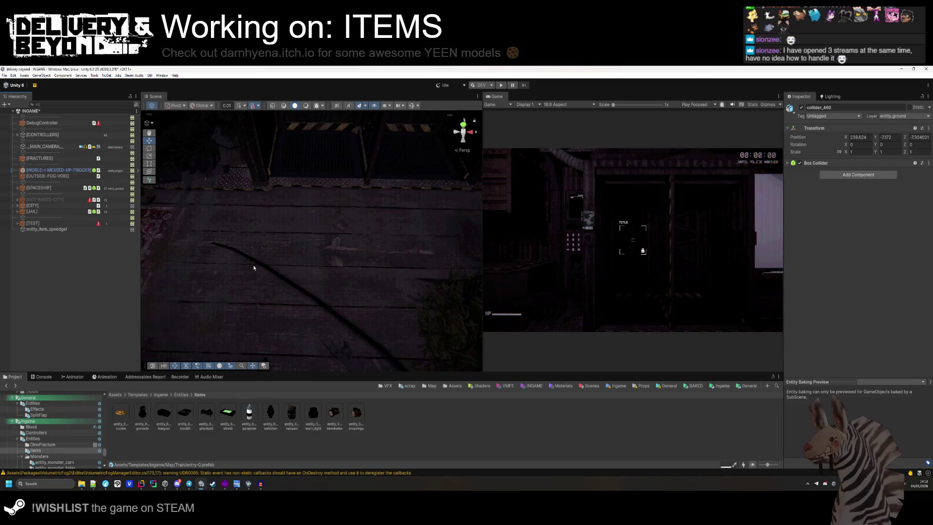
# - Add the Entity_item_gel_speed component to entity_item_speedgel, then open the entity_item_spraycan prefab
pyautogui.click(61, 230)
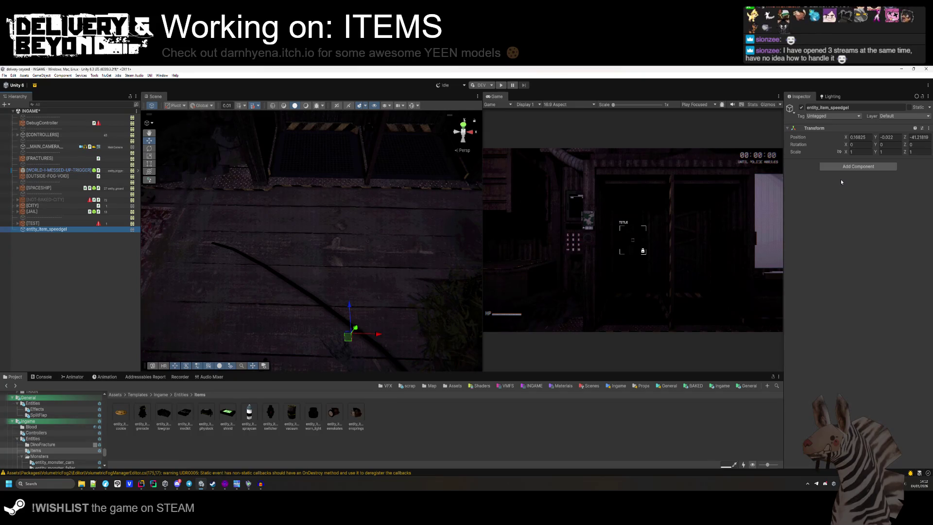
pyautogui.click(850, 167)
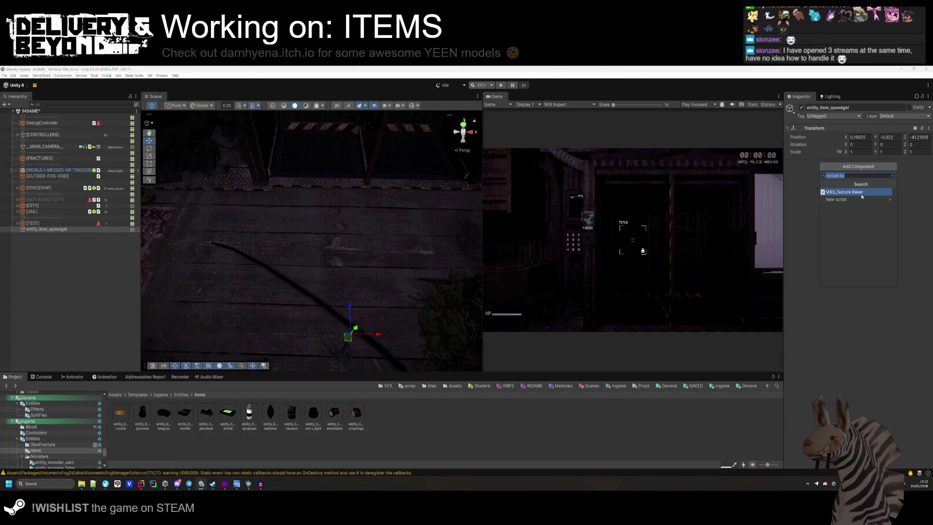
pyautogui.write('gel')
pyautogui.press('Return')
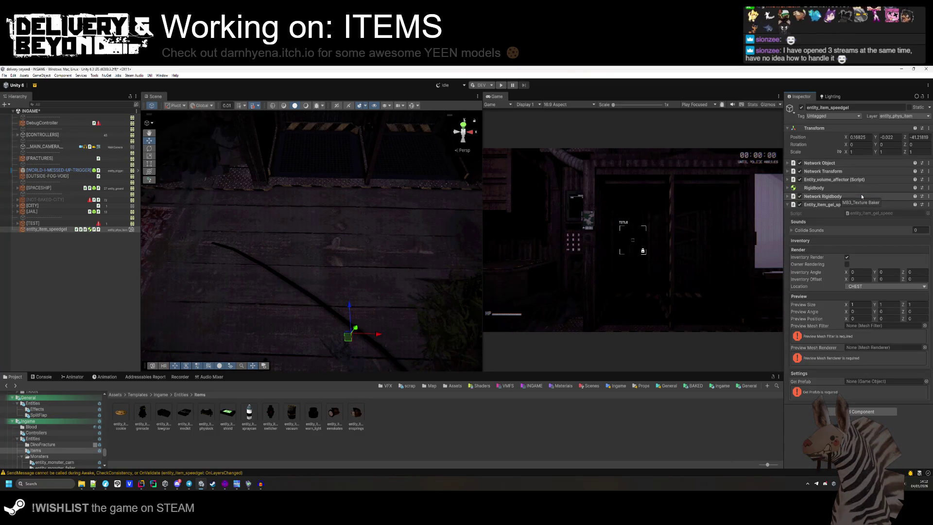
pyautogui.doubleClick(252, 414)
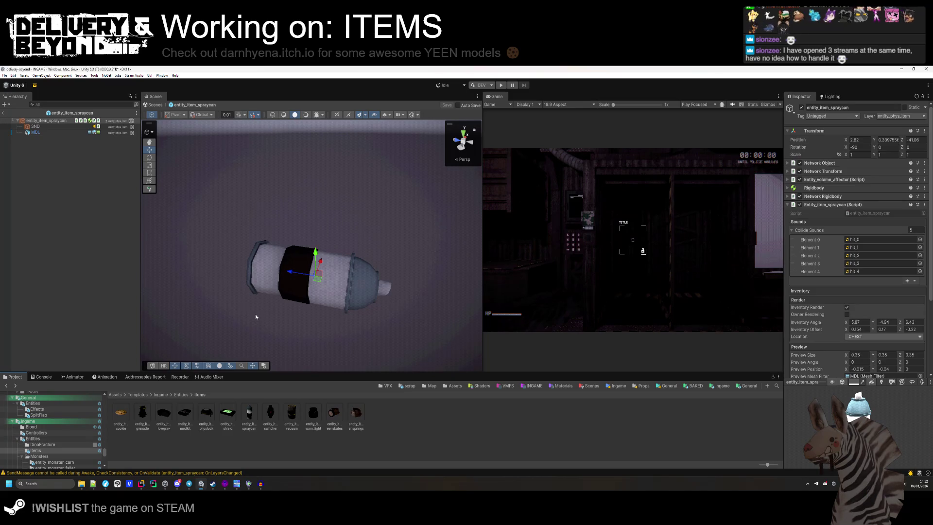
# - Locate the MDL child's clo_spraycan_toon model asset and show it in Explorer
pyautogui.click(35, 132)
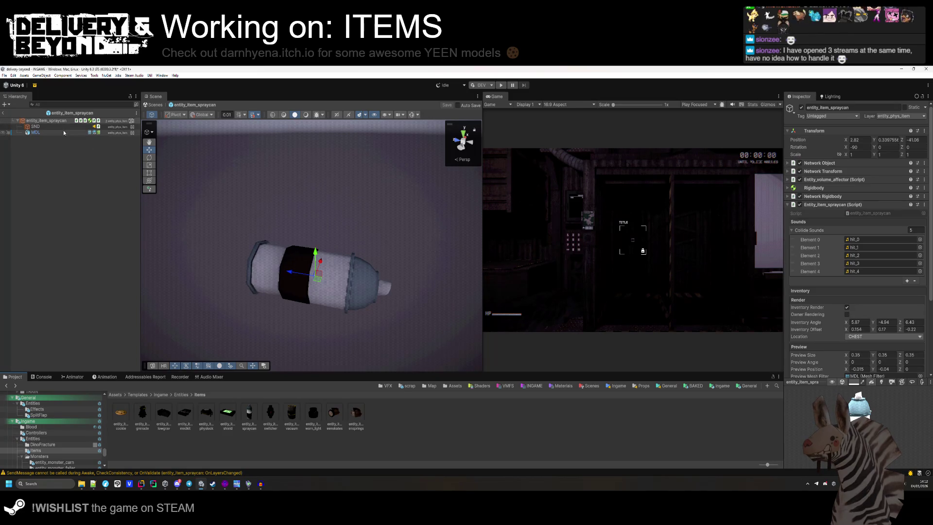
pyautogui.click(852, 128)
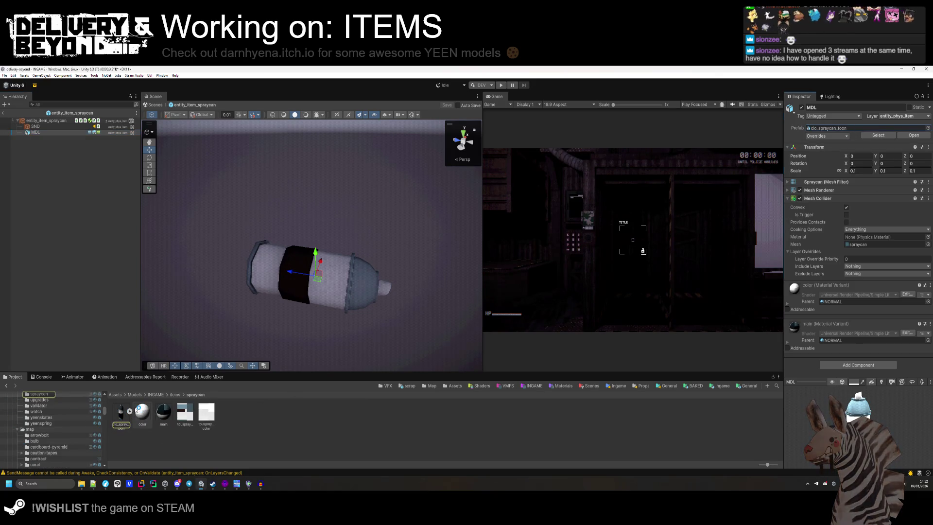
pyautogui.click(129, 410)
pyautogui.rightClick(121, 412)
pyautogui.click(156, 203)
# - Launch Blender 4.3 from Windows Search
pyautogui.press('super')
pyautogui.write('blender 4.3')
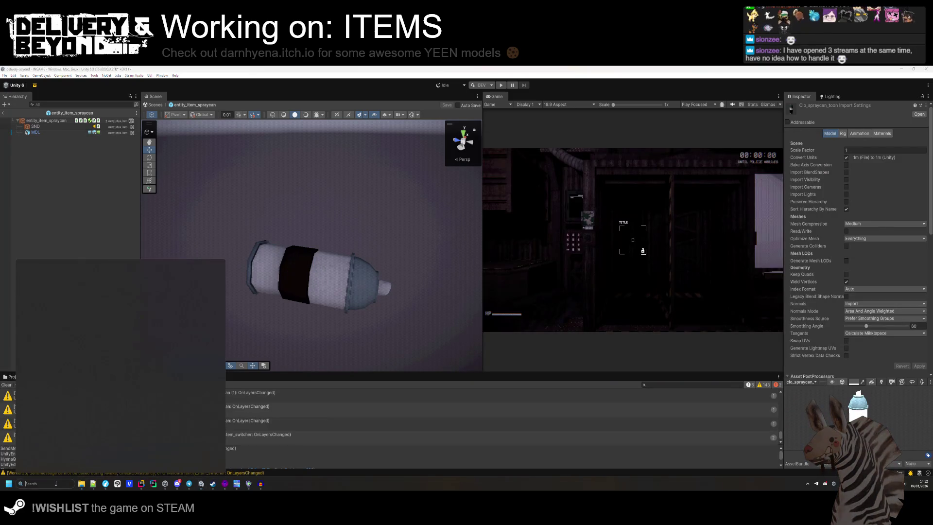
pyautogui.press('Return')
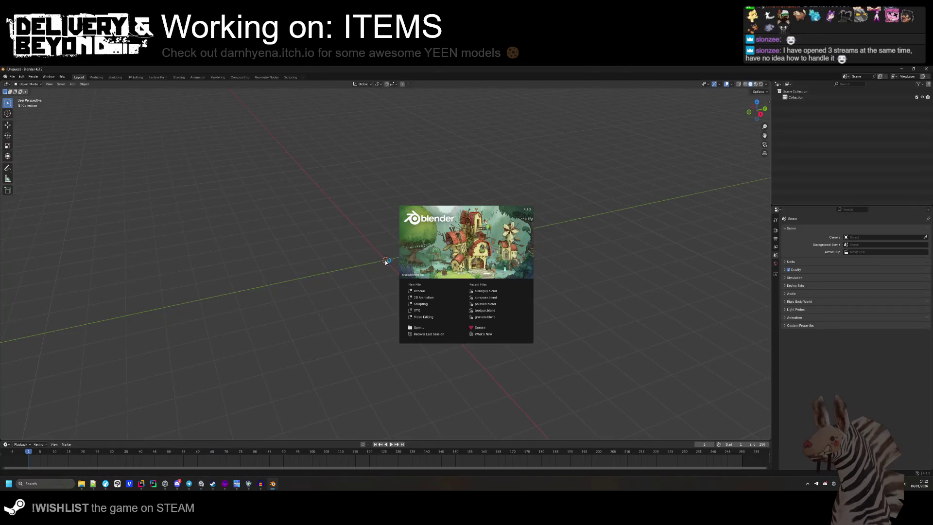
# - Import clo_spraycan_toon.fbx into Blender by dropping it into the viewport
pyautogui.hotkey('alt', 'Tab')
pyautogui.hotkey('alt', 'Tab')
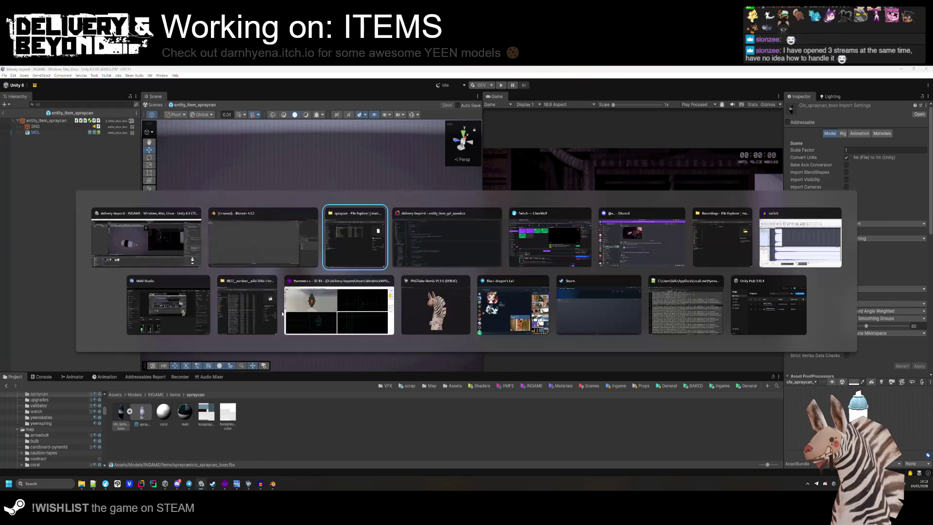
pyautogui.hotkey('alt', 'Tab')
pyautogui.press('Tab')
pyautogui.press('Tab')
pyautogui.click(371, 231)
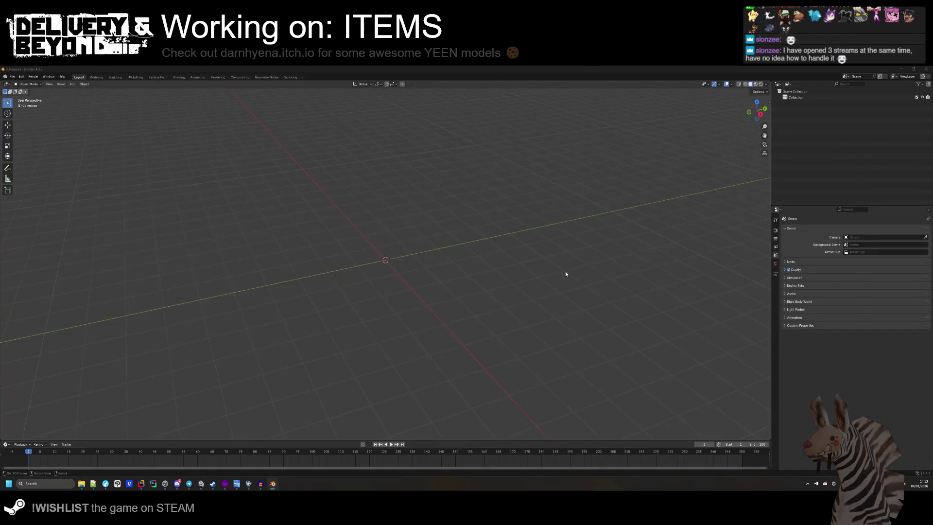
pyautogui.hotkey('alt', 'Tab')
pyautogui.moveTo(551, 186); pyautogui.dragTo(372, 271)
pyautogui.press('Return')
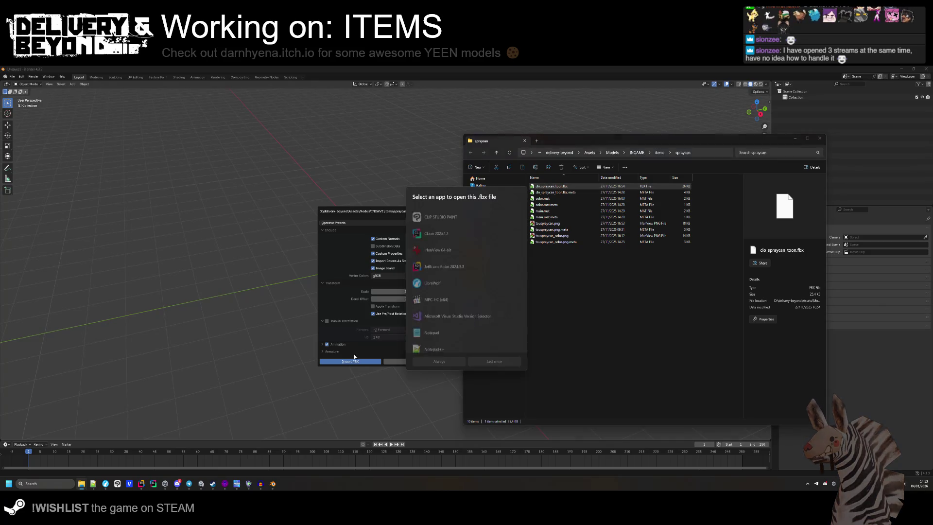
pyautogui.hotkey('alt', 'Tab')
pyautogui.press('Return')
# - Enter Edit Mode on the imported spraycan mesh
pyautogui.moveTo(403, 291); pyautogui.dragTo(411, 276)
pyautogui.scroll(1, 411, 276)
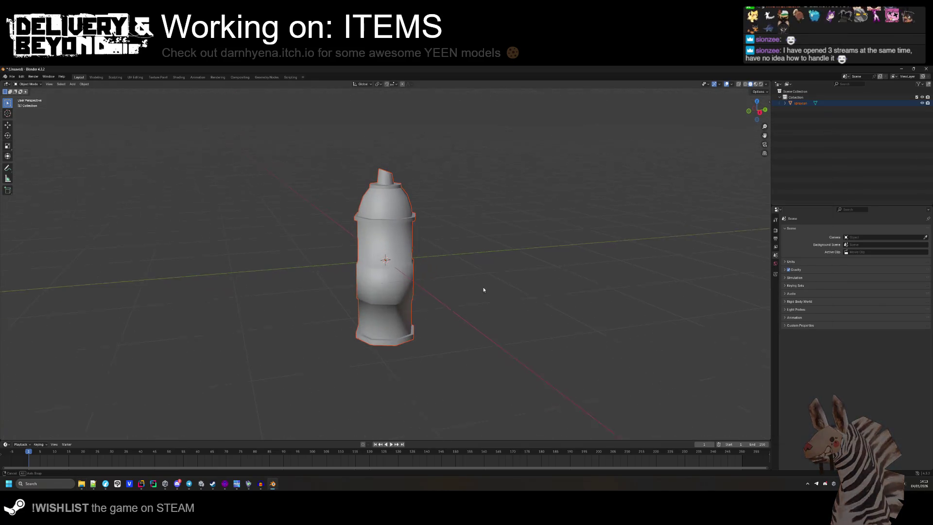
pyautogui.press('Tab')
pyautogui.scroll(4, 411, 277)
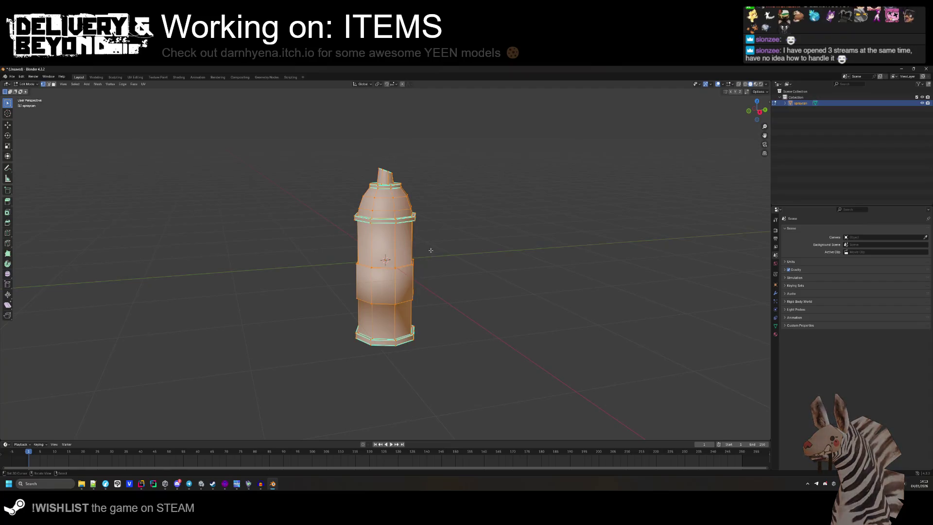
# - In face select mode, select the middle ring of faces around the spraycan
pyautogui.moveTo(411, 276)
pyautogui.mouseDown()
pyautogui.moveTo(425, 248)
pyautogui.moveTo(402, 260)
pyautogui.mouseUp()
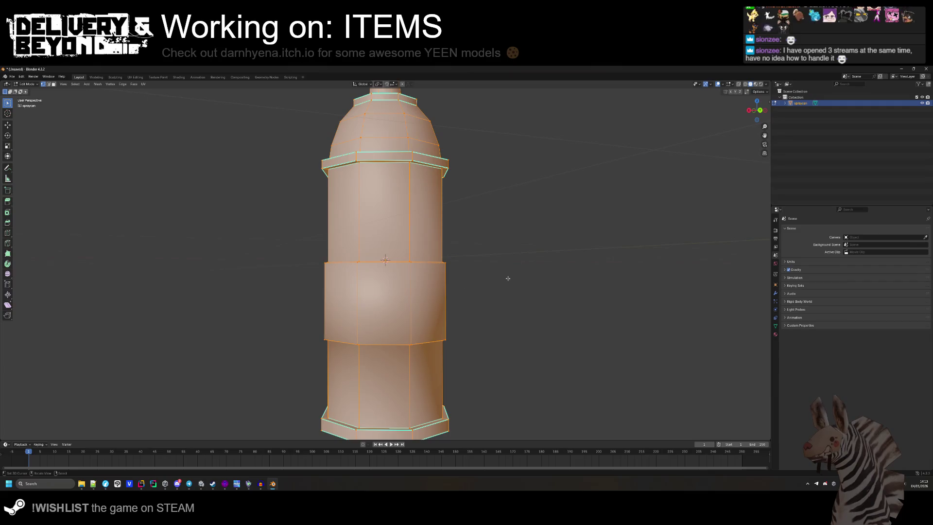
pyautogui.click(53, 84)
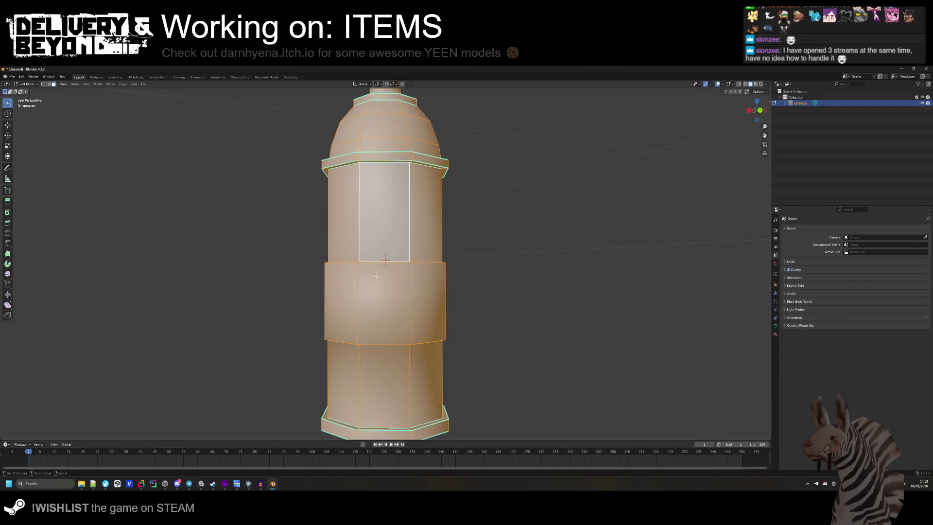
pyautogui.click(384, 299)
pyautogui.moveTo(384, 298); pyautogui.dragTo(397, 300)
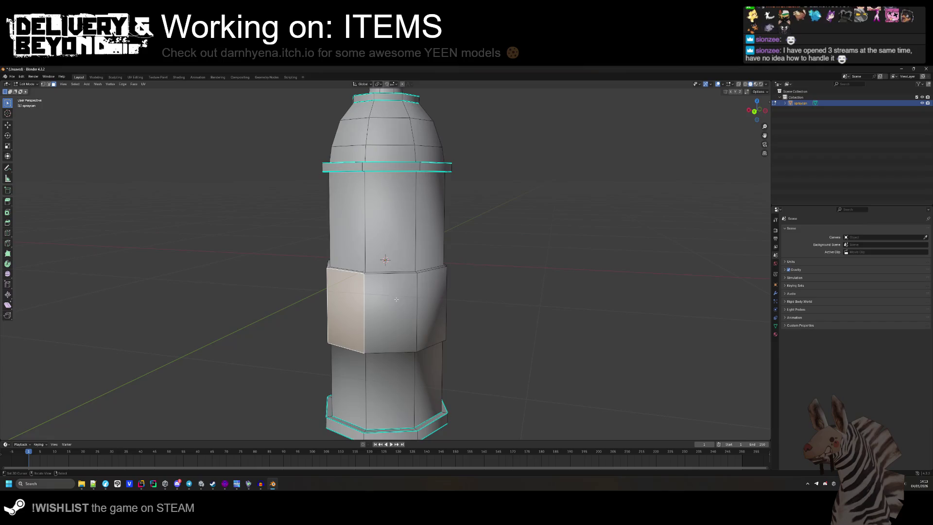
pyautogui.press('a')
pyautogui.click(407, 303)
pyautogui.keyDown('ctrl'); pyautogui.click(336, 307); pyautogui.keyUp('ctrl')
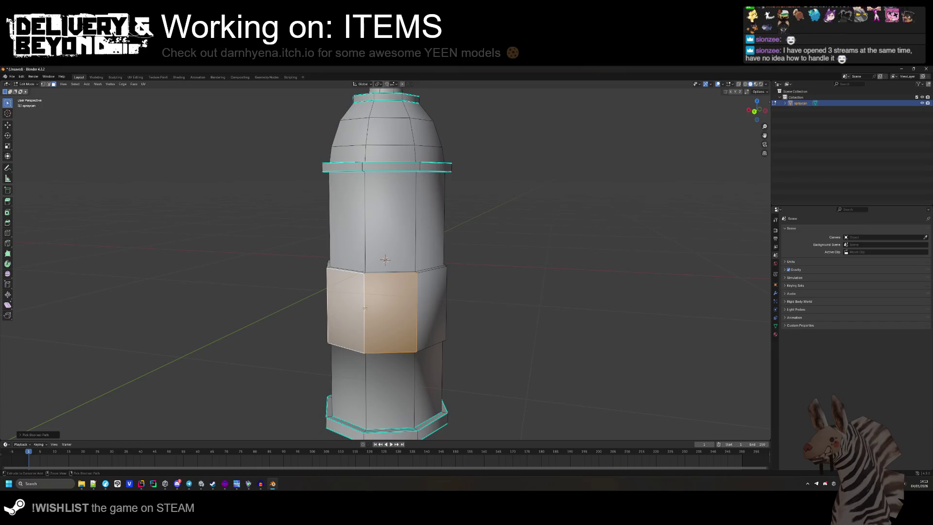
pyautogui.moveTo(335, 306); pyautogui.dragTo(382, 308)
pyautogui.keyDown('shift'); pyautogui.click(381, 308); pyautogui.keyUp('shift')
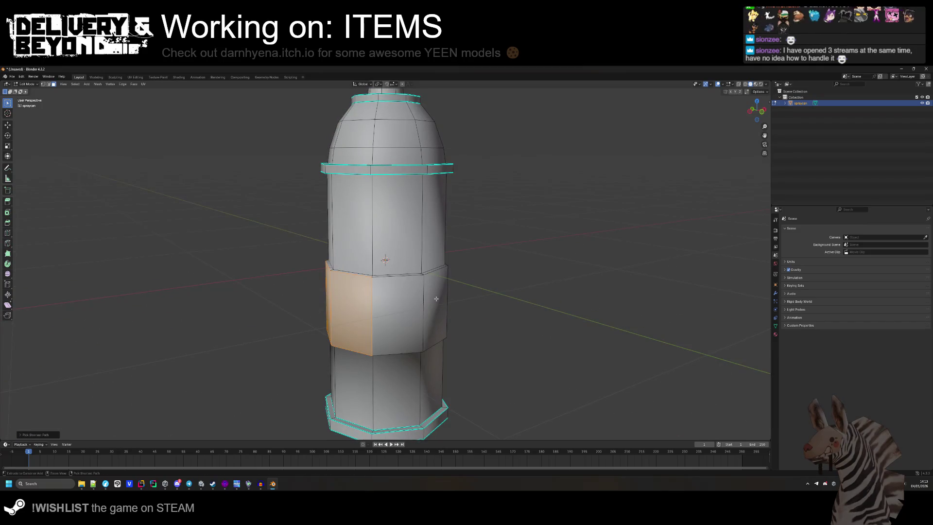
pyautogui.moveTo(436, 299)
pyautogui.mouseDown()
pyautogui.moveTo(438, 291)
pyautogui.moveTo(397, 302)
pyautogui.moveTo(418, 287)
pyautogui.mouseUp()
pyautogui.keyDown('ctrl'); pyautogui.click(396, 305); pyautogui.keyUp('ctrl')
pyautogui.keyDown('ctrl'); pyautogui.click(434, 274); pyautogui.keyUp('ctrl')
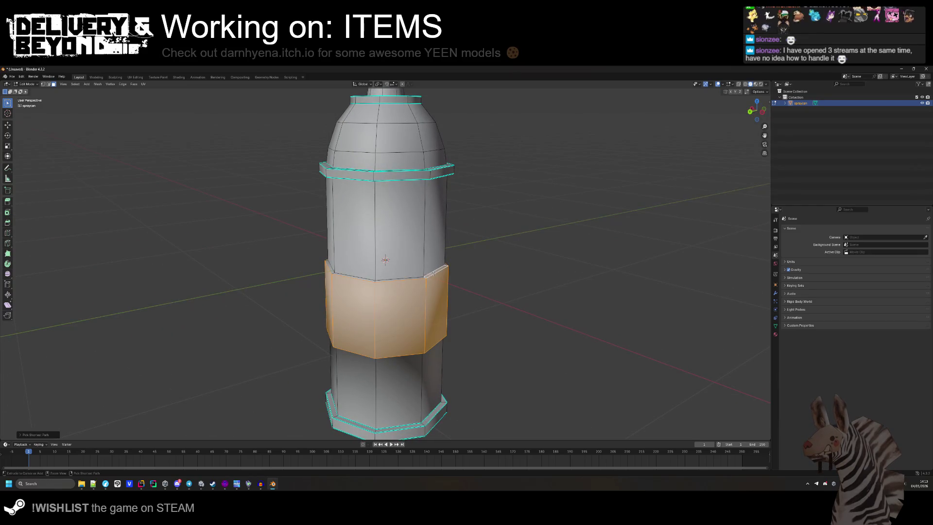
pyautogui.keyDown('ctrl'); pyautogui.click(417, 278); pyautogui.keyUp('ctrl')
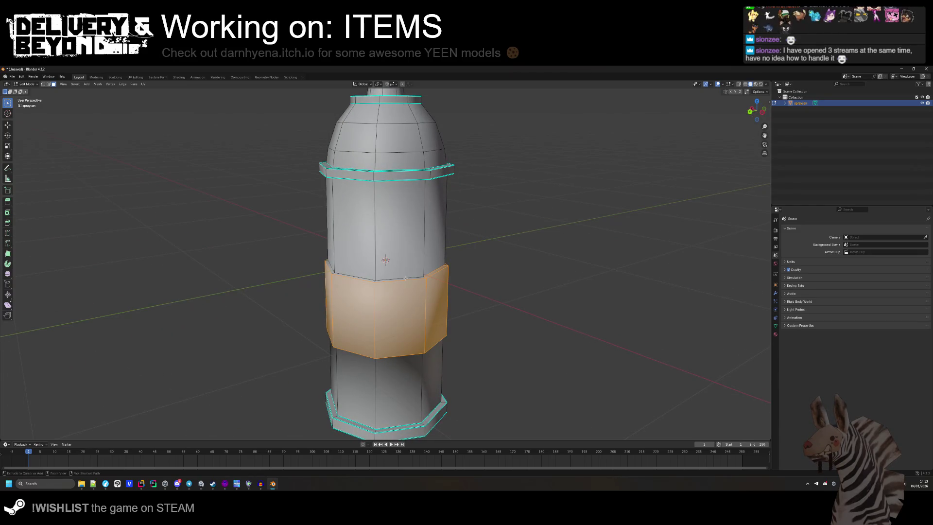
pyautogui.scroll(3, 409, 278)
pyautogui.moveTo(384, 334)
pyautogui.mouseDown()
pyautogui.moveTo(422, 332)
pyautogui.moveTo(383, 323)
pyautogui.moveTo(386, 317)
pyautogui.moveTo(378, 408)
pyautogui.moveTo(379, 279)
pyautogui.moveTo(358, 273)
pyautogui.moveTo(380, 271)
pyautogui.mouseUp()
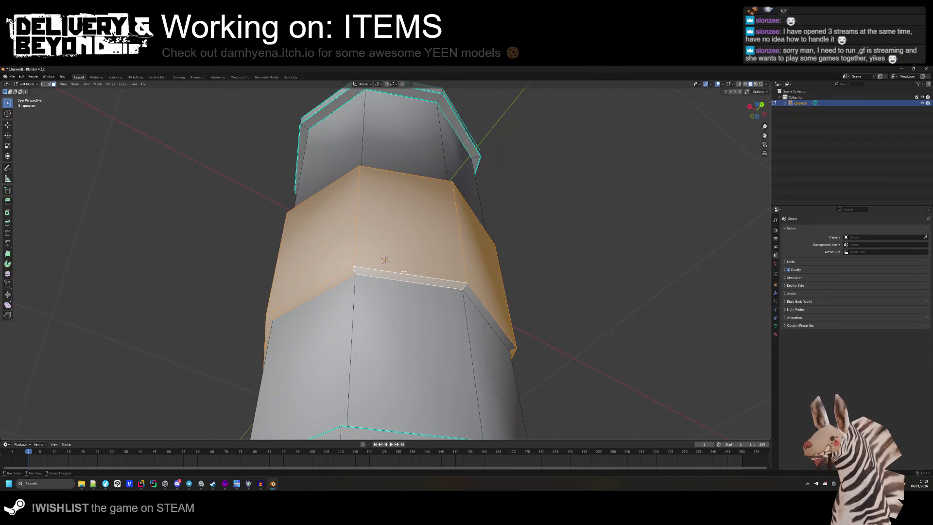
pyautogui.moveTo(475, 295); pyautogui.dragTo(470, 301)
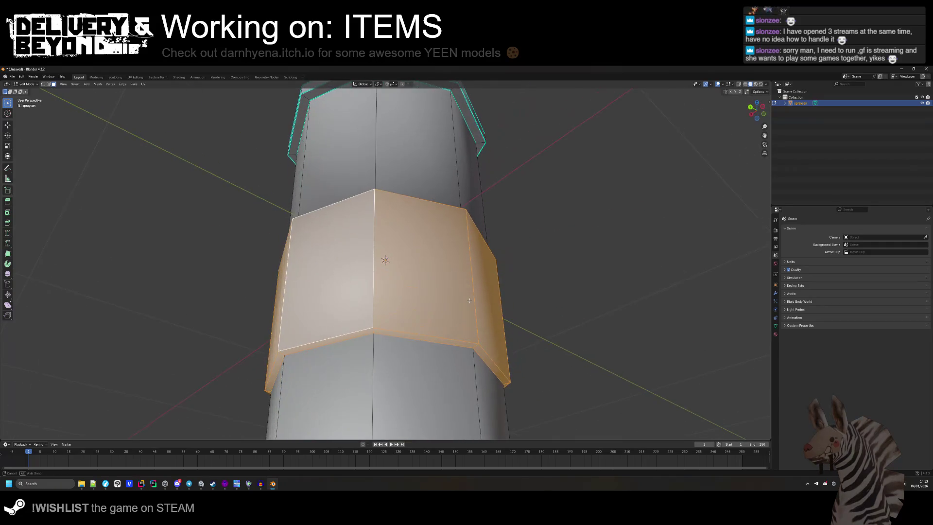
# - Scale the face ring to Y 0.920 and Z 0.25, making a thin band
pyautogui.press('s')
pyautogui.click(373, 223)
pyautogui.click(39, 434)
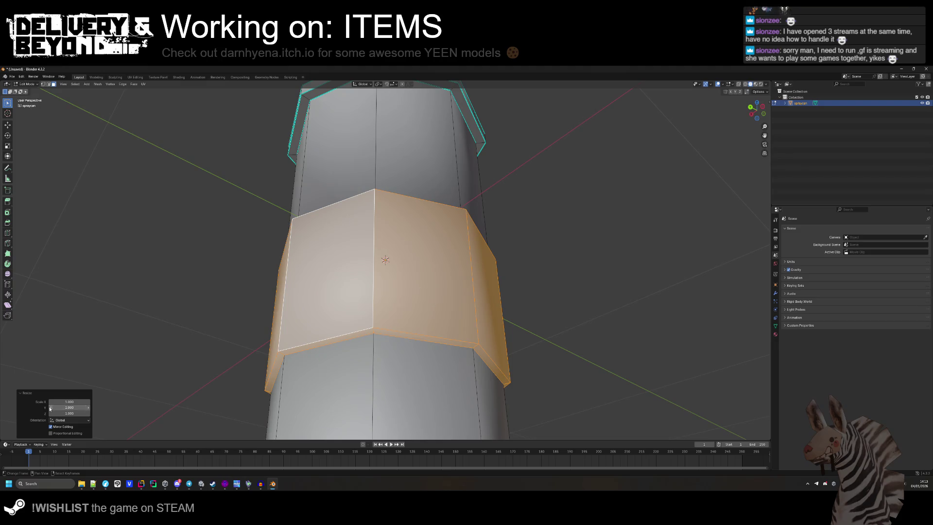
pyautogui.moveTo(50, 409)
pyautogui.mouseDown()
pyautogui.moveTo(75, 409)
pyautogui.moveTo(29, 413)
pyautogui.mouseUp()
pyautogui.press('g')
pyautogui.click(531, 343)
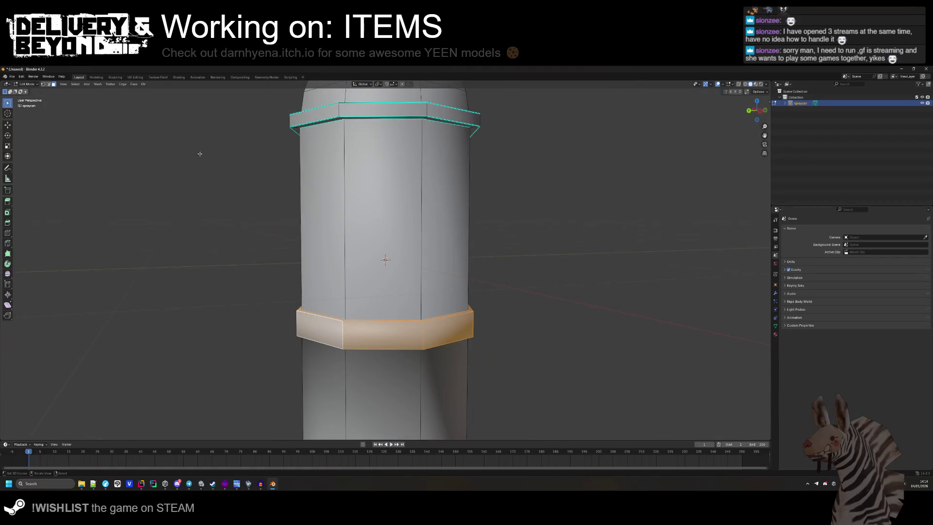
# - Drag the thin face band up along Z to just under the top rim, then orbit out to check
pyautogui.click(8, 125)
pyautogui.moveTo(386, 311); pyautogui.dragTo(386, 155)
pyautogui.scroll(-6, 379, 185)
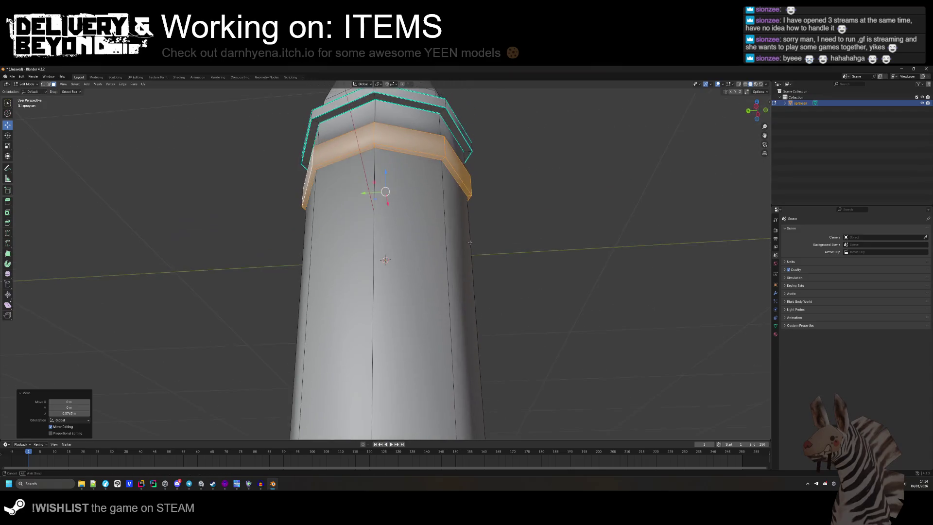
pyautogui.moveTo(411, 261)
pyautogui.mouseDown()
pyautogui.moveTo(448, 326)
pyautogui.moveTo(458, 313)
pyautogui.mouseUp()
pyautogui.scroll(5, 457, 323)
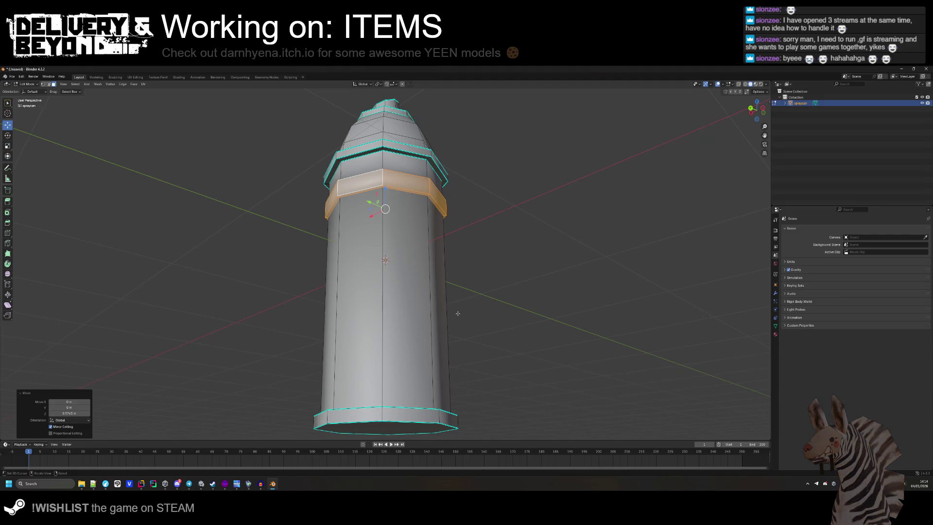
pyautogui.hotkey('ctrl', 'c')
pyautogui.hotkey('ctrl', 'v')
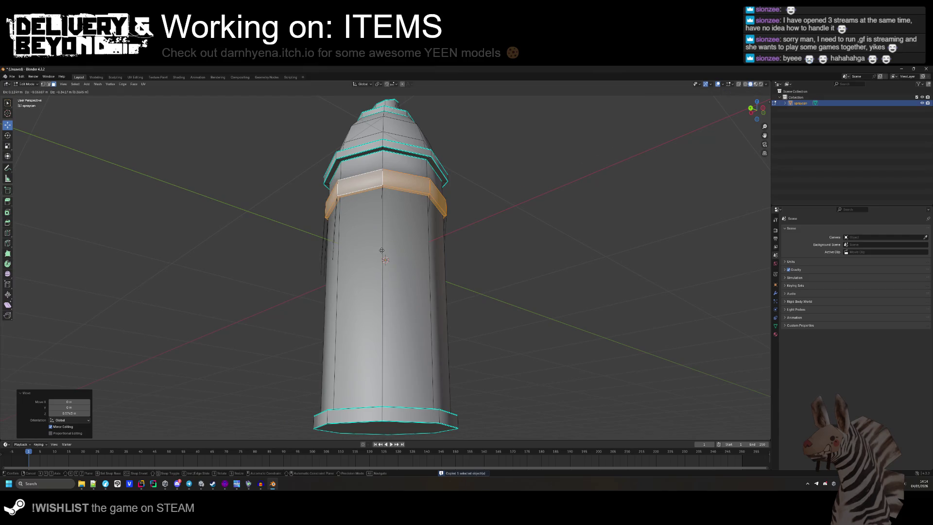
pyautogui.press('Escape')
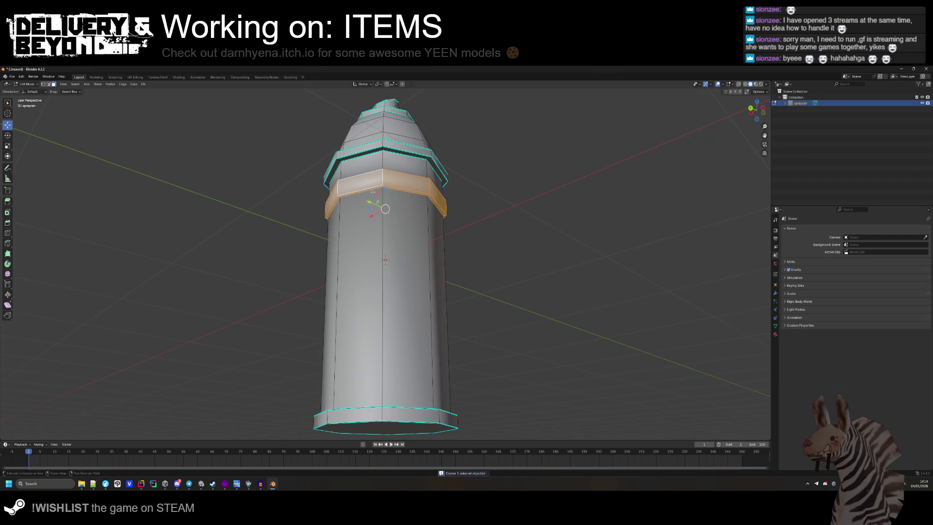
pyautogui.hotkey('ctrl', 'v')
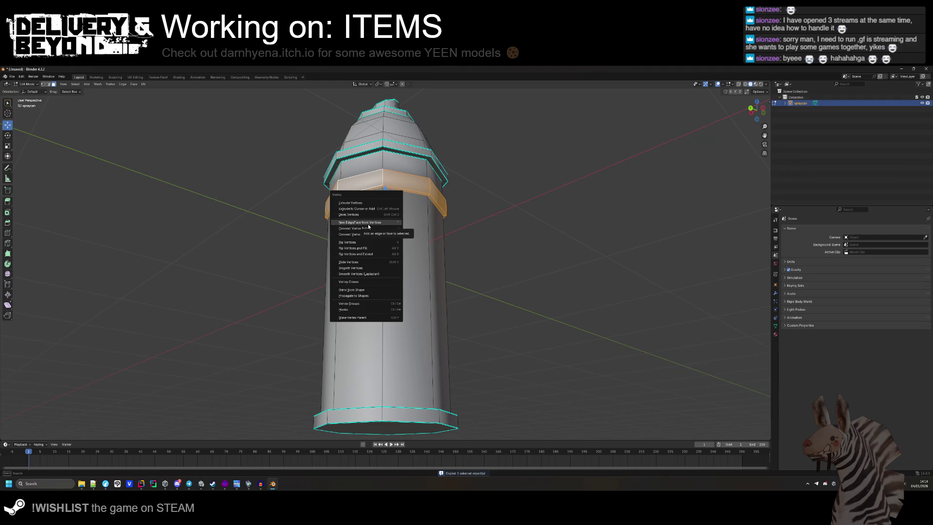
pyautogui.click(368, 264)
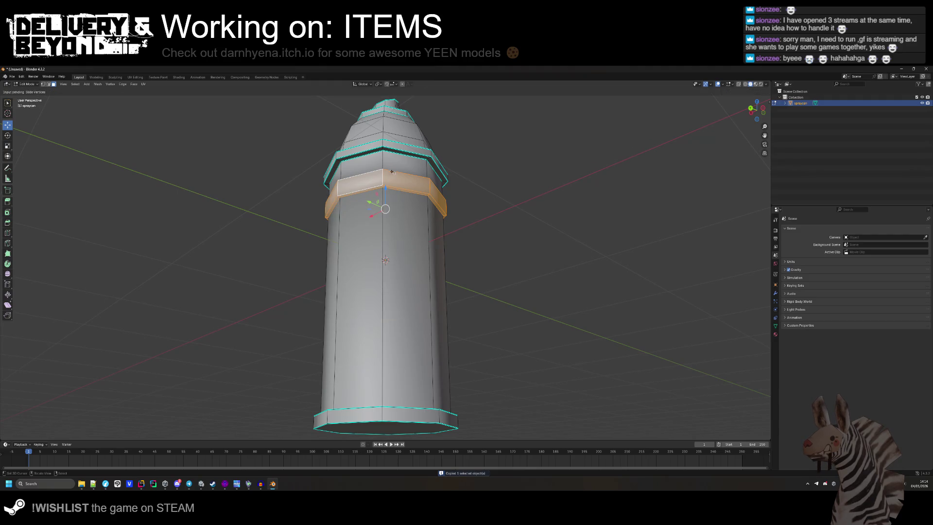
pyautogui.click(384, 359)
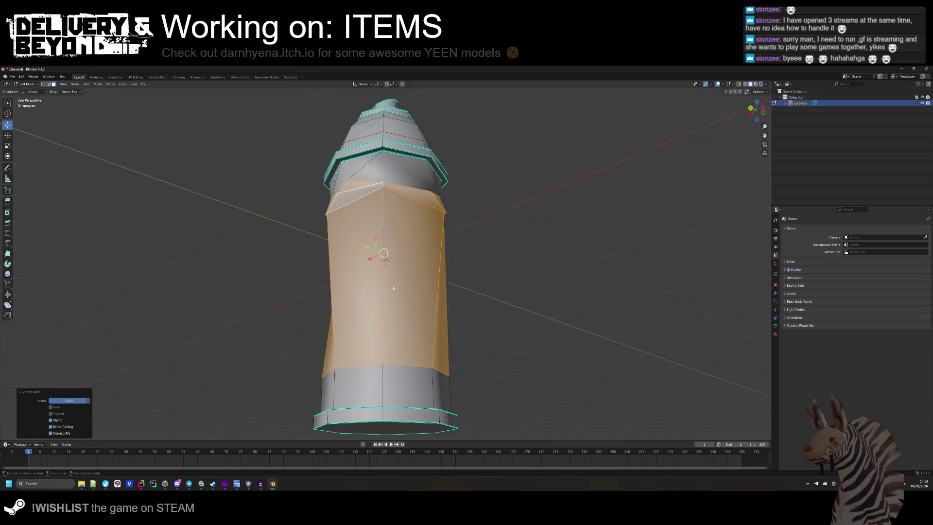
pyautogui.hotkey('ctrl', 'z')
pyautogui.press('g')
pyautogui.press('z')
pyautogui.rightClick(384, 313)
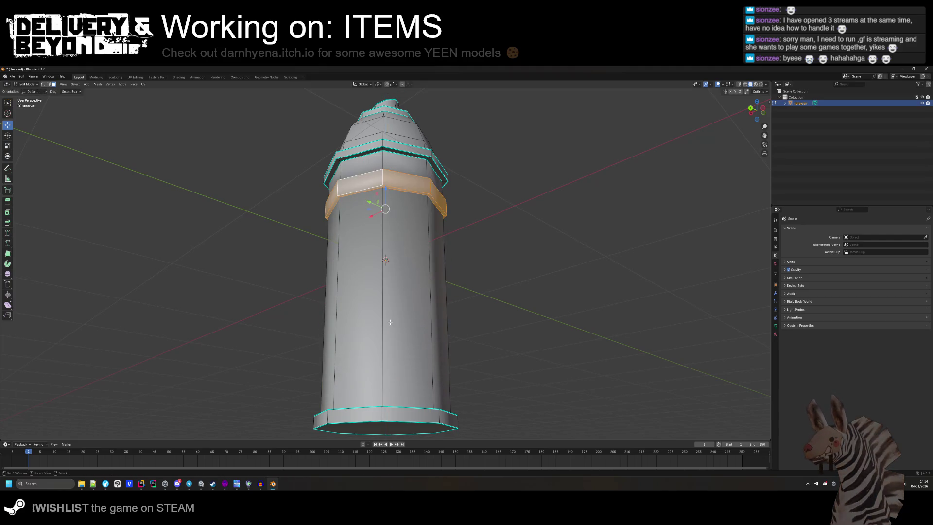
pyautogui.hotkey('ctrl', 'c')
pyautogui.hotkey('ctrl', 'v')
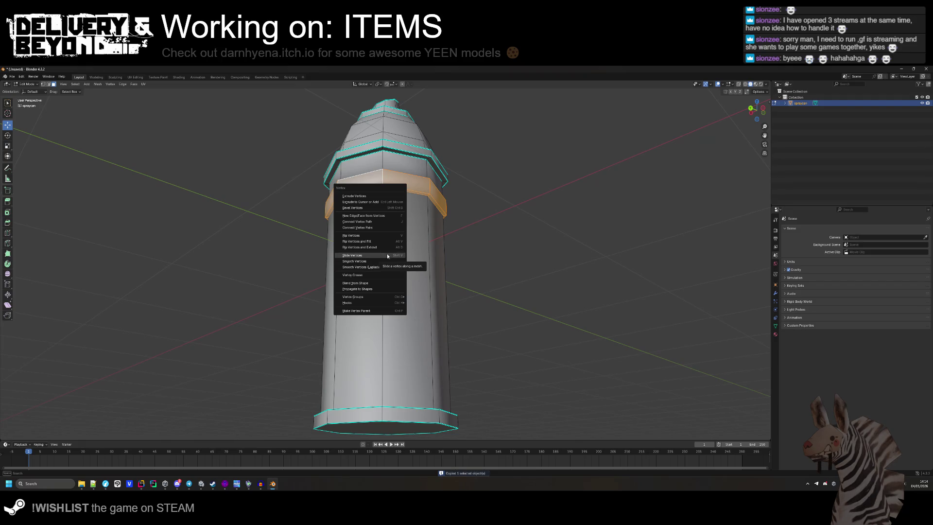
pyautogui.click(386, 217)
pyautogui.moveTo(385, 217); pyautogui.dragTo(385, 351)
pyautogui.hotkey('ctrl', 'z')
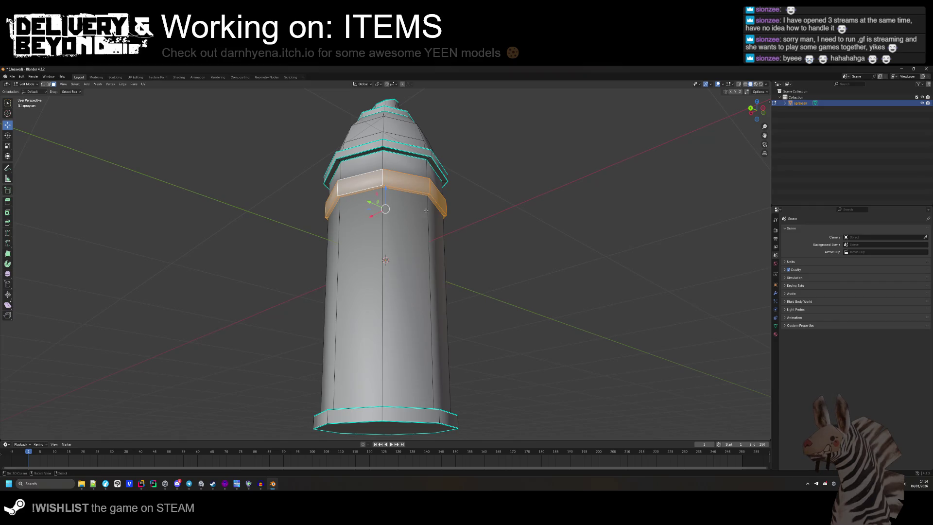
pyautogui.click(390, 328)
pyautogui.click(352, 341)
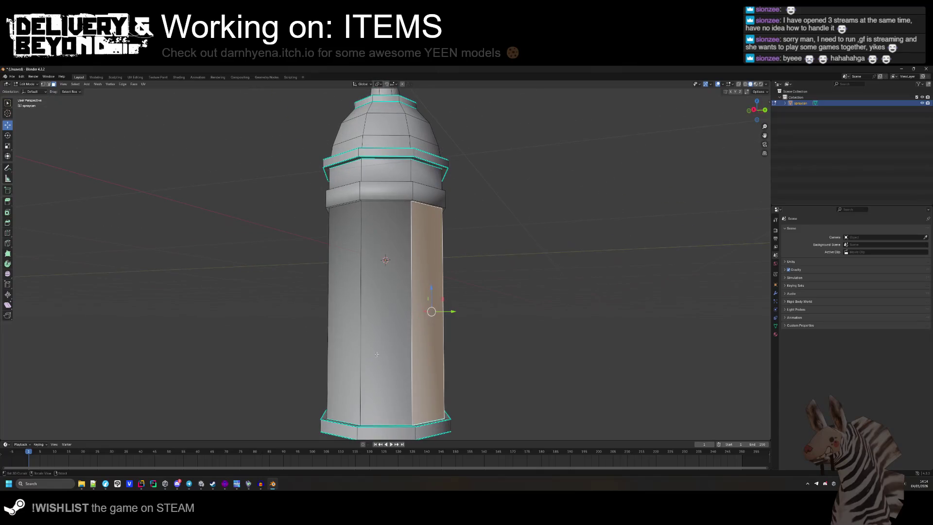
# - Add two more side faces to the selection, cancelling a trial loop cut and undoing a stray move
pyautogui.keyDown('shift'); pyautogui.click(390, 321); pyautogui.keyUp('shift')
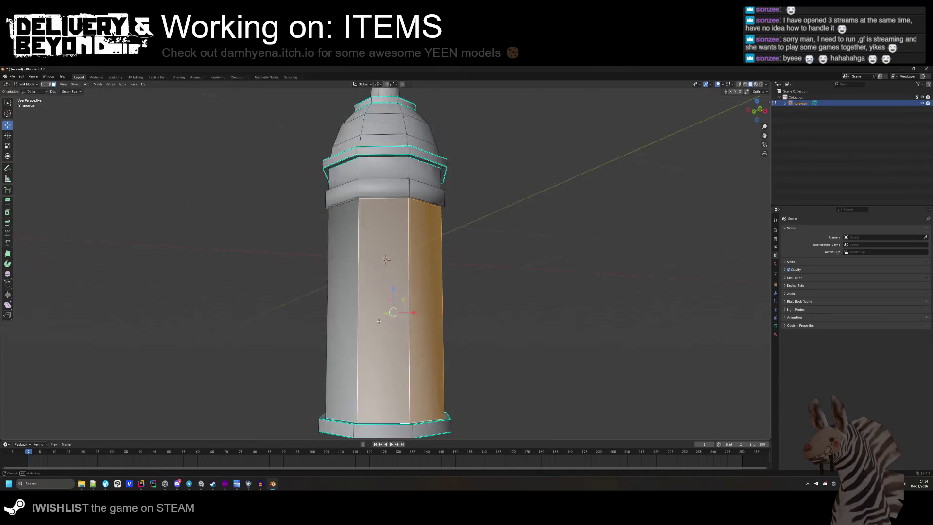
pyautogui.keyDown('shift'); pyautogui.click(370, 327); pyautogui.keyUp('shift')
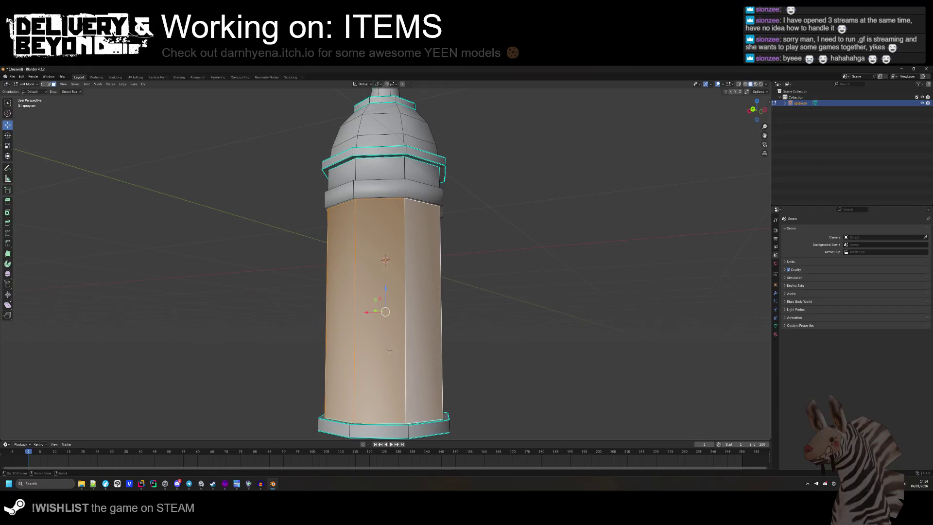
pyautogui.press('F3')
pyautogui.write('elide')
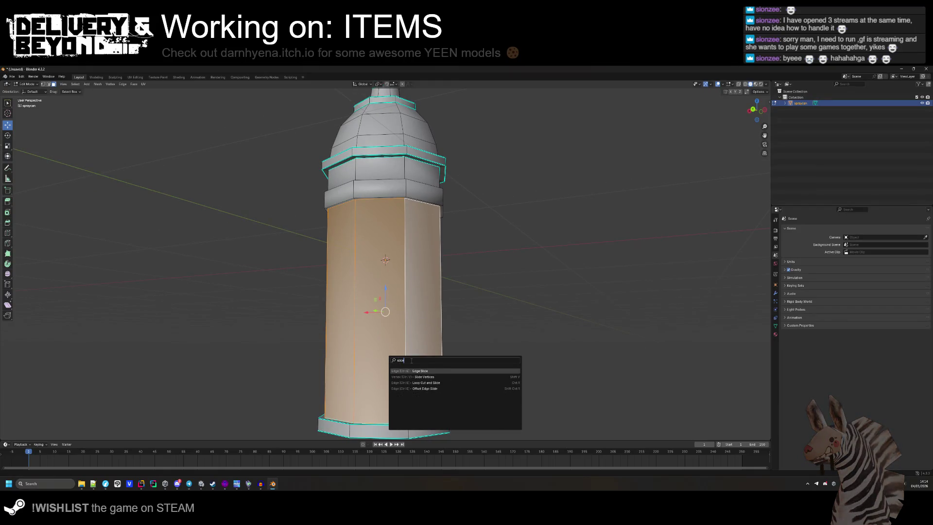
pyautogui.click(421, 382)
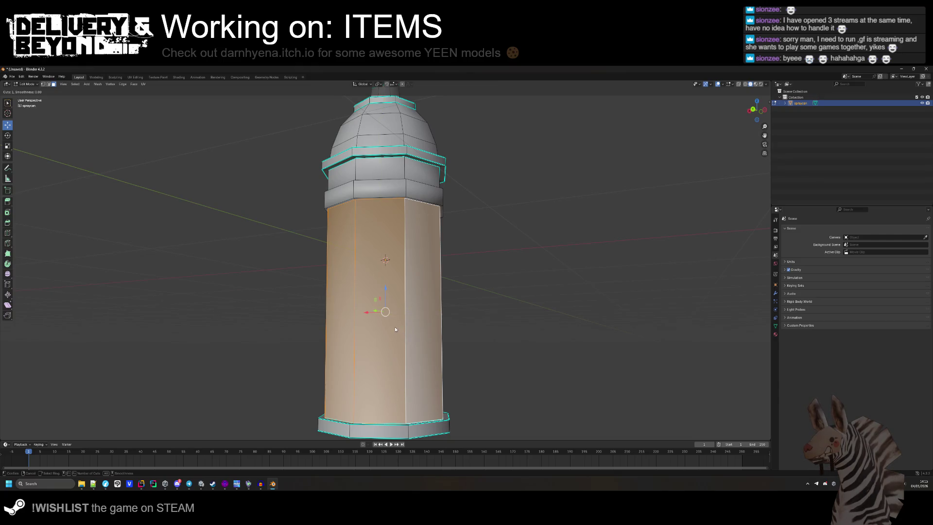
pyautogui.rightClick(381, 384)
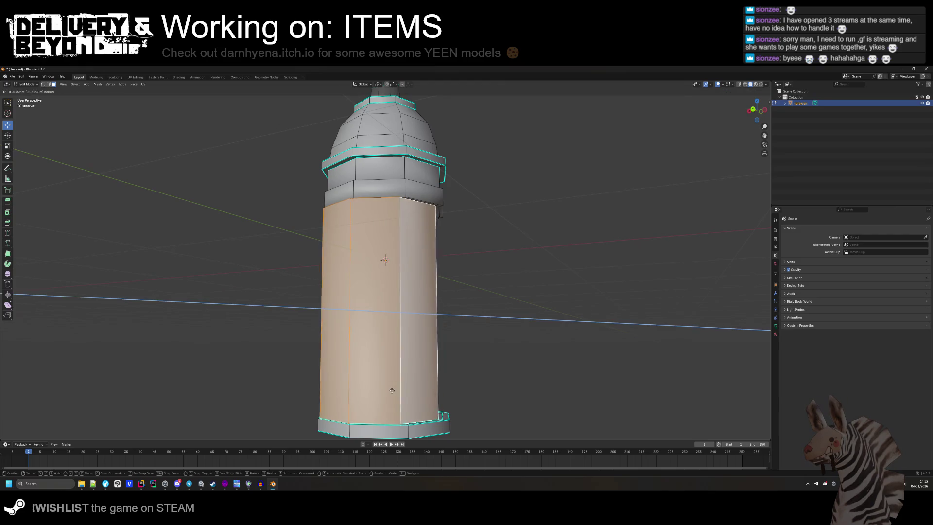
pyautogui.press('g')
pyautogui.click(634, 310)
pyautogui.hotkey('ctrl', 'z')
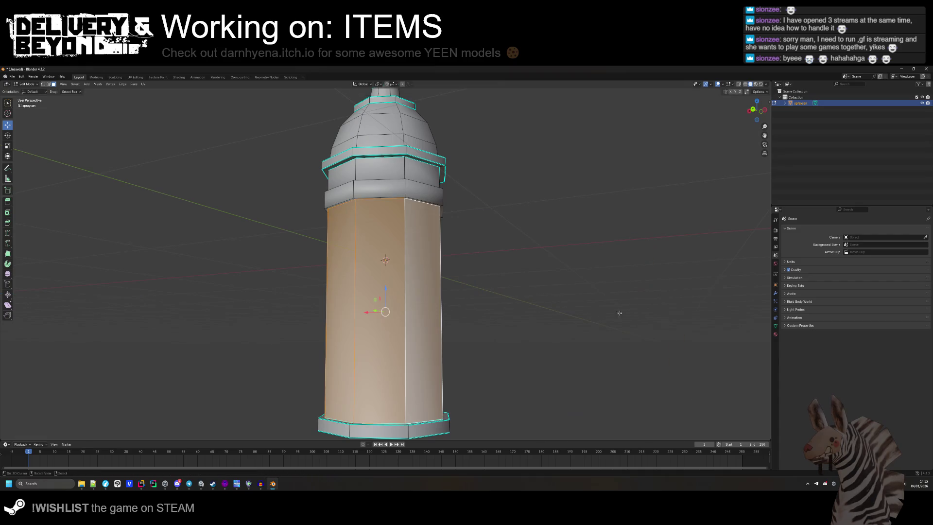
pyautogui.scroll(3, 531, 391)
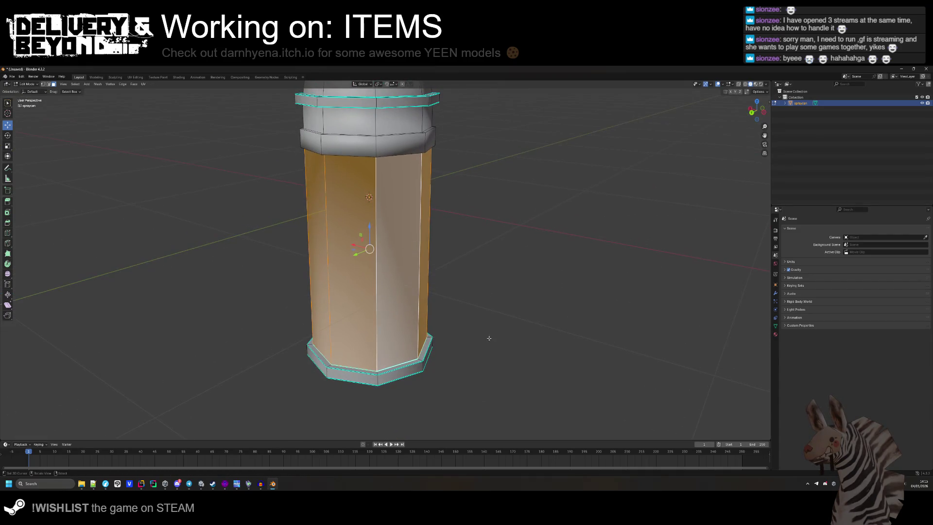
pyautogui.scroll(2, 496, 343)
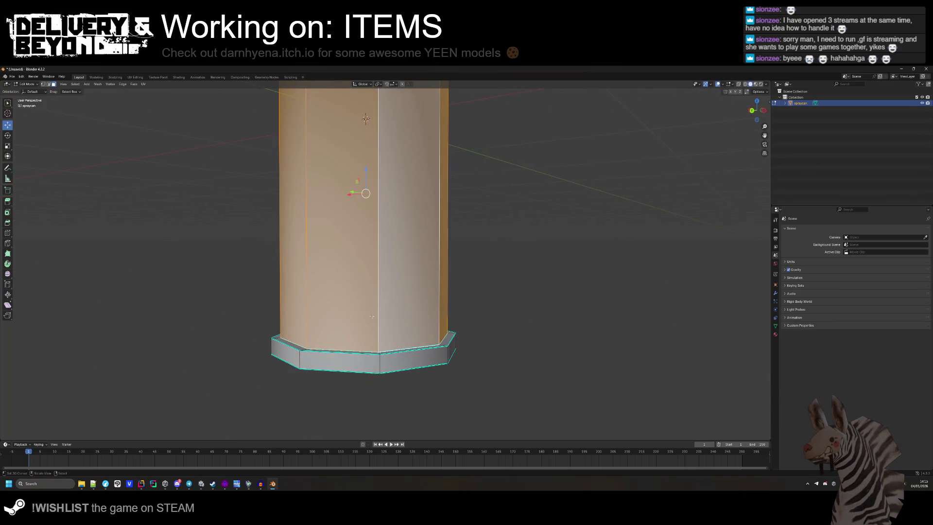
pyautogui.press('F3')
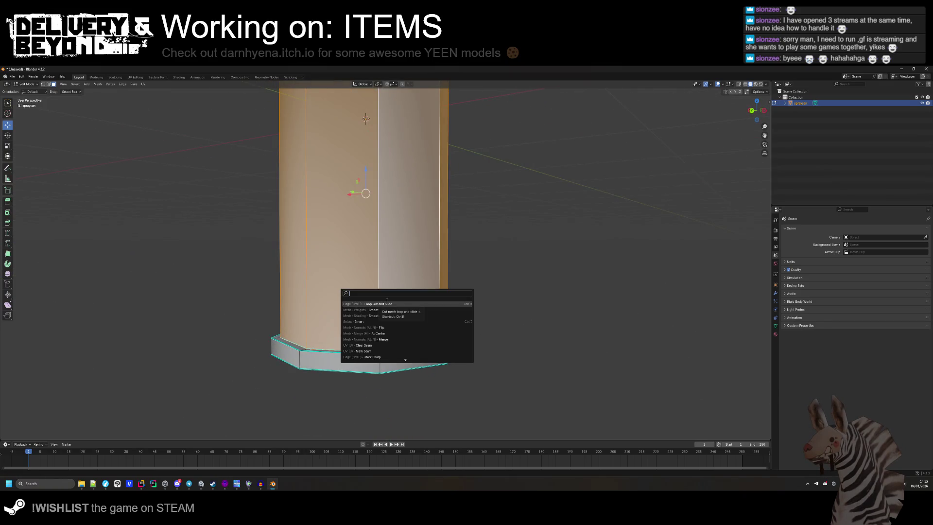
pyautogui.press('Escape')
# - Apply an offset edge slide, then reselect the left and right body faces
pyautogui.hotkey('ctrl', 'e')
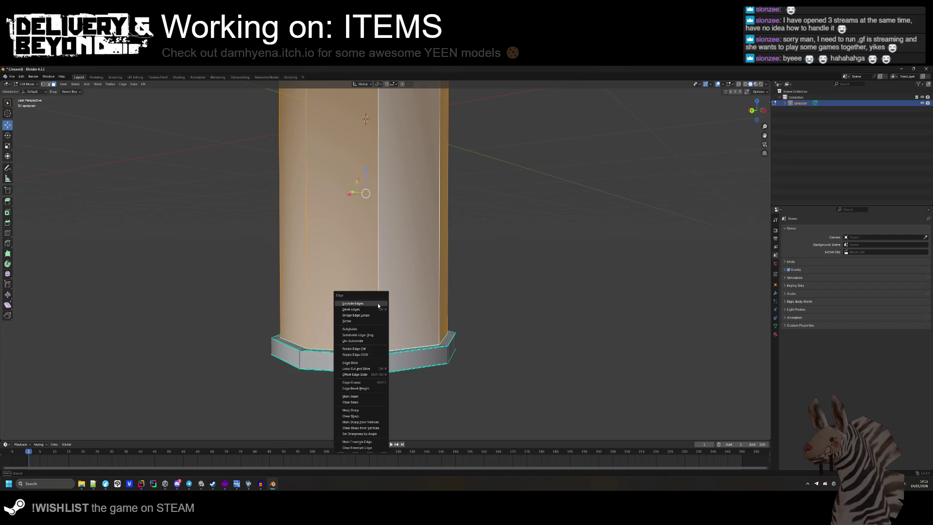
pyautogui.click(369, 374)
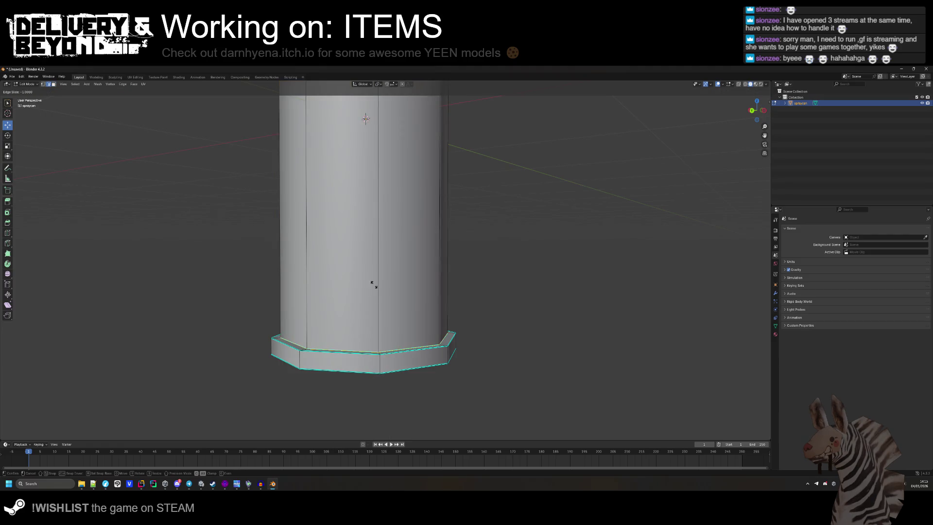
pyautogui.click(426, 302)
pyautogui.scroll(-3, 426, 302)
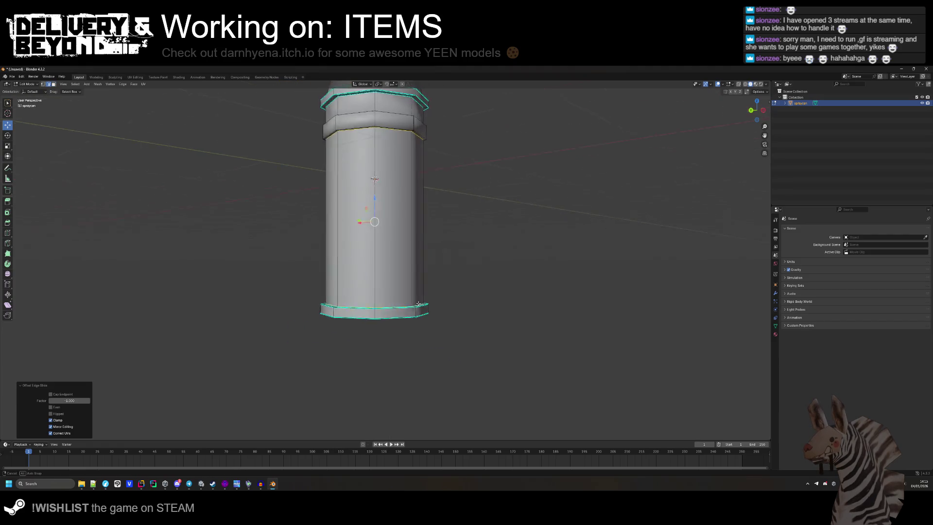
pyautogui.click(370, 272)
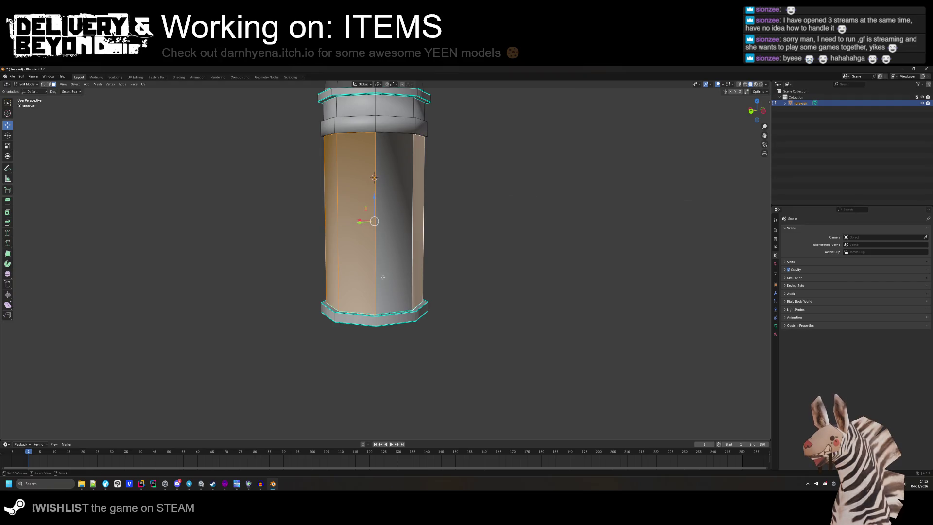
pyautogui.keyDown('shift'); pyautogui.click(381, 253); pyautogui.keyUp('shift')
pyautogui.hotkey('ctrl', 'e')
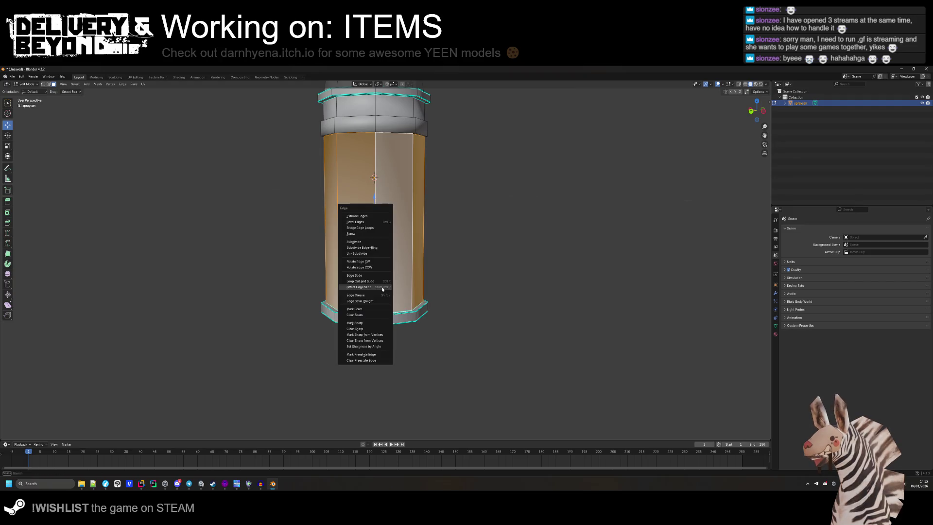
pyautogui.press('Escape')
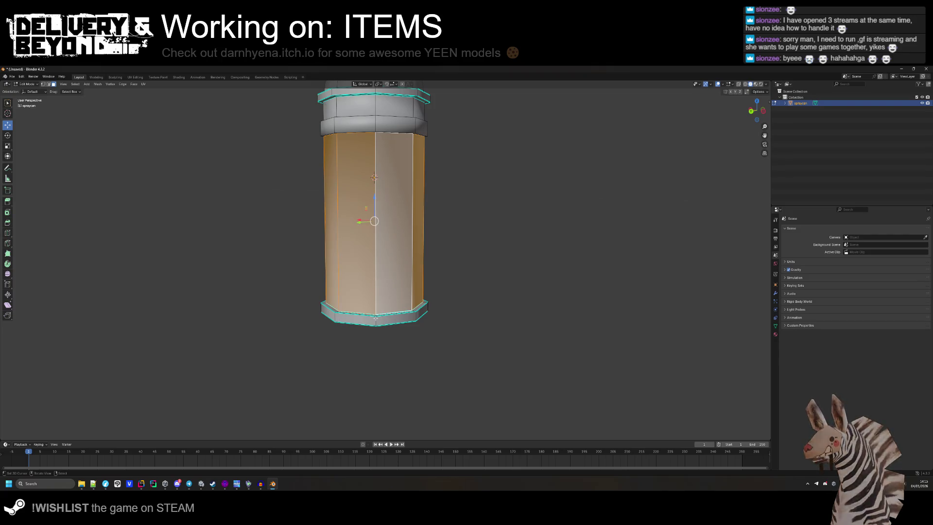
pyautogui.keyDown('shift'); pyautogui.click(383, 279); pyautogui.keyUp('shift')
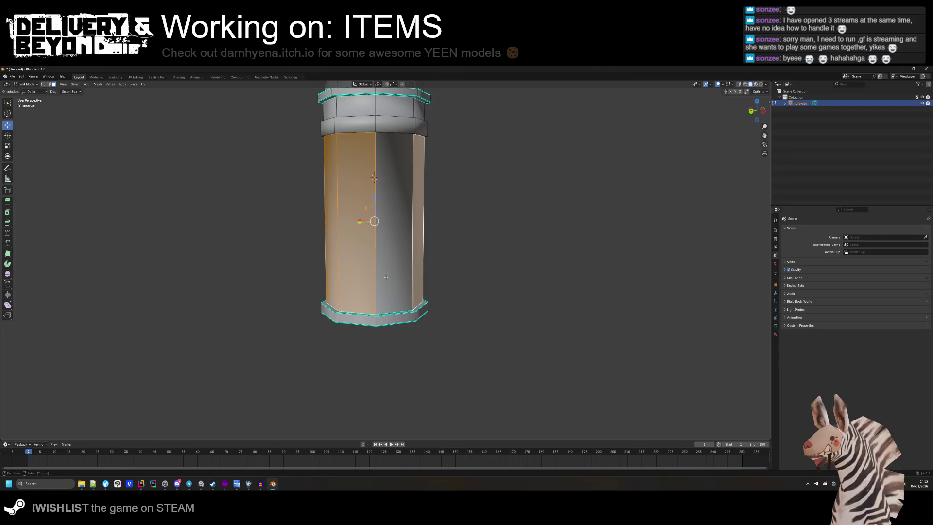
pyautogui.keyDown('shift'); pyautogui.click(386, 276); pyautogui.keyUp('shift')
# - Cut a first new edge loop around the can body, sliding it low
pyautogui.hotkey('ctrl', 'e')
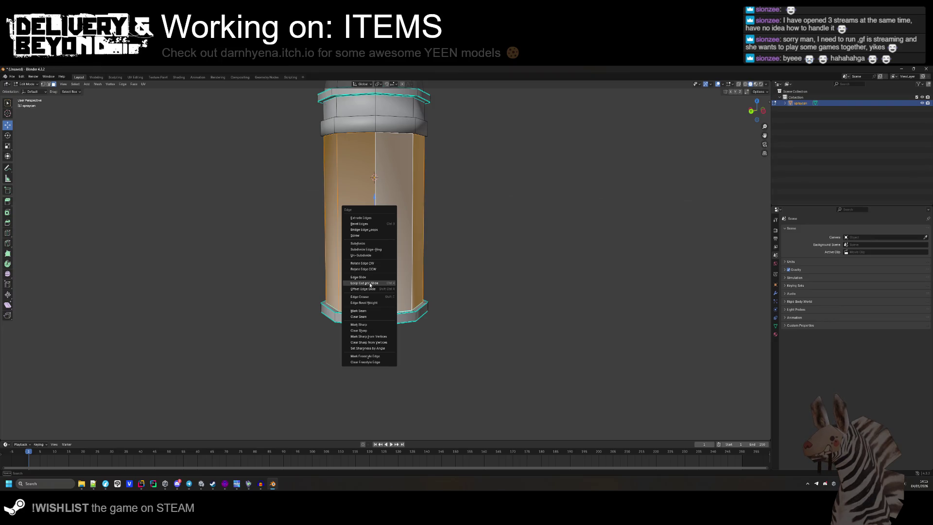
pyautogui.click(369, 283)
pyautogui.click(380, 265)
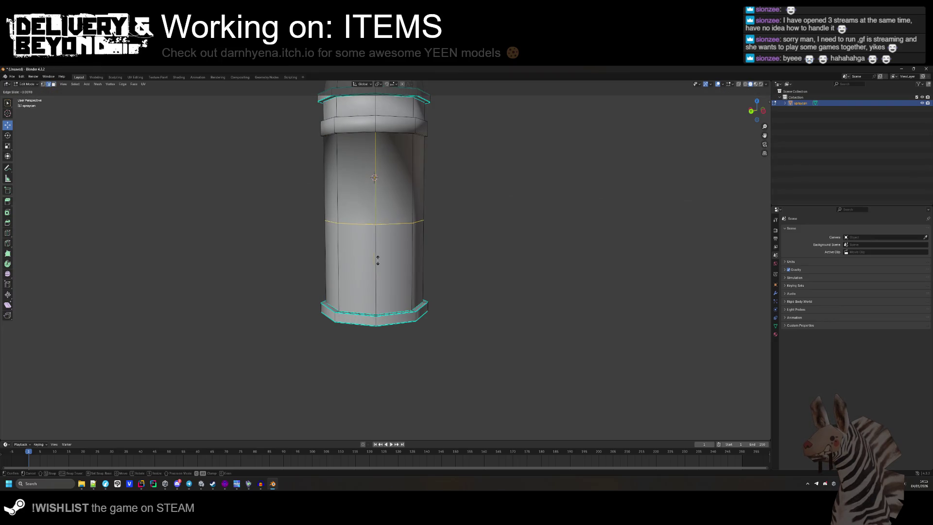
pyautogui.click(375, 322)
# - Cut a second edge loop just above the base and select it
pyautogui.hotkey('ctrl', 'e')
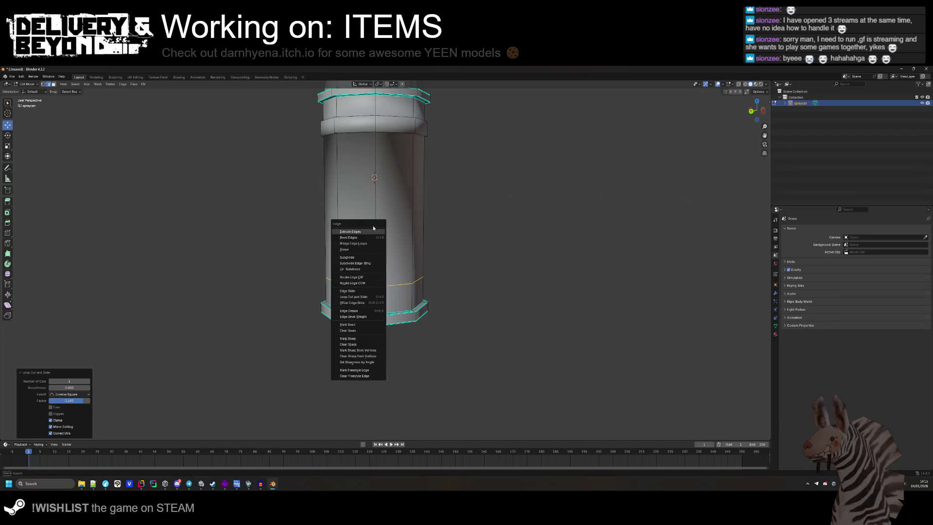
pyautogui.click(364, 296)
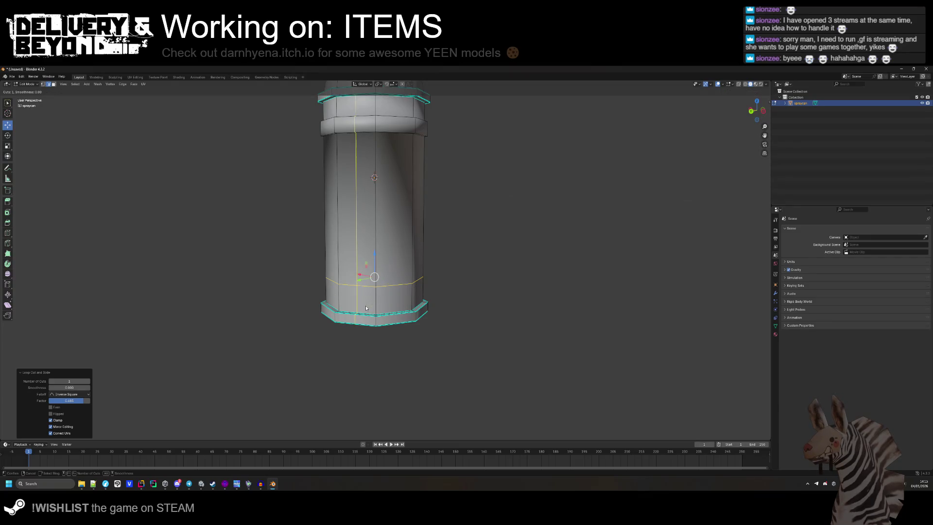
pyautogui.click(369, 301)
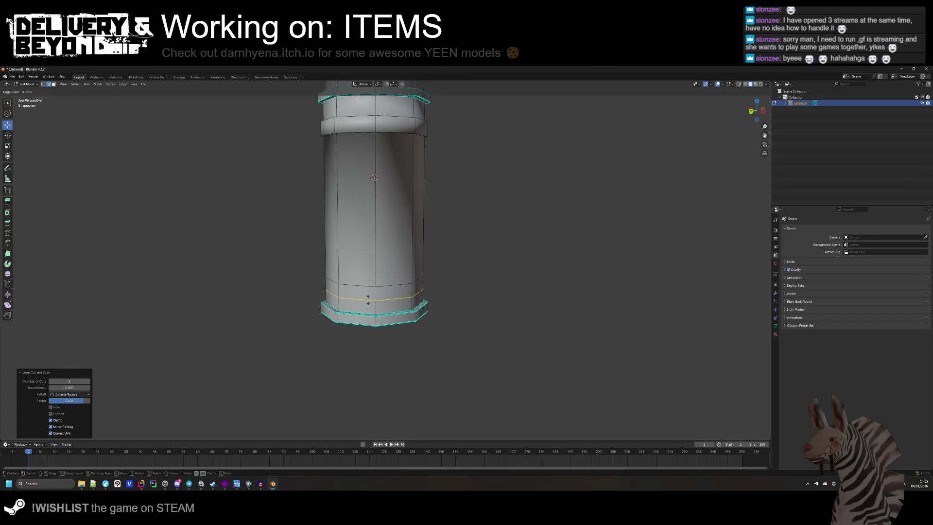
pyautogui.click(368, 299)
pyautogui.scroll(3, 374, 301)
pyautogui.click(389, 316)
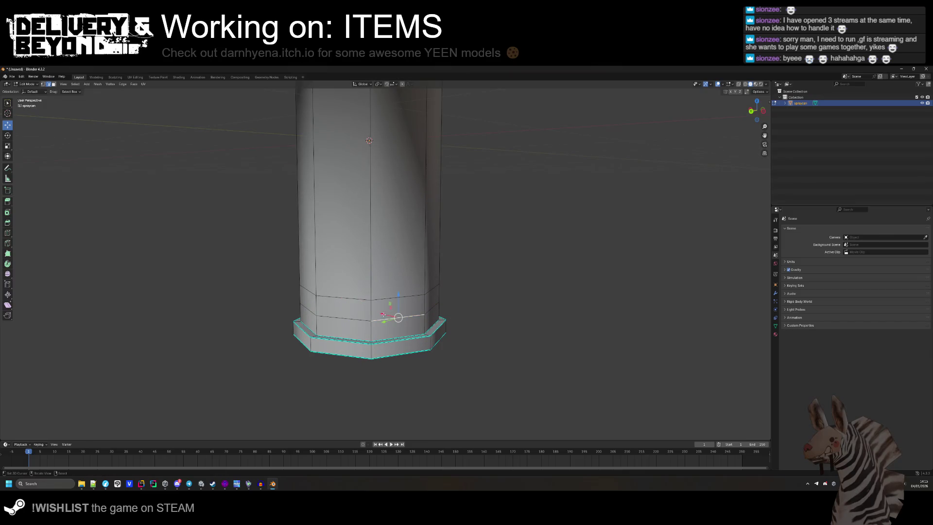
# - Select the base band faces in face mode and scale them up to 1.129
pyautogui.click(53, 85)
pyautogui.click(398, 307)
pyautogui.keyDown('shift'); pyautogui.click(350, 308); pyautogui.keyUp('shift')
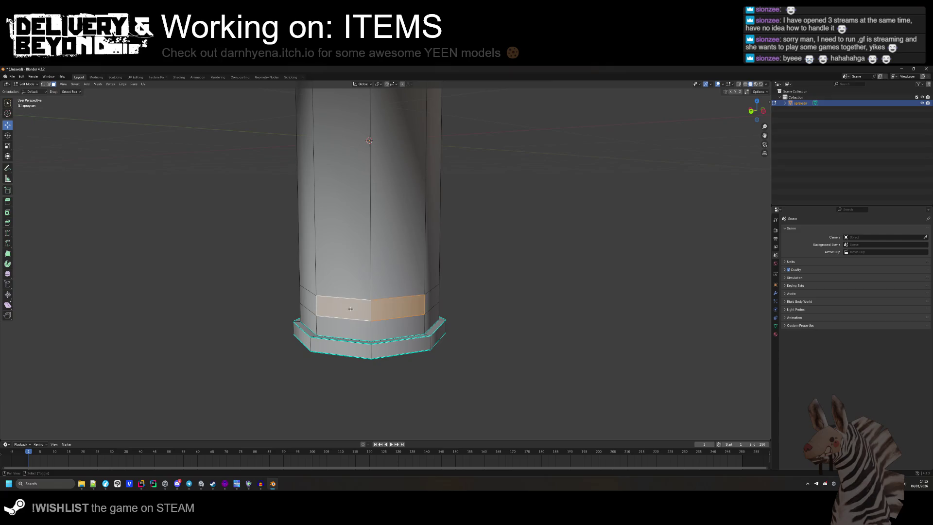
pyautogui.moveTo(430, 300); pyautogui.dragTo(424, 306)
pyautogui.keyDown('shift'); pyautogui.click(427, 307); pyautogui.keyUp('shift')
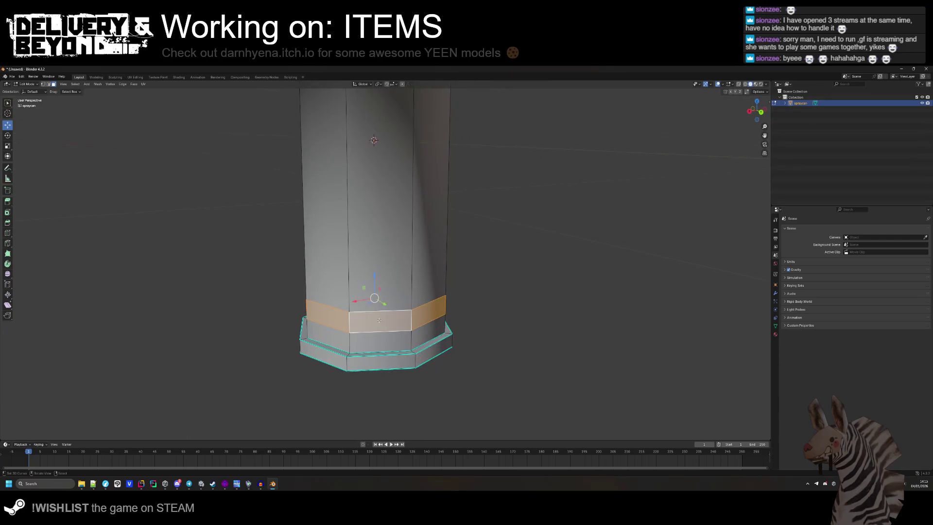
pyautogui.press('s')
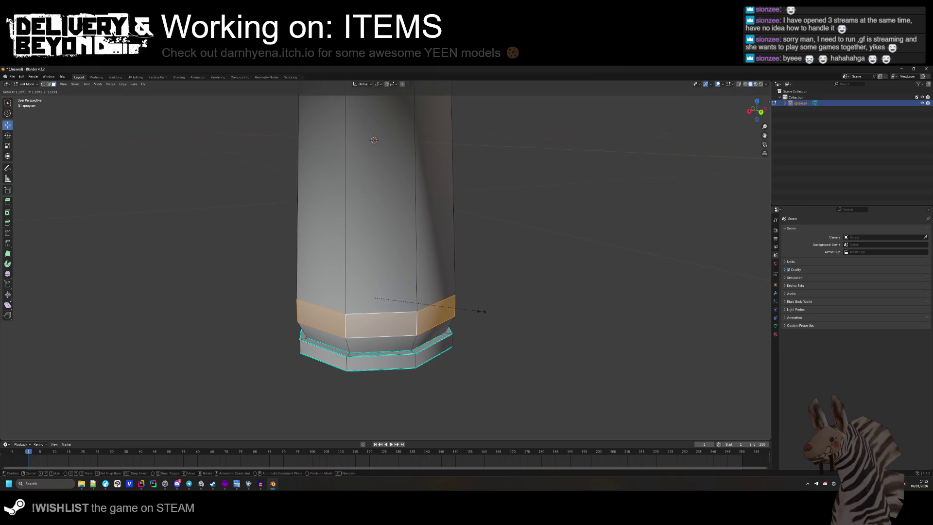
pyautogui.click(480, 255)
# - Deselect the base band and select the edge loop just above it
pyautogui.moveTo(384, 291); pyautogui.dragTo(380, 303)
pyautogui.scroll(-6, 379, 303)
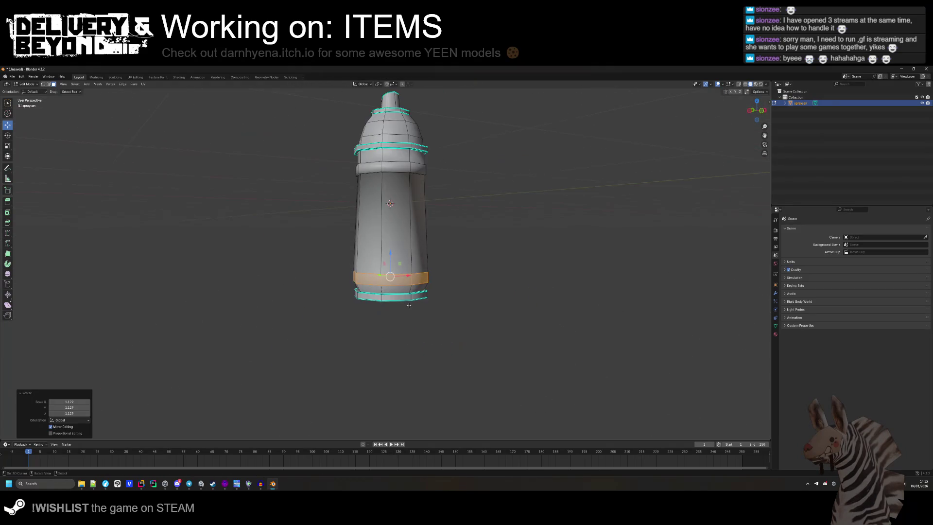
pyautogui.moveTo(466, 306)
pyautogui.mouseDown()
pyautogui.moveTo(558, 318)
pyautogui.moveTo(462, 269)
pyautogui.moveTo(469, 277)
pyautogui.moveTo(479, 260)
pyautogui.moveTo(486, 275)
pyautogui.moveTo(516, 287)
pyautogui.moveTo(482, 268)
pyautogui.mouseUp()
pyautogui.click(462, 269)
pyautogui.scroll(8, 482, 268)
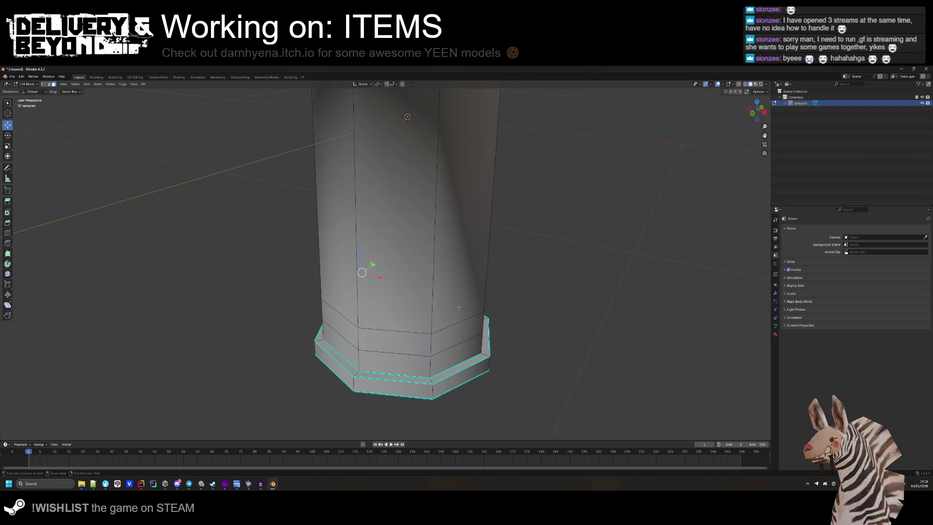
pyautogui.keyDown('alt'); pyautogui.click(425, 314); pyautogui.keyUp('alt')
pyautogui.click(364, 324)
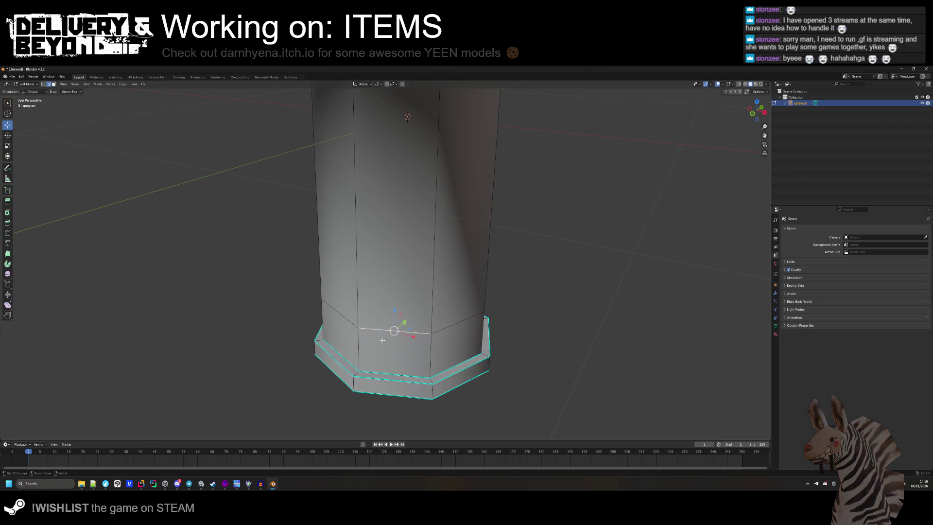
pyautogui.press('a')
pyautogui.click(344, 317)
# - Scale that loop in to 0.803 and return to Object Mode
pyautogui.moveTo(442, 332); pyautogui.dragTo(360, 349)
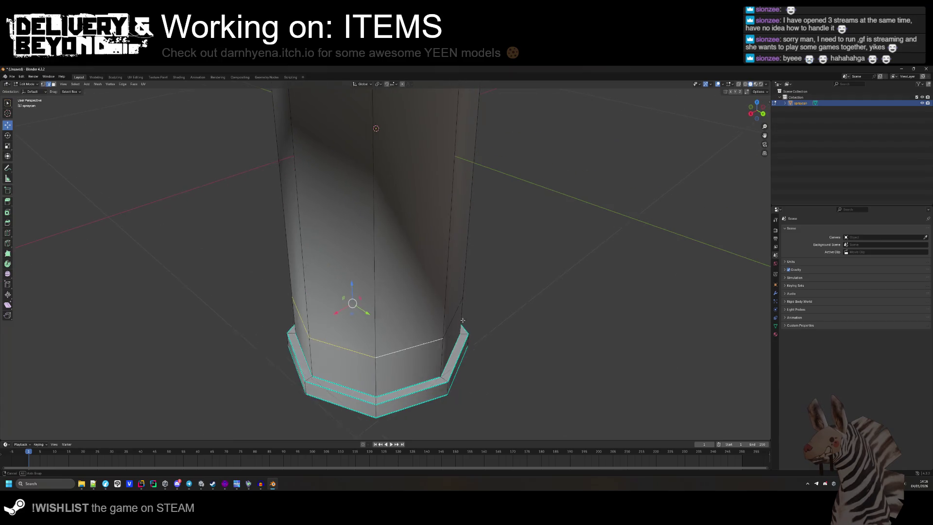
pyautogui.moveTo(468, 319); pyautogui.dragTo(360, 335)
pyautogui.moveTo(440, 302); pyautogui.dragTo(450, 296)
pyautogui.press('s')
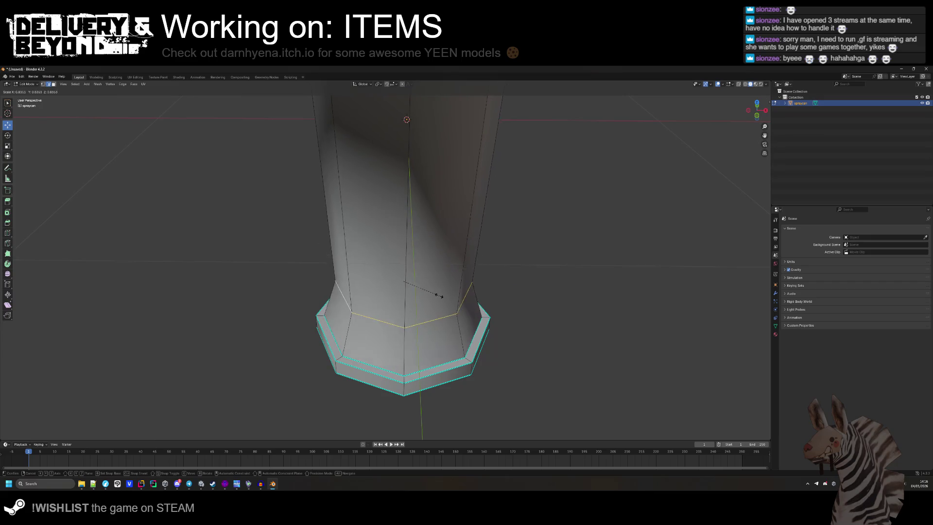
pyautogui.click(437, 295)
pyautogui.scroll(-5, 437, 295)
pyautogui.moveTo(533, 327)
pyautogui.mouseDown()
pyautogui.moveTo(554, 306)
pyautogui.moveTo(537, 318)
pyautogui.moveTo(451, 317)
pyautogui.moveTo(416, 327)
pyautogui.moveTo(486, 304)
pyautogui.moveTo(469, 289)
pyautogui.moveTo(496, 267)
pyautogui.mouseUp()
pyautogui.press('Tab')
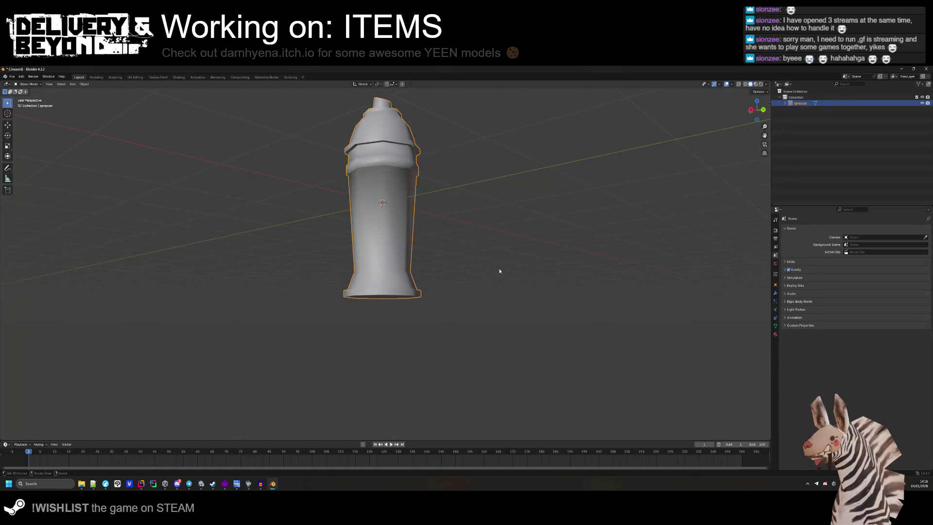
# - Start an FBX export and apply the UNITY operator preset
pyautogui.press('Tab')
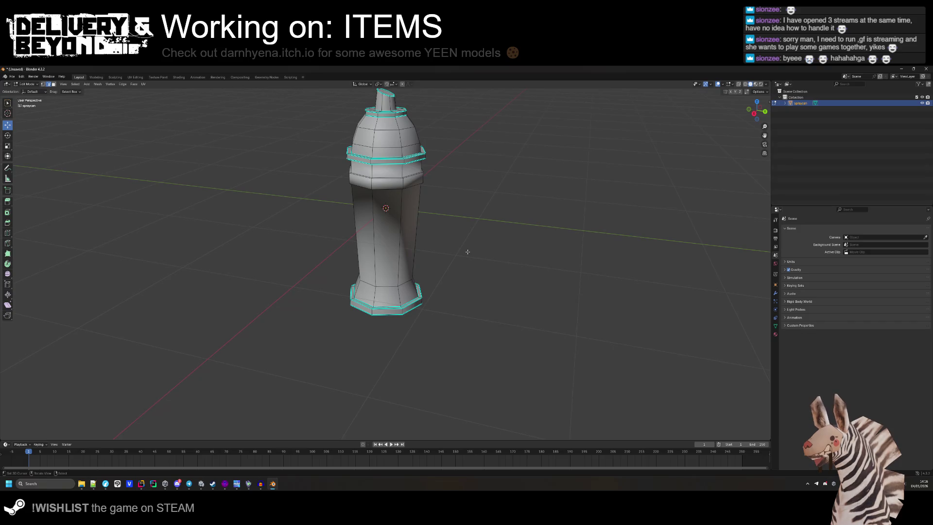
pyautogui.moveTo(465, 252)
pyautogui.mouseDown()
pyautogui.moveTo(483, 260)
pyautogui.moveTo(479, 284)
pyautogui.moveTo(467, 270)
pyautogui.mouseUp()
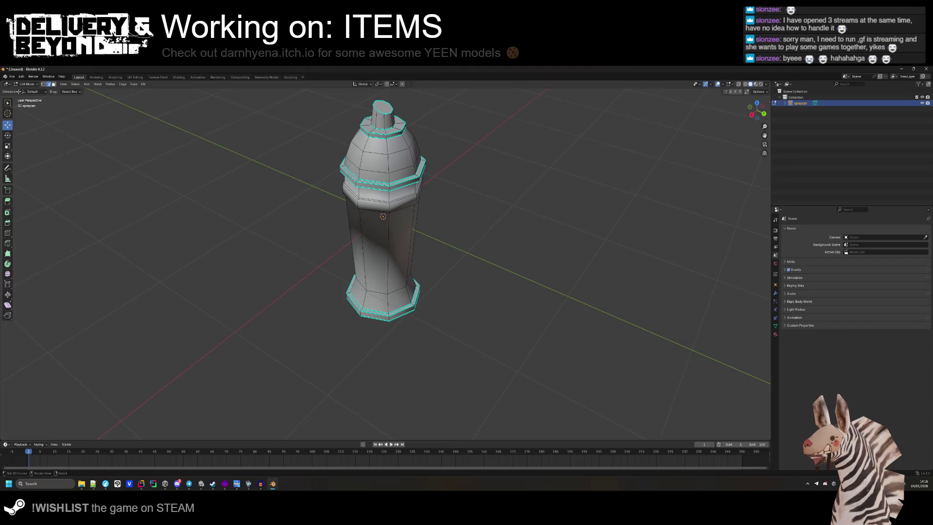
pyautogui.click(12, 77)
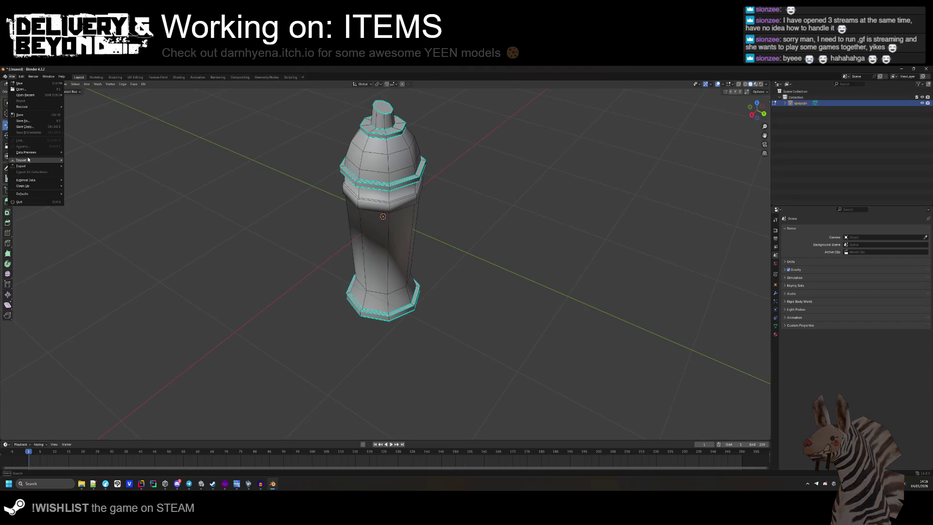
pyautogui.keyDown('shift'); pyautogui.rightClick(243, 224); pyautogui.keyUp('shift')
pyautogui.press('Tab')
pyautogui.moveTo(270, 237)
pyautogui.mouseDown()
pyautogui.moveTo(223, 229)
pyautogui.moveTo(259, 243)
pyautogui.moveTo(479, 231)
pyautogui.moveTo(222, 167)
pyautogui.mouseUp()
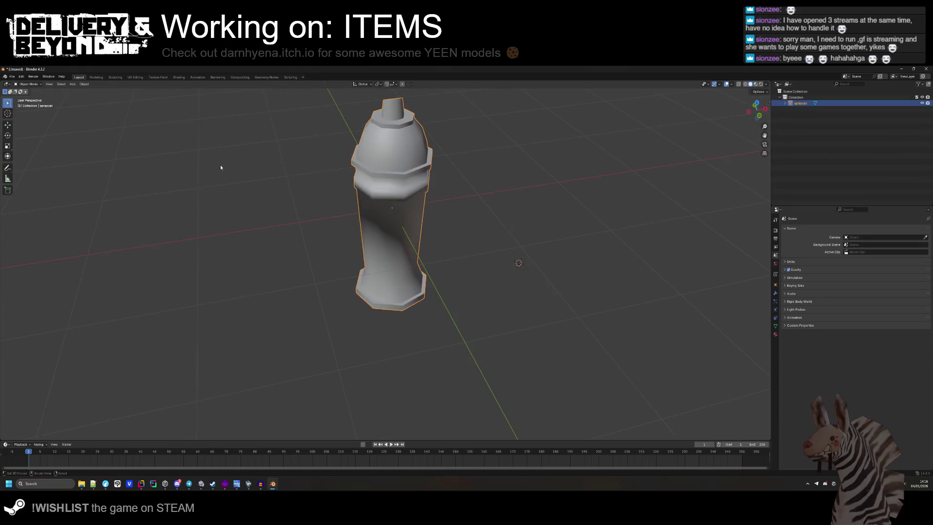
pyautogui.click(11, 77)
pyautogui.moveTo(38, 168)
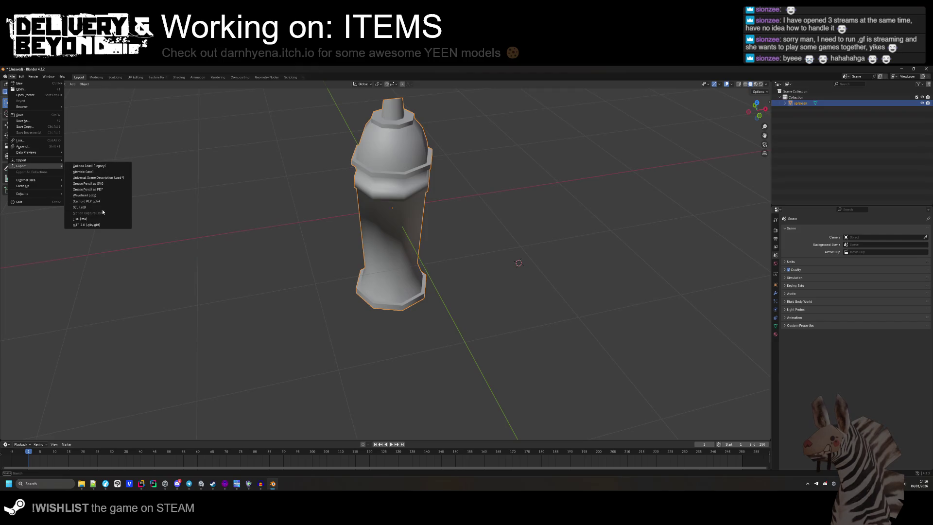
pyautogui.click(80, 219)
pyautogui.click(571, 200)
pyautogui.click(567, 218)
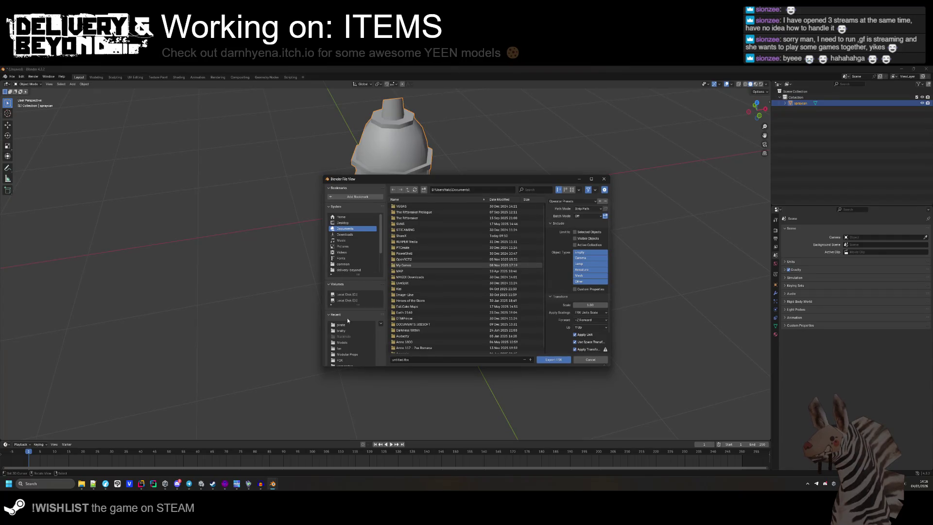
# - Export to the spraycan model folder as clo_spraycan_toon_gel.fbx
pyautogui.moveTo(94, 476)
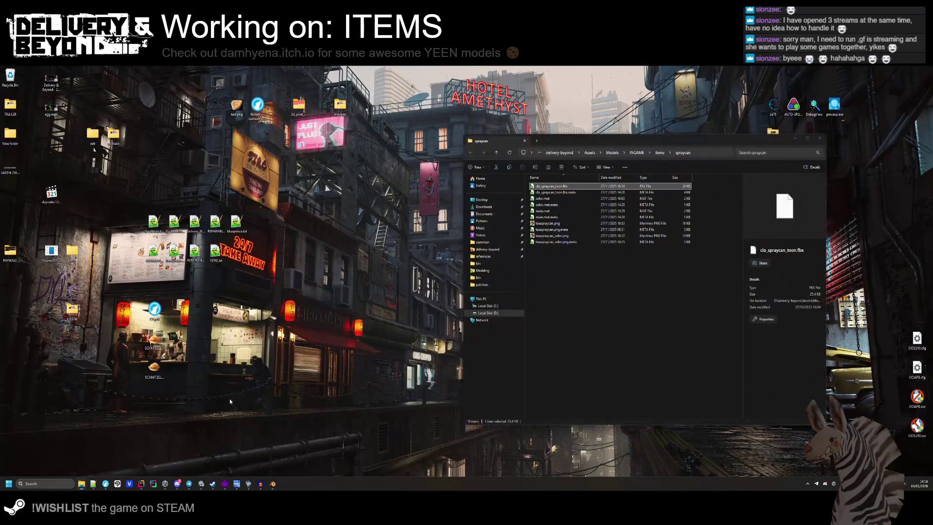
pyautogui.click(125, 460)
pyautogui.click(684, 153)
pyautogui.click(454, 183)
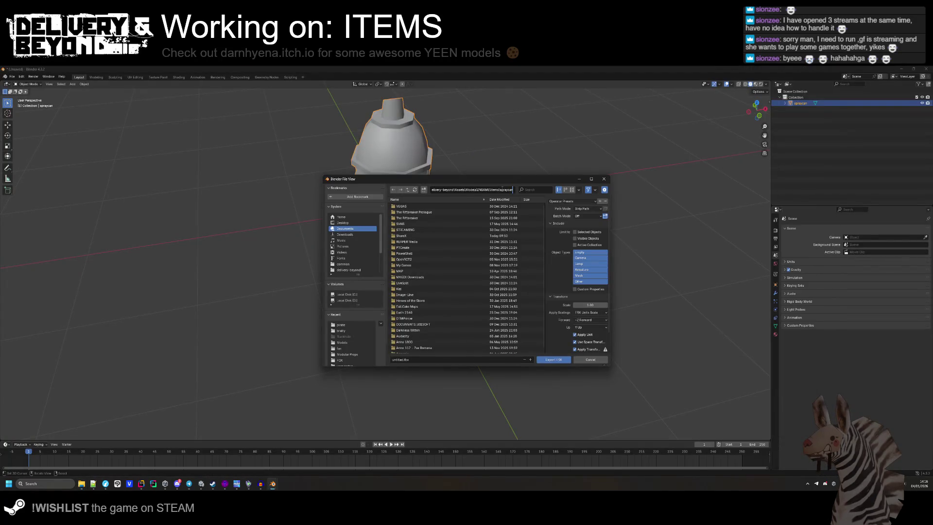
pyautogui.press('Return')
pyautogui.click(414, 206)
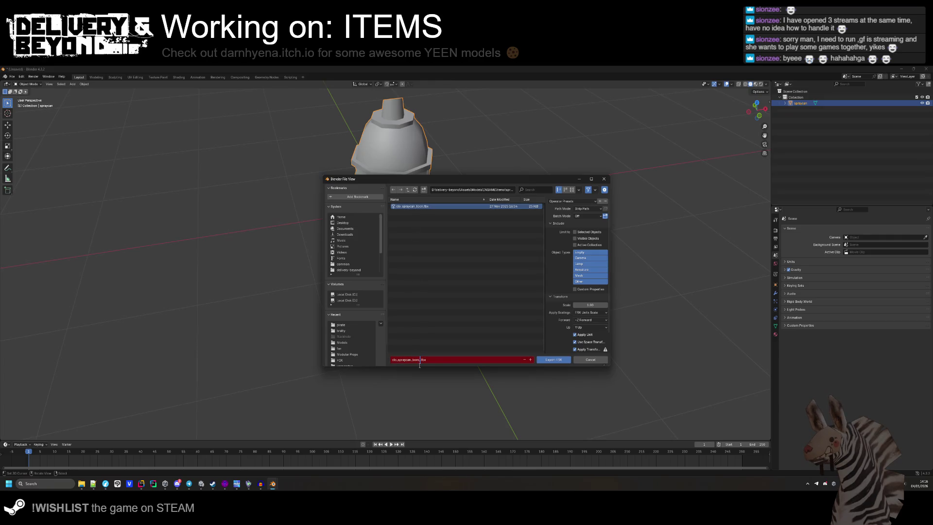
pyautogui.click(563, 360)
pyautogui.hotkey('alt', 'Tab')
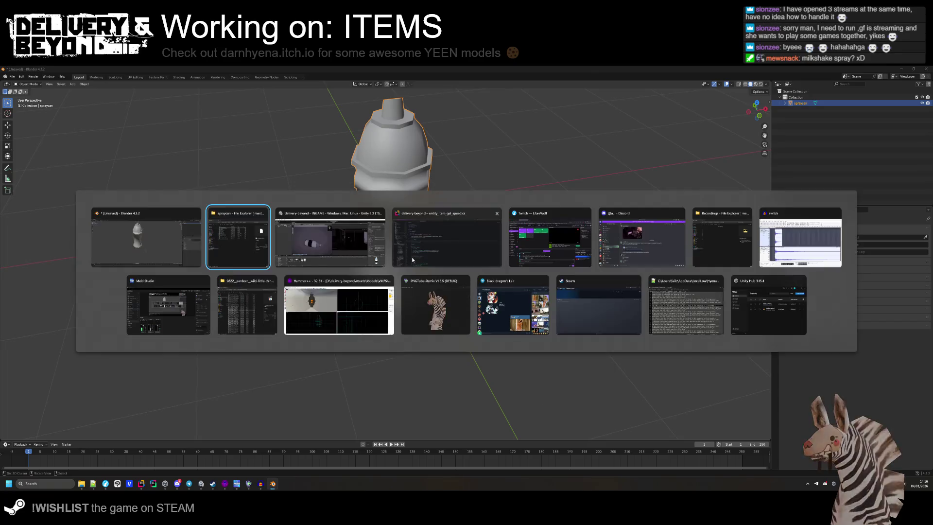
# - Drag clo_spraycan_toon_gel under entity_item_speedgel in the INGAME scene hierarchy
pyautogui.click(346, 249)
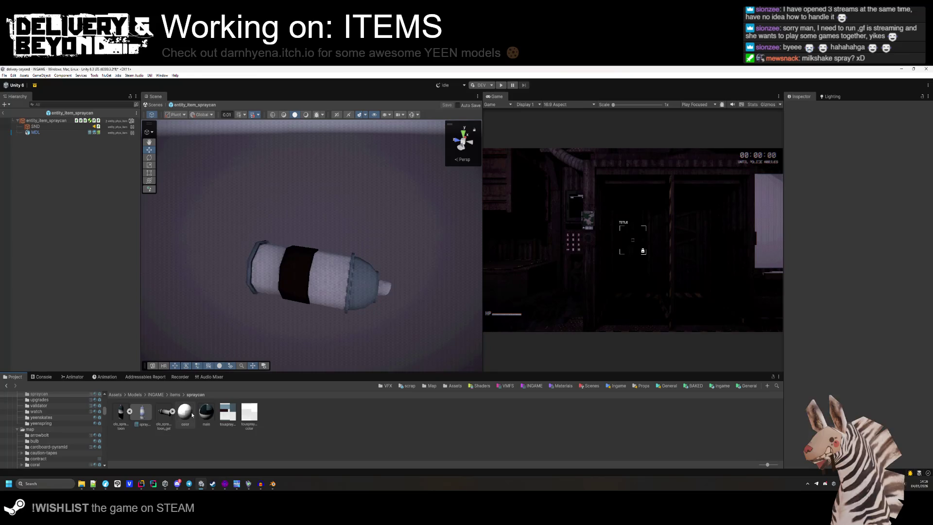
pyautogui.click(172, 413)
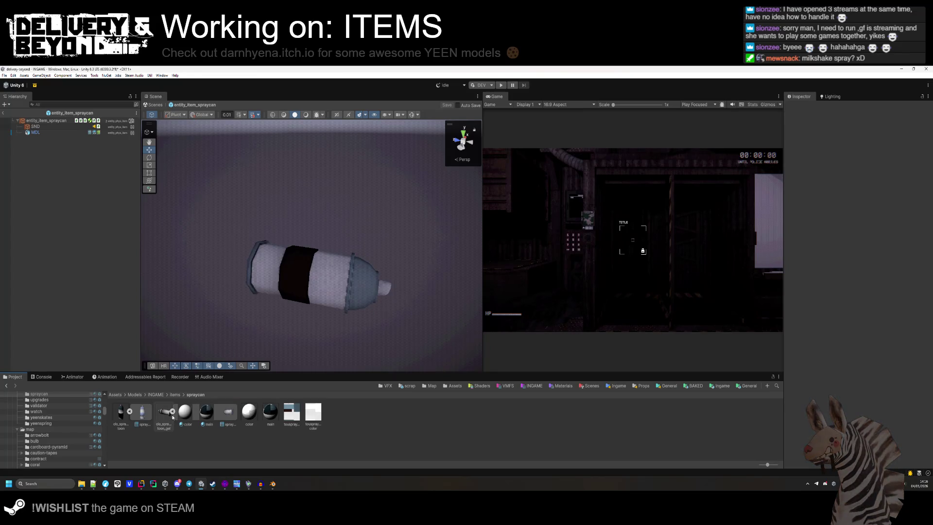
pyautogui.click(11, 112)
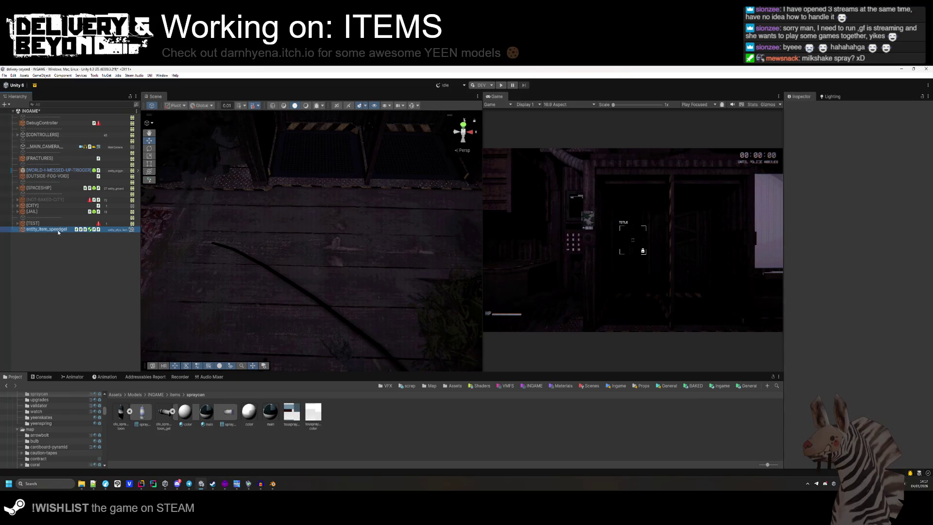
pyautogui.moveTo(164, 413); pyautogui.dragTo(47, 229)
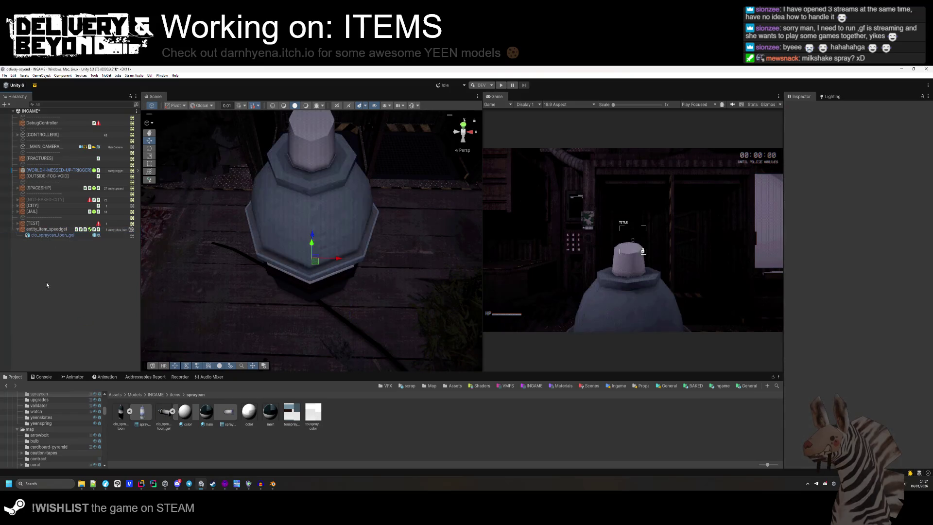
pyautogui.click(48, 237)
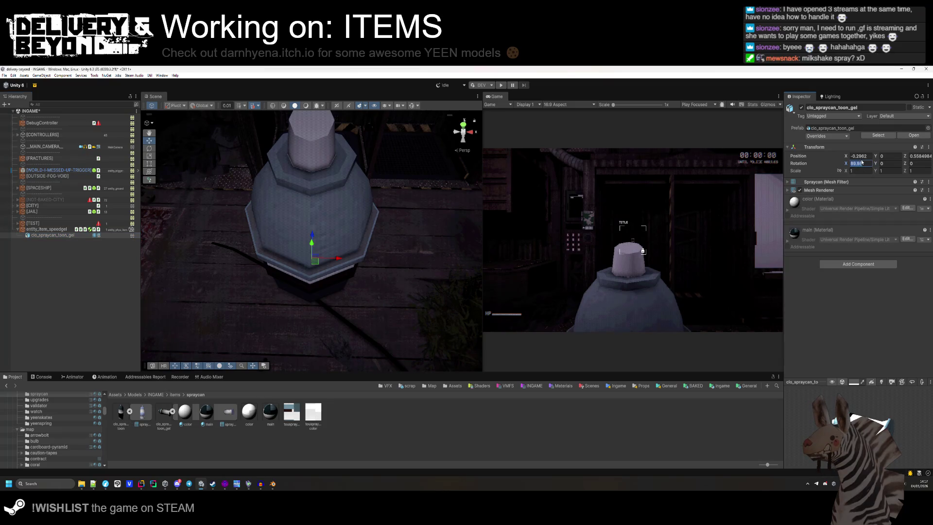
# - Set the spray can's position to 0 and its scale to 0.1
pyautogui.write('0')
pyautogui.press('Tab')
pyautogui.press('Tab')
pyautogui.write('0')
pyautogui.moveTo(257, 252)
pyautogui.mouseDown()
pyautogui.moveTo(315, 233)
pyautogui.moveTo(333, 252)
pyautogui.moveTo(346, 223)
pyautogui.moveTo(360, 231)
pyautogui.mouseUp()
pyautogui.moveTo(846, 173); pyautogui.dragTo(834, 176)
pyautogui.write('0.1')
pyautogui.press('Return')
# - Show the touspraycan texture file in Explorer
pyautogui.click(46, 229)
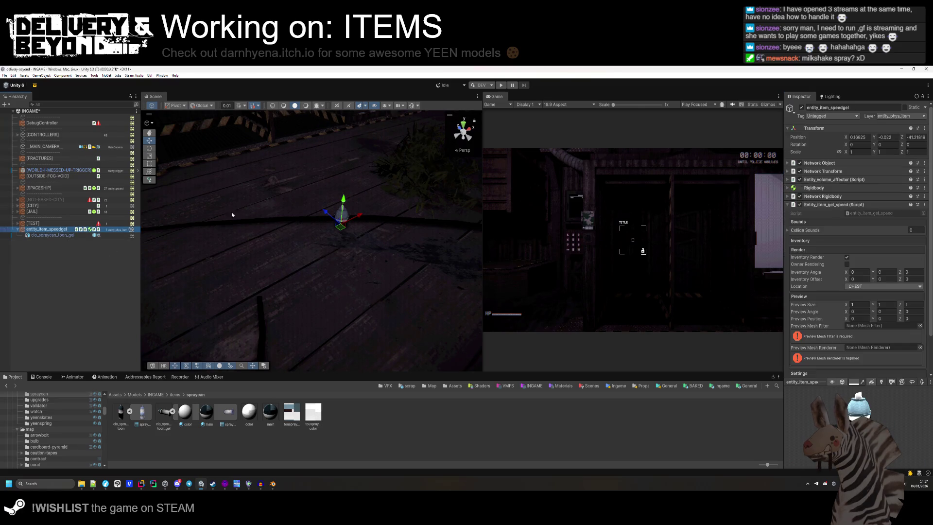
pyautogui.click(344, 204)
pyautogui.moveTo(344, 204)
pyautogui.mouseDown()
pyautogui.moveTo(281, 291)
pyautogui.moveTo(203, 242)
pyautogui.moveTo(179, 300)
pyautogui.moveTo(253, 308)
pyautogui.mouseUp()
pyautogui.rightClick(83, 264)
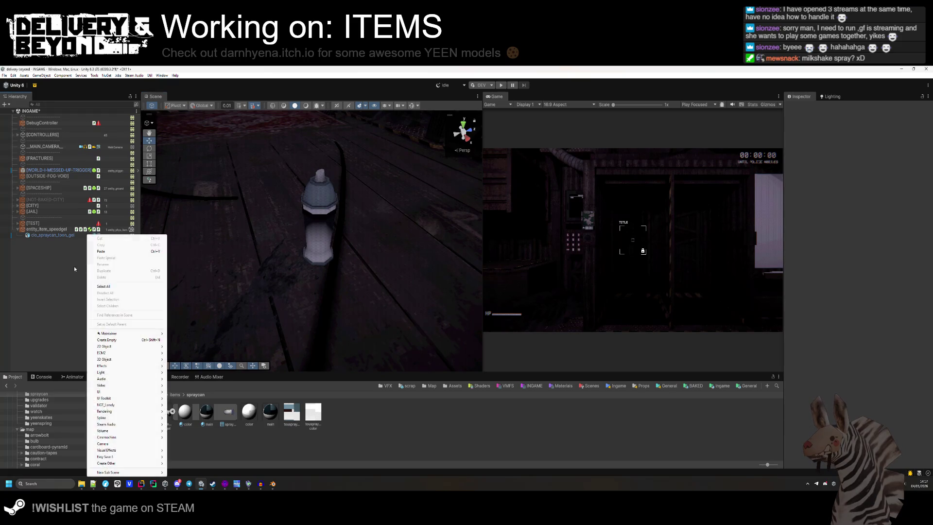
pyautogui.click(83, 264)
pyautogui.click(292, 413)
pyautogui.rightClick(292, 413)
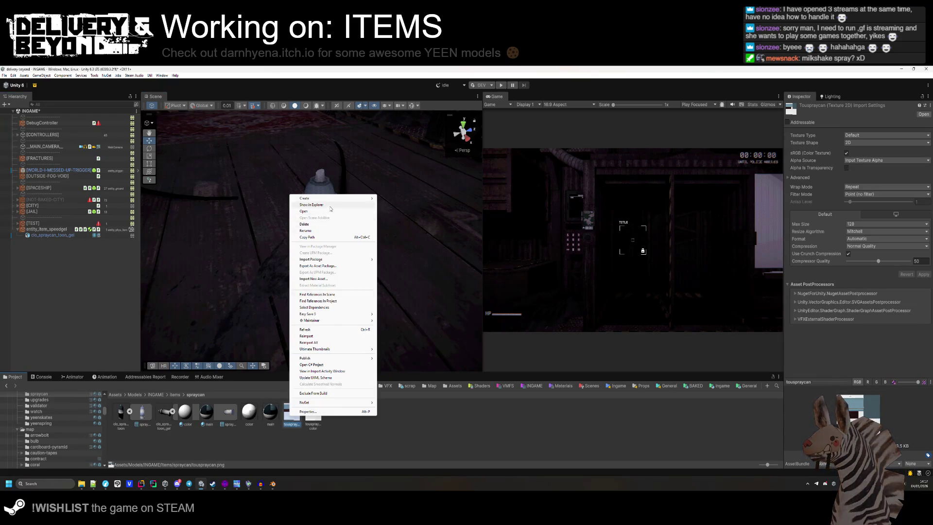
pyautogui.click(330, 208)
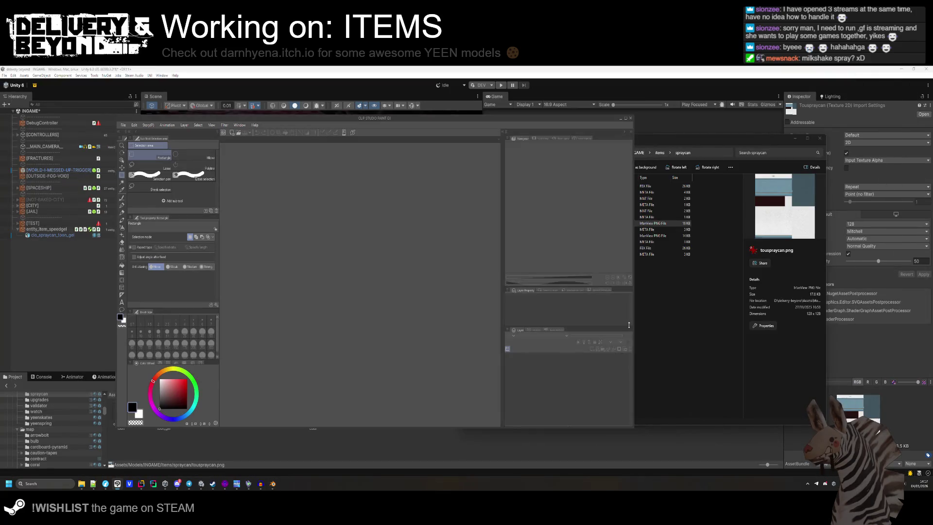
# - Drag touspraycan.png from the spraycan folder into Clip Studio Paint and zoom the canvas
pyautogui.click(583, 302)
pyautogui.moveTo(548, 223); pyautogui.dragTo(351, 313)
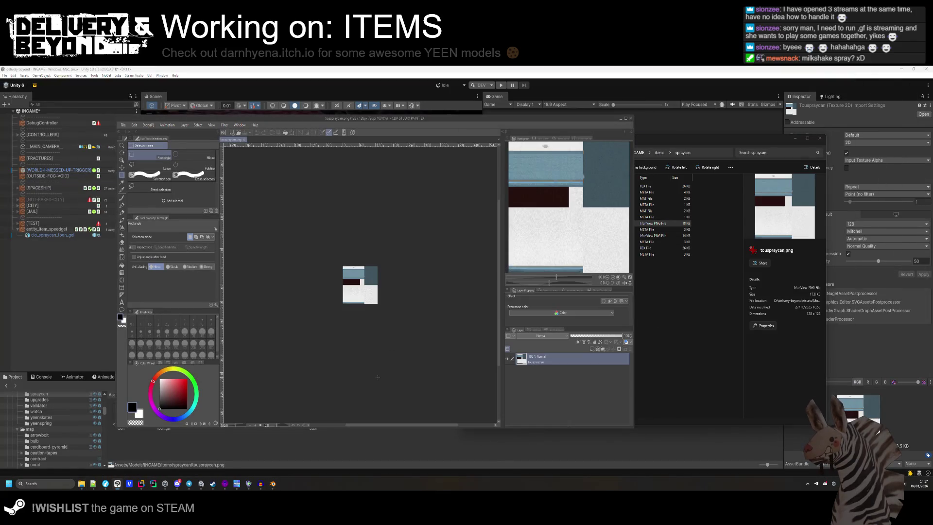
pyautogui.scroll(2, 333, 259)
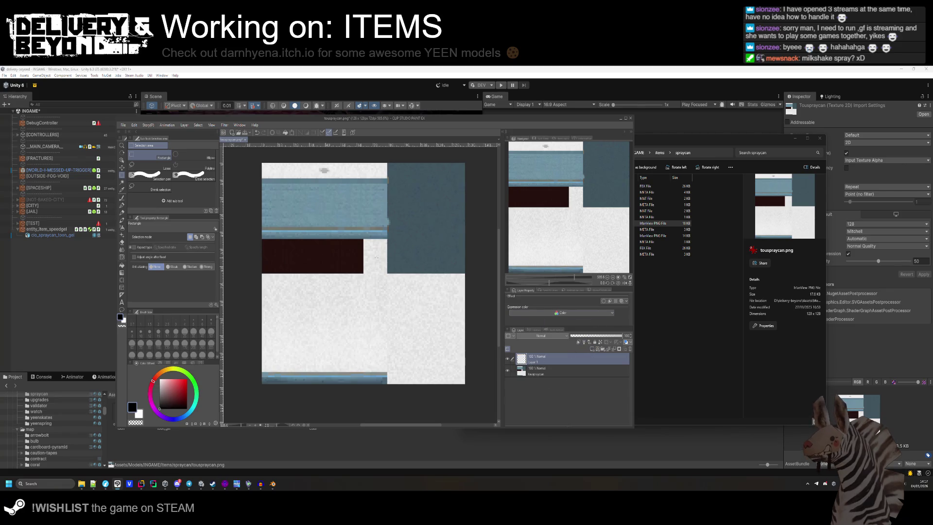
pyautogui.scroll(2, 375, 253)
pyautogui.scroll(-2, 358, 192)
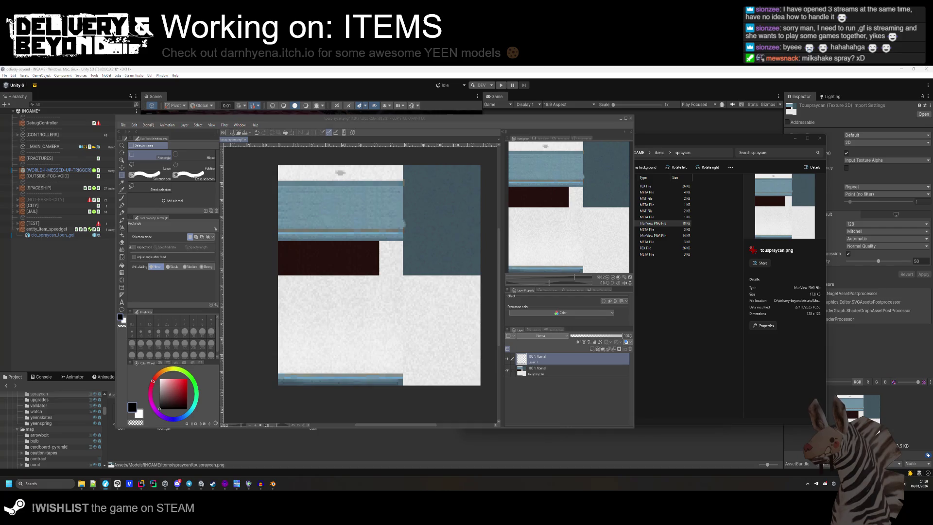
# - Paste the chevron image and scale it slightly smaller over the texture
pyautogui.hotkey('ctrl', 'v')
pyautogui.scroll(-5, 492, 280)
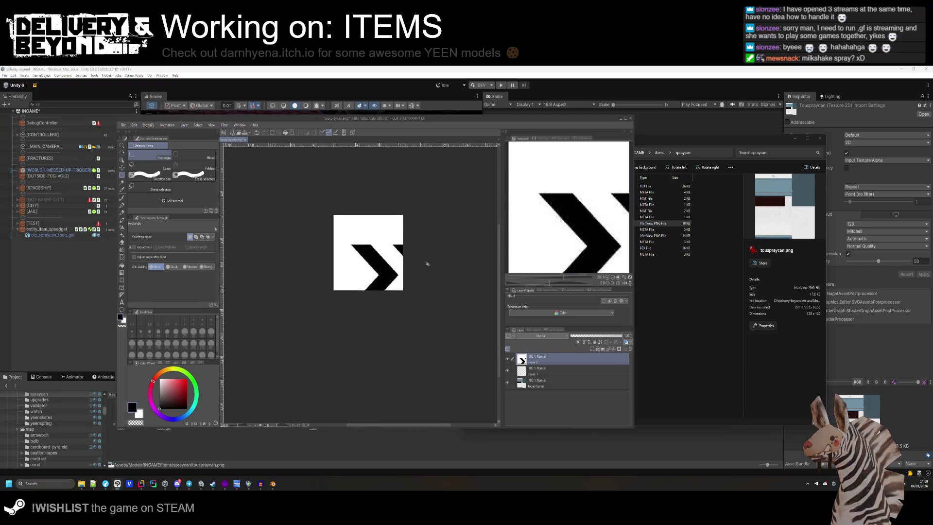
pyautogui.hotkey('ctrl', 't')
pyautogui.scroll(-5, 336, 266)
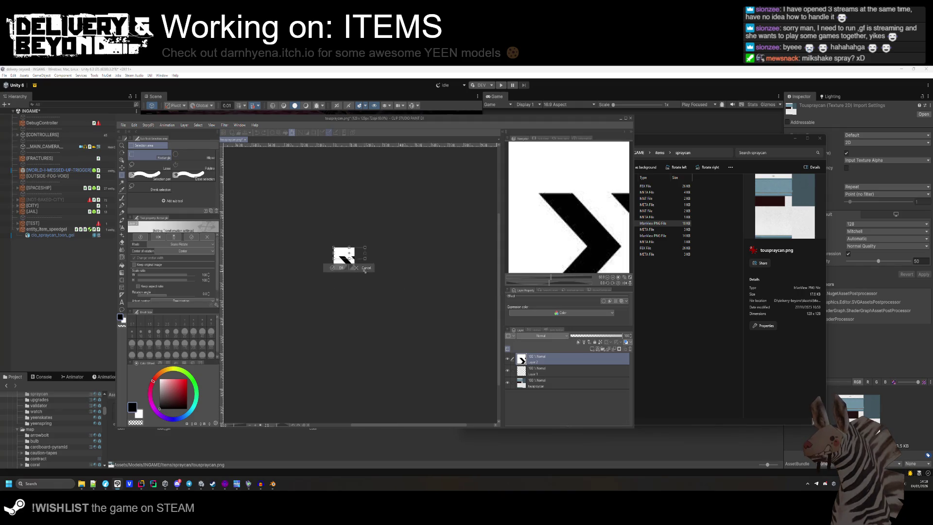
pyautogui.scroll(8, 342, 253)
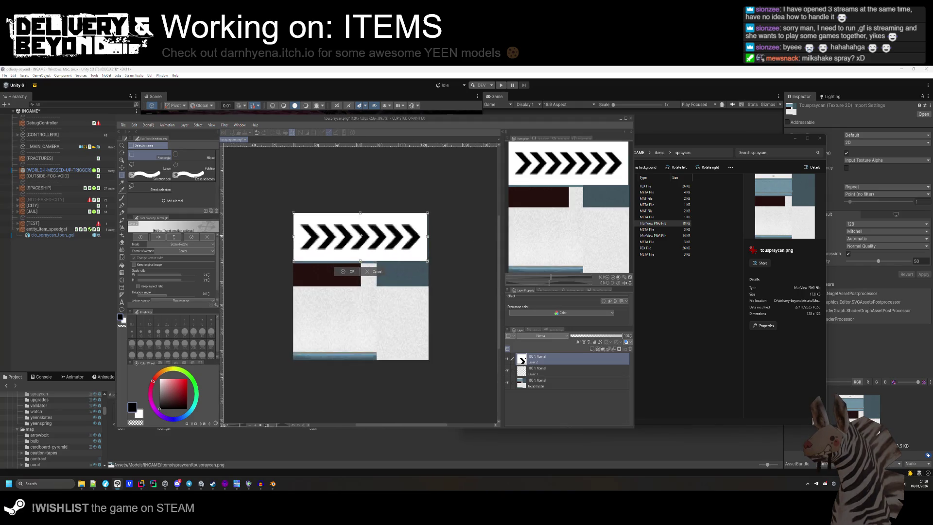
pyautogui.moveTo(386, 249)
pyautogui.mouseDown()
pyautogui.moveTo(397, 278)
pyautogui.moveTo(390, 268)
pyautogui.mouseUp()
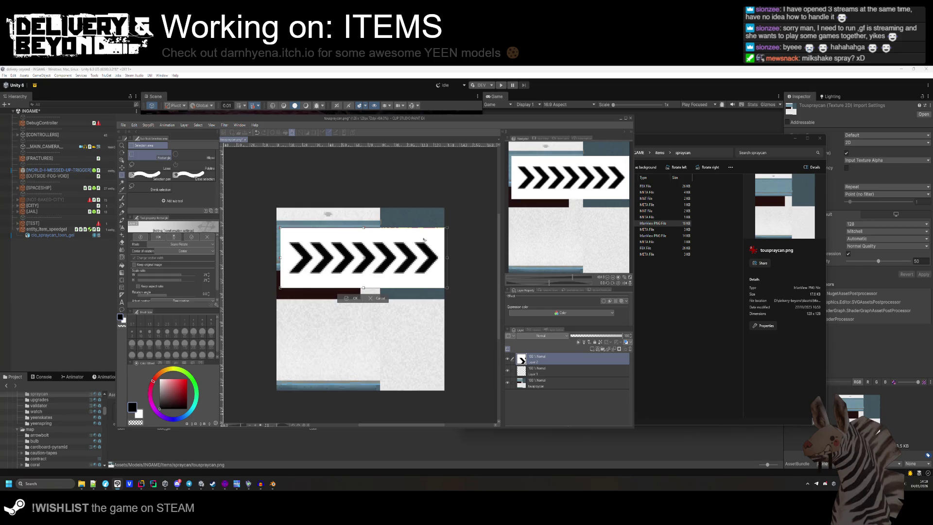
pyautogui.moveTo(446, 227); pyautogui.dragTo(432, 240)
pyautogui.press('Return')
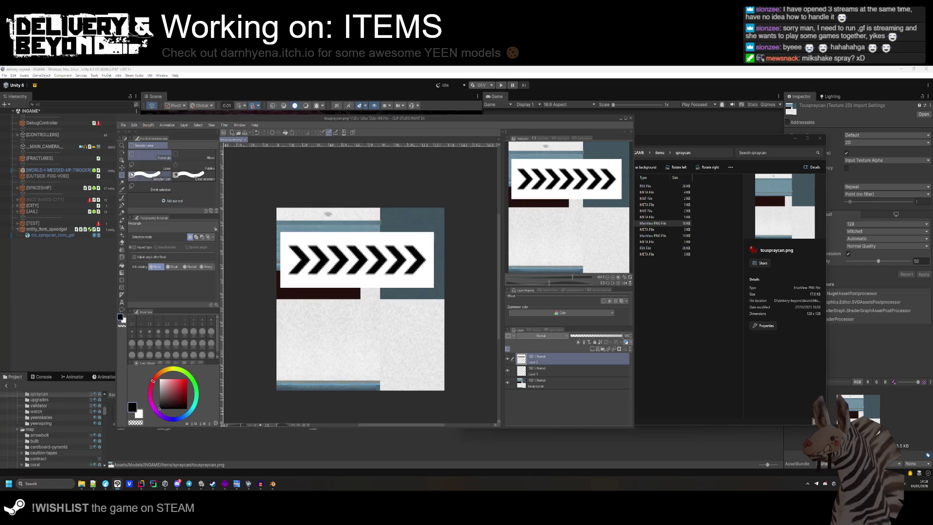
# - Delete the white background around the chevrons with Auto select
pyautogui.click(122, 183)
pyautogui.scroll(2, 342, 287)
pyautogui.click(336, 297)
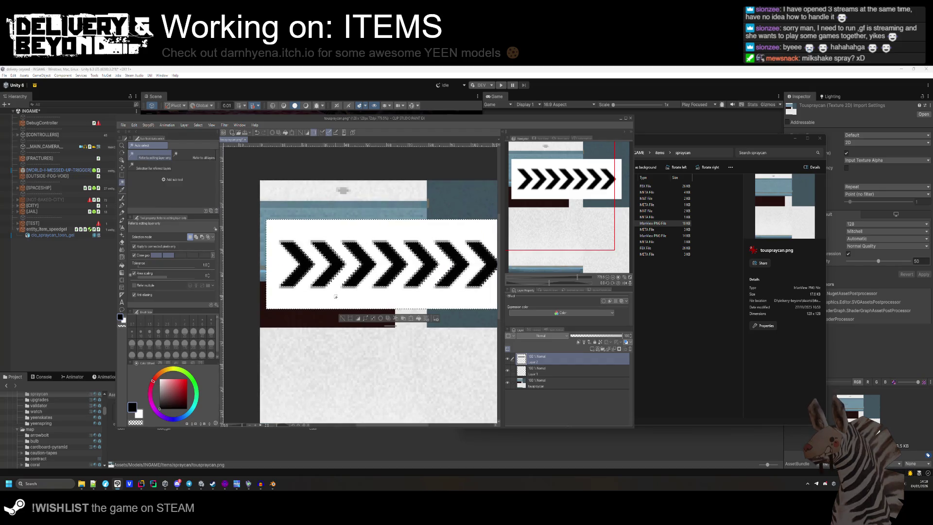
pyautogui.press('Delete')
pyautogui.hotkey('ctrl', 'd')
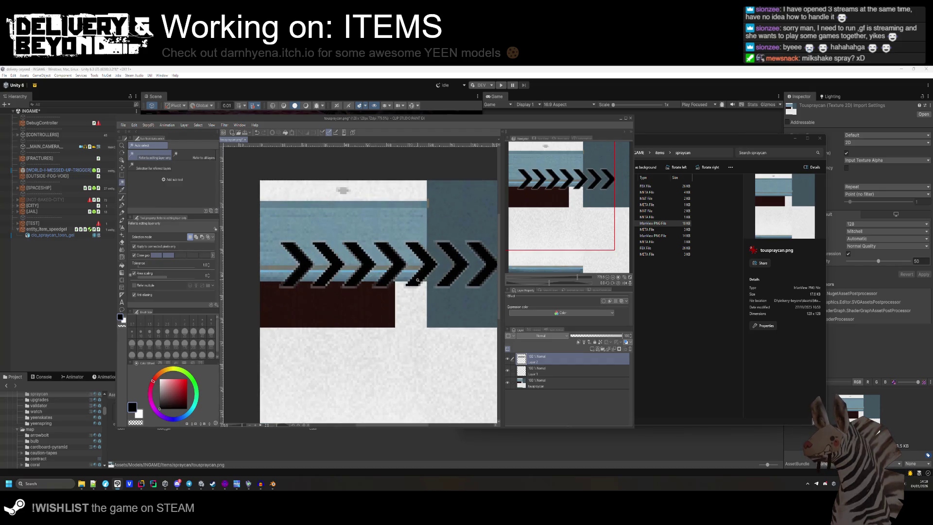
# - Set the chevron layer colour to black and delete the leftover Layer 1
pyautogui.click(621, 301)
pyautogui.click(613, 308)
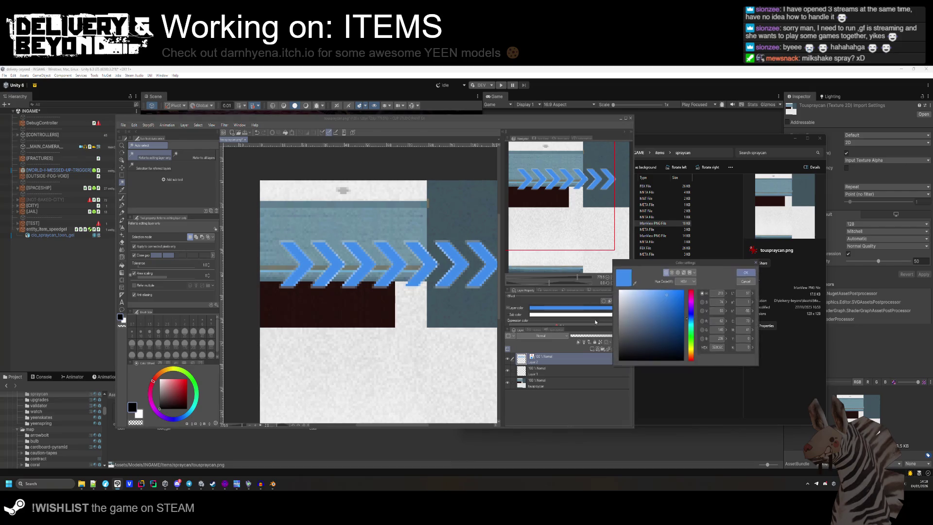
pyautogui.click(581, 332)
pyautogui.click(700, 263)
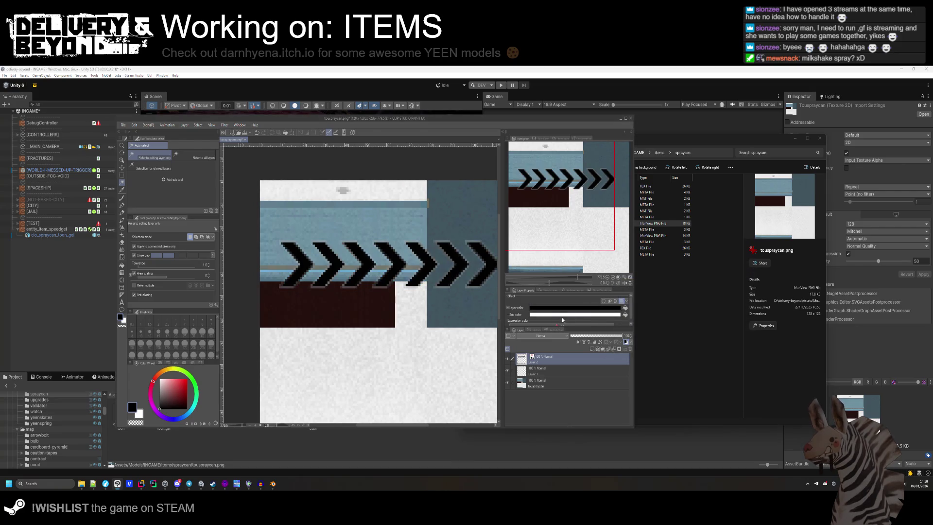
pyautogui.click(562, 320)
pyautogui.click(618, 392)
pyautogui.click(739, 277)
pyautogui.rightClick(551, 372)
pyautogui.click(578, 291)
# - Move the black chevrons onto the light-blue band
pyautogui.click(123, 168)
pyautogui.moveTo(398, 285); pyautogui.dragTo(381, 258)
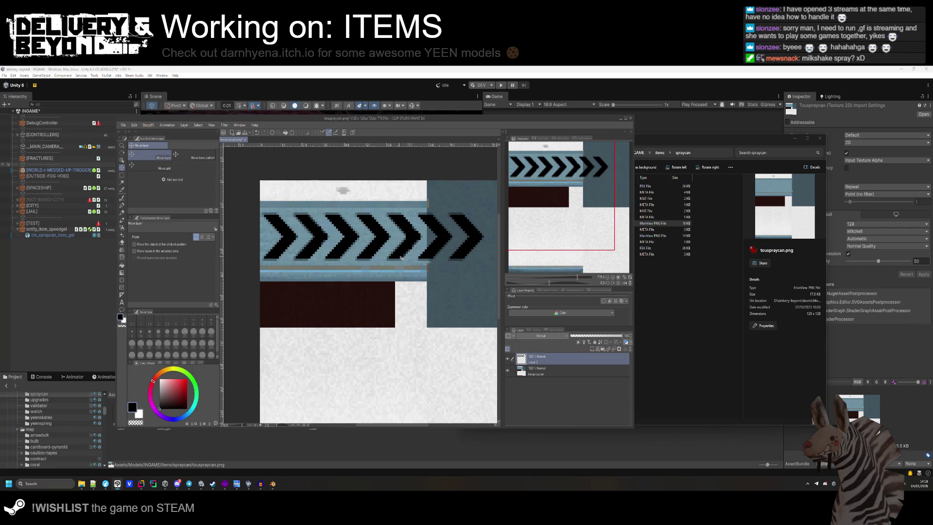
pyautogui.press('Right')
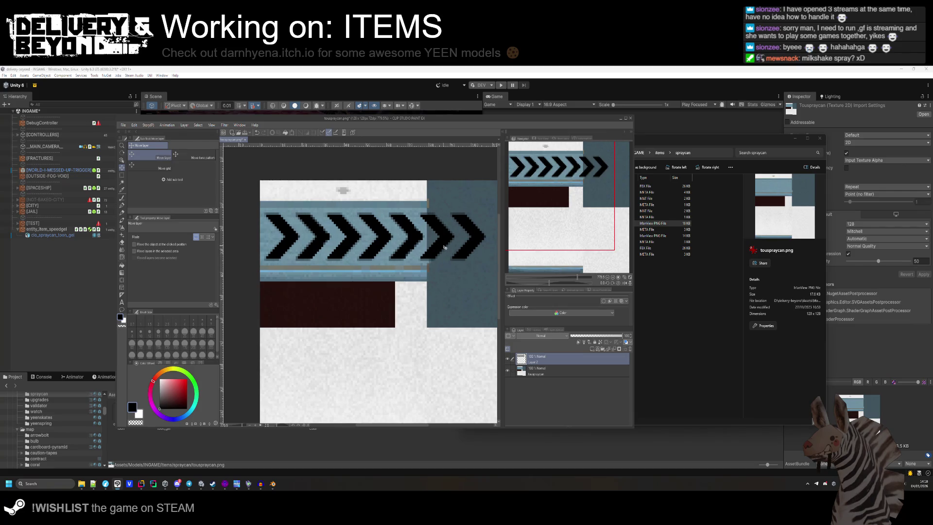
pyautogui.press('Left')
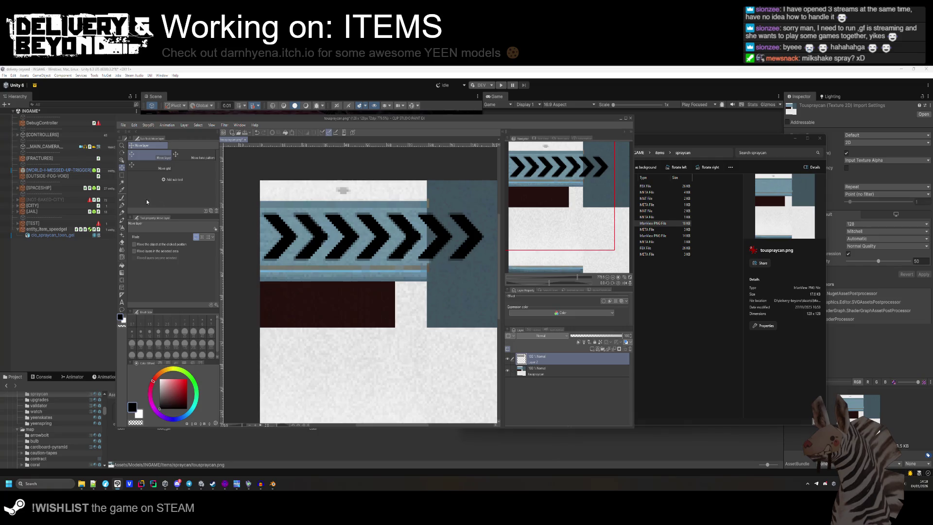
pyautogui.click(121, 242)
pyautogui.scroll(2, 430, 222)
# - Erase the chevron tips overhanging the dark-blue block
pyautogui.moveTo(428, 195)
pyautogui.mouseDown()
pyautogui.moveTo(474, 241)
pyautogui.moveTo(459, 271)
pyautogui.mouseUp()
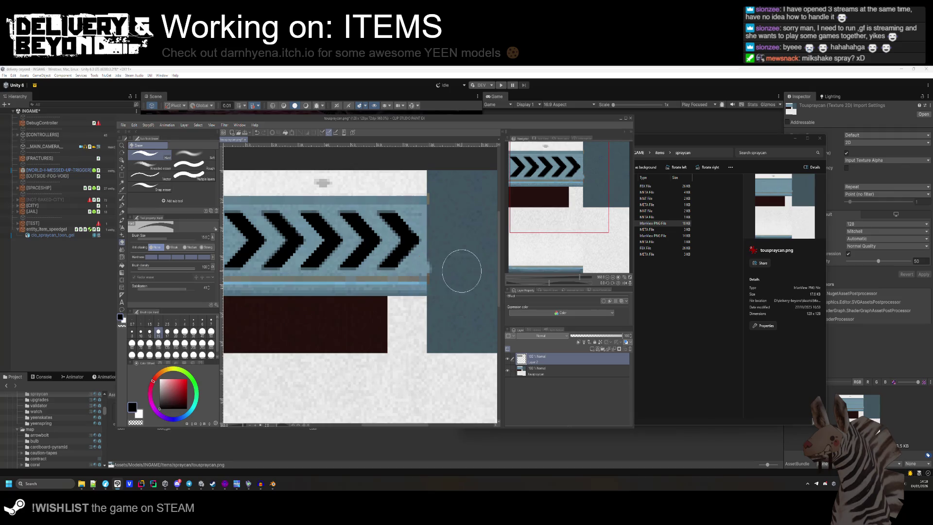
pyautogui.scroll(-4, 410, 248)
pyautogui.scroll(3, 357, 302)
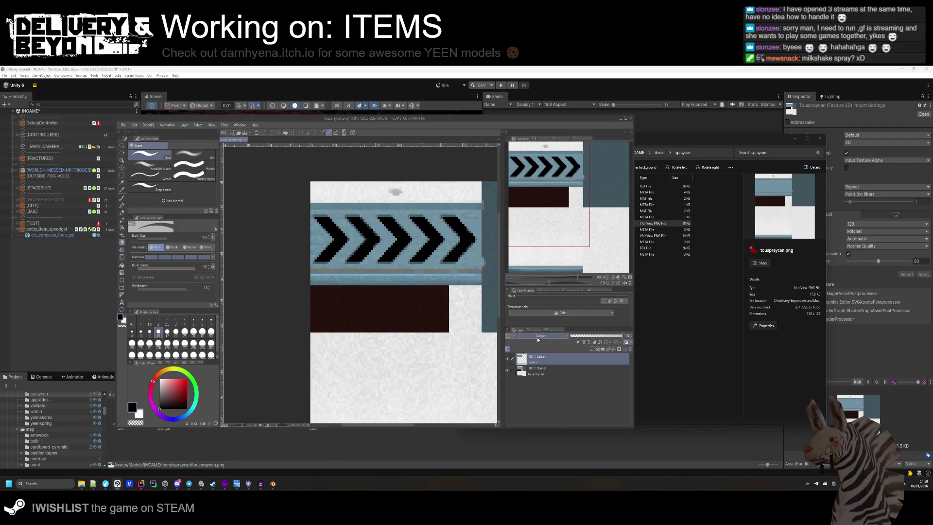
pyautogui.scroll(-7, 538, 339)
pyautogui.scroll(-4, 537, 339)
# - Add a new layer above touspraycan and rectangle-select the whole chevron band
pyautogui.click(548, 373)
pyautogui.scroll(2, 461, 250)
pyautogui.click(592, 349)
pyautogui.click(122, 175)
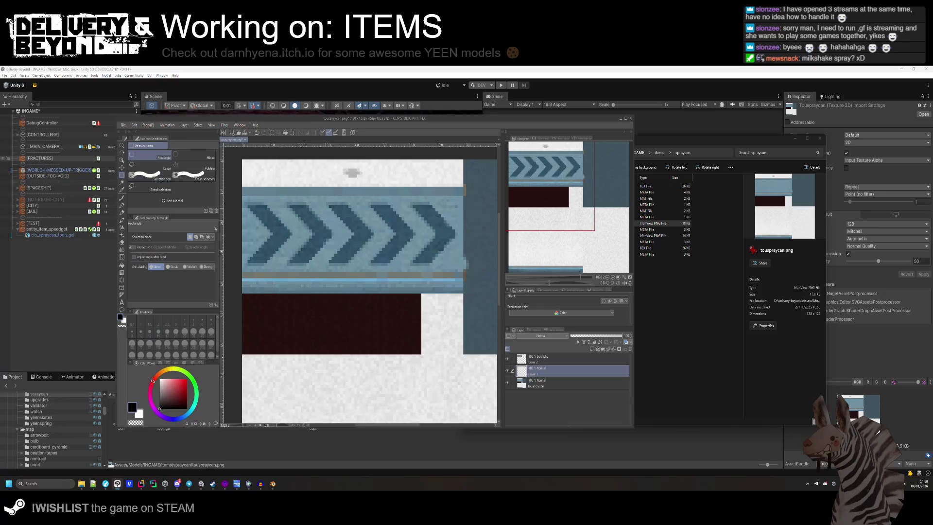
pyautogui.moveTo(261, 192)
pyautogui.mouseDown()
pyautogui.moveTo(475, 287)
pyautogui.moveTo(480, 298)
pyautogui.mouseUp()
# - Fill the selected chevron band with orange on the new layer and deselect
pyautogui.scroll(-1, 480, 297)
pyautogui.scroll(1, 371, 301)
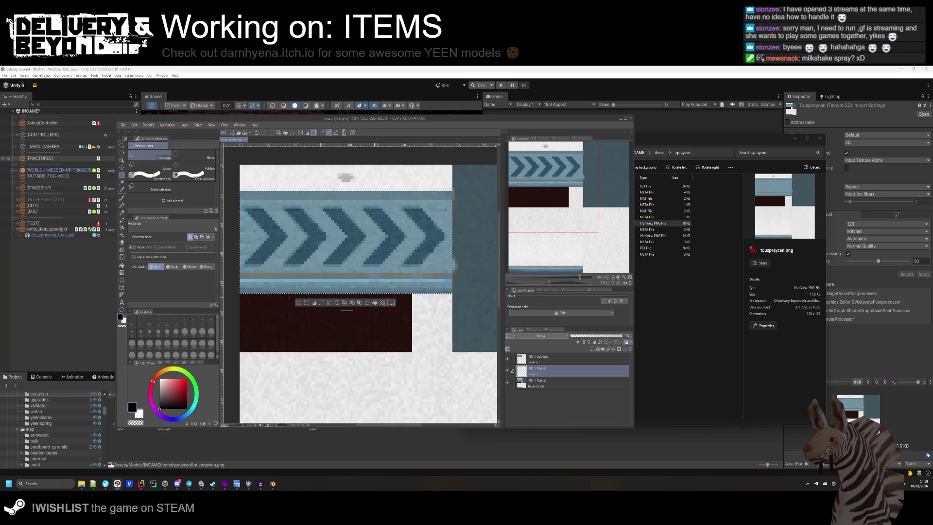
pyautogui.click(168, 372)
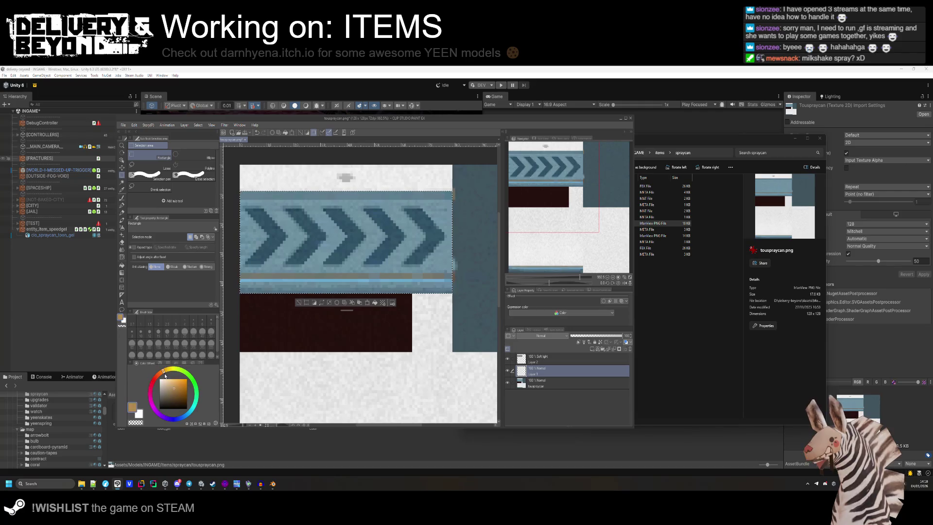
pyautogui.hotkey('alt', 'Delete')
pyautogui.hotkey('ctrl', 'd')
pyautogui.scroll(-8, 551, 336)
pyautogui.scroll(-2, 552, 336)
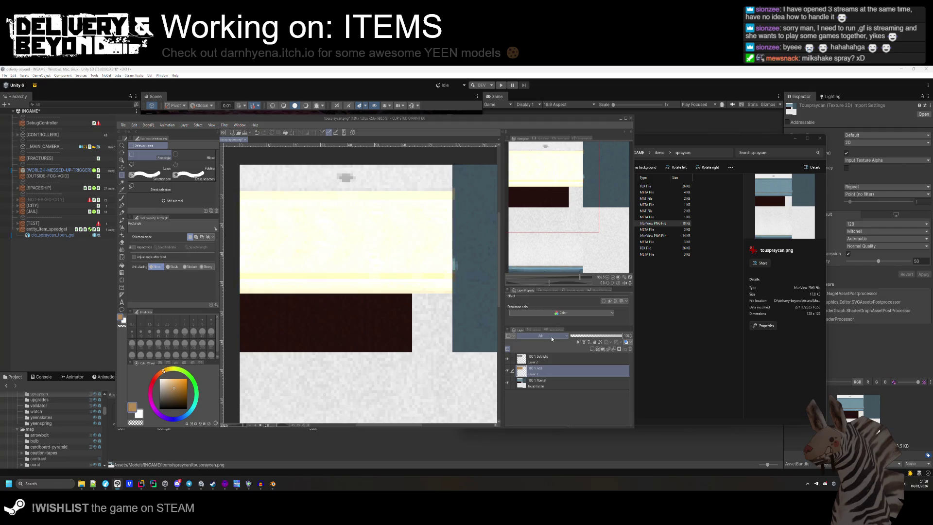
pyautogui.scroll(-6, 551, 336)
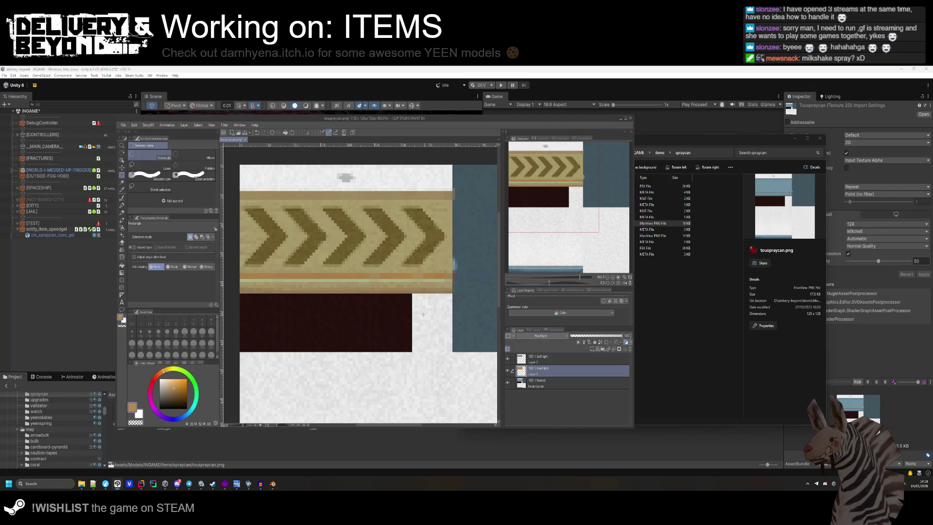
pyautogui.scroll(-2, 290, 291)
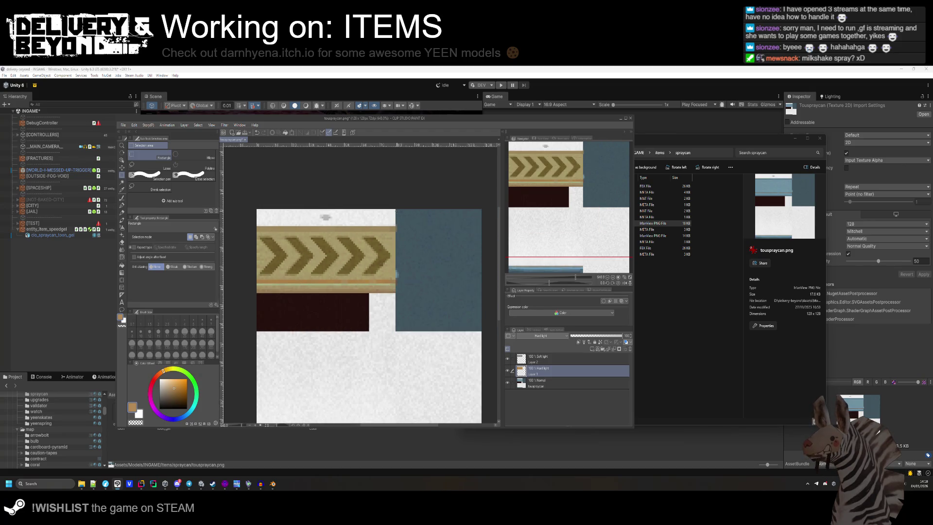
# - Fill the dark-blue block and the bottom blue strip with brown
pyautogui.moveTo(397, 209); pyautogui.dragTo(494, 331)
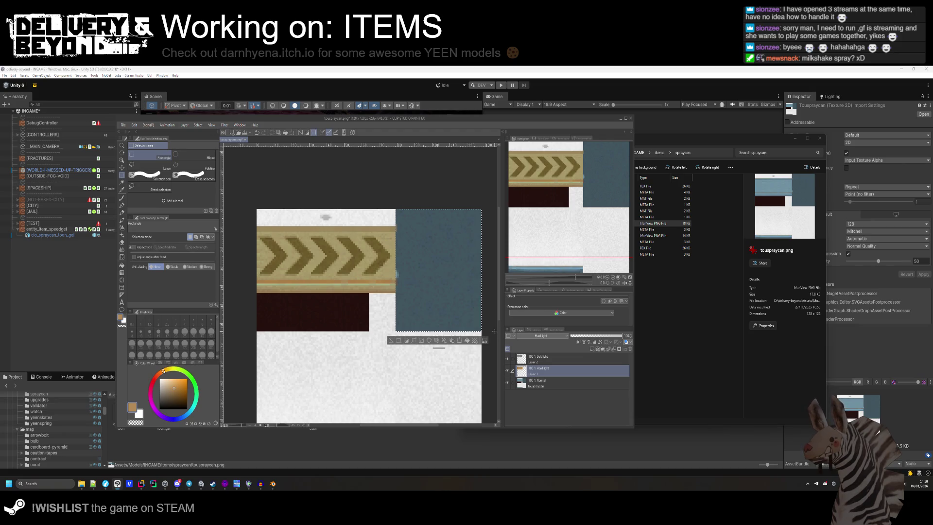
pyautogui.click(466, 340)
pyautogui.scroll(2, 327, 381)
pyautogui.moveTo(424, 395); pyautogui.dragTo(464, 398)
pyautogui.hotkey('ctrl', 'd')
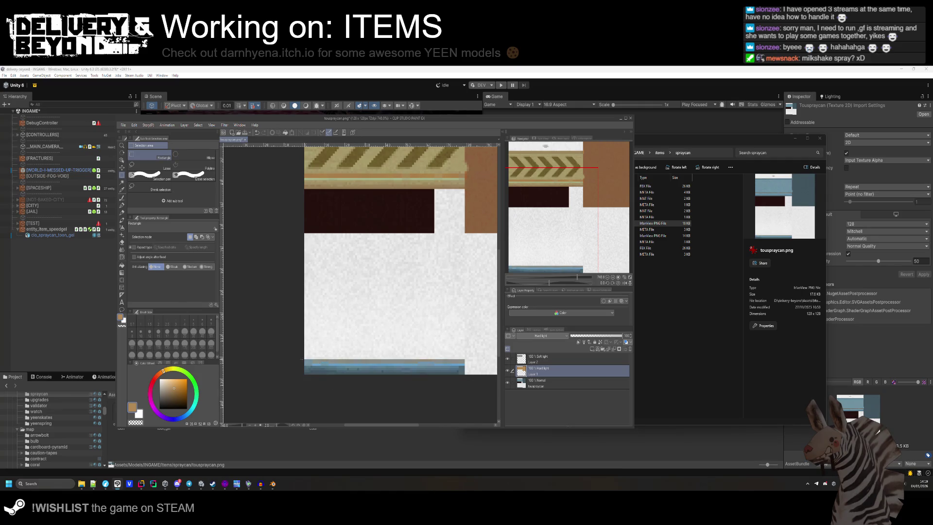
pyautogui.moveTo(463, 392); pyautogui.dragTo(458, 392)
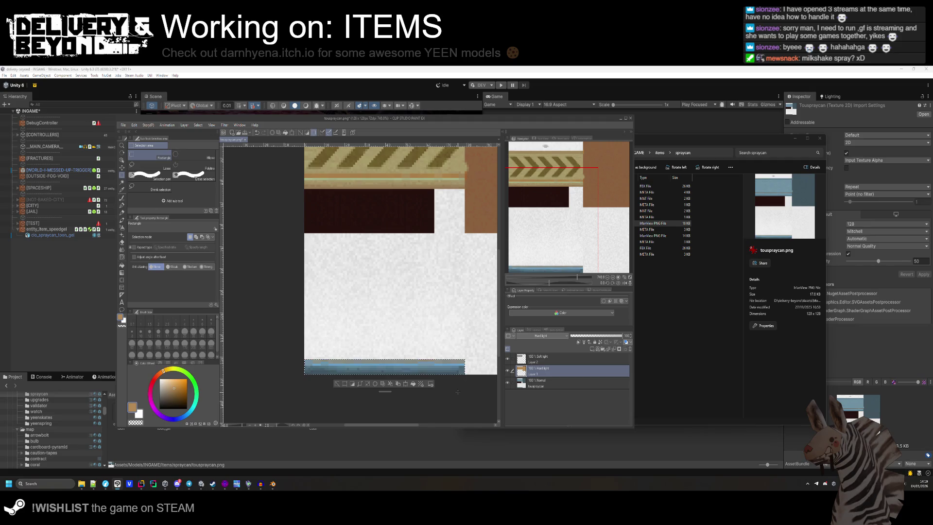
pyautogui.click(414, 386)
pyautogui.scroll(3, 401, 213)
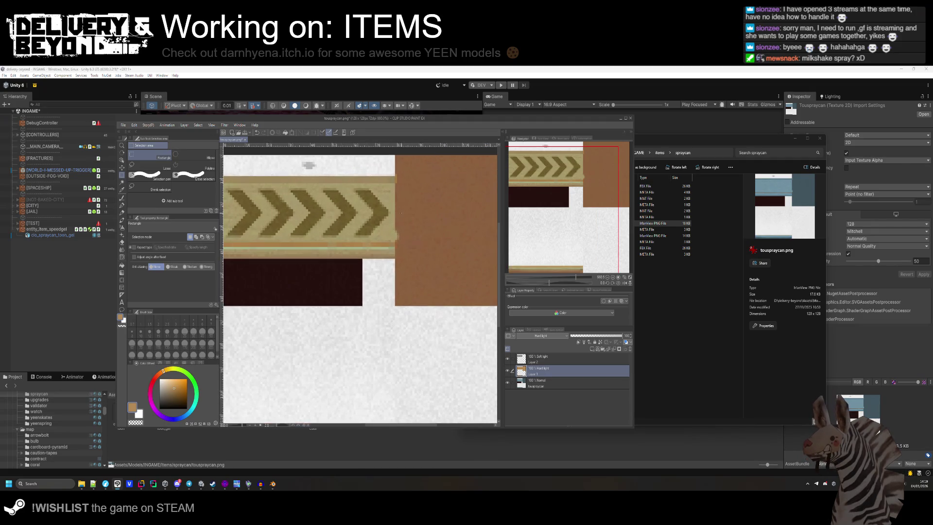
pyautogui.scroll(-3, 401, 213)
pyautogui.scroll(3, 272, 237)
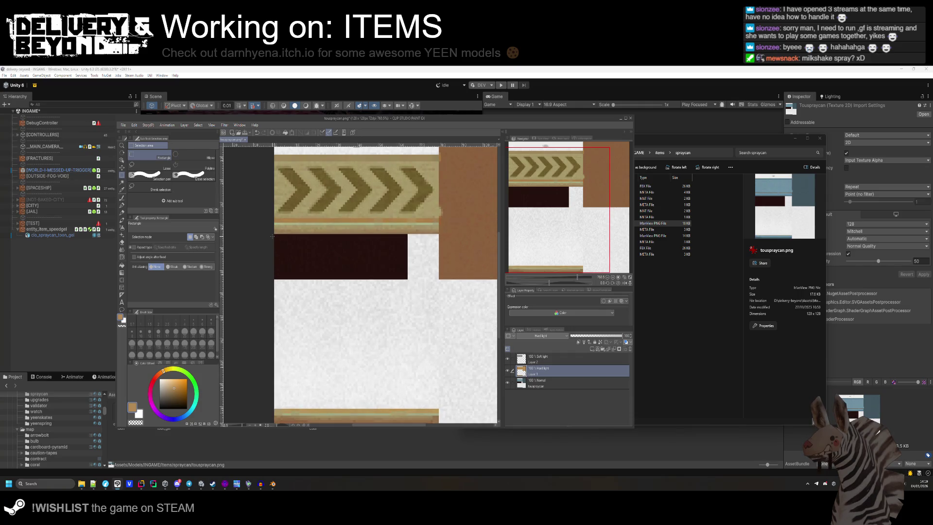
# - Select the dark brown bar, shift the current colour toward teal, and deselect
pyautogui.moveTo(274, 234); pyautogui.dragTo(408, 279)
pyautogui.moveTo(193, 412); pyautogui.dragTo(199, 406)
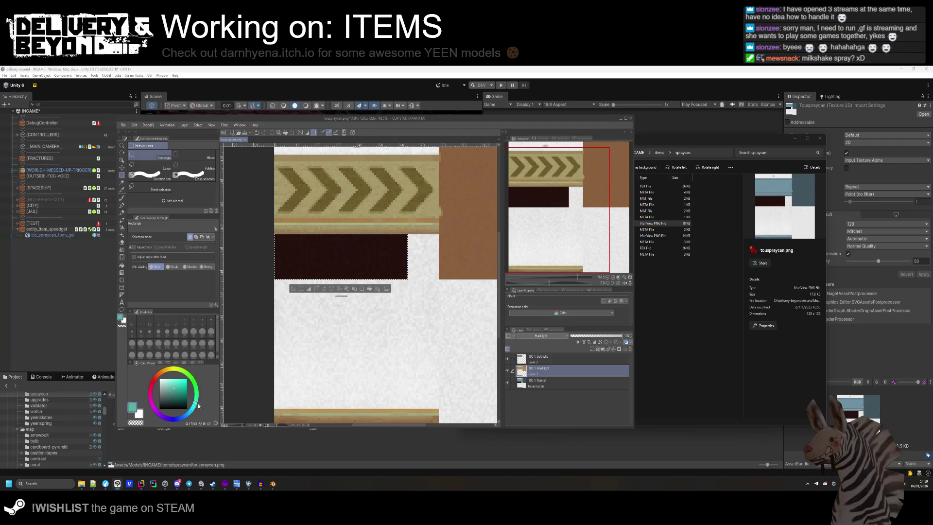
pyautogui.hotkey('ctrl', 'd')
pyautogui.scroll(-4, 325, 252)
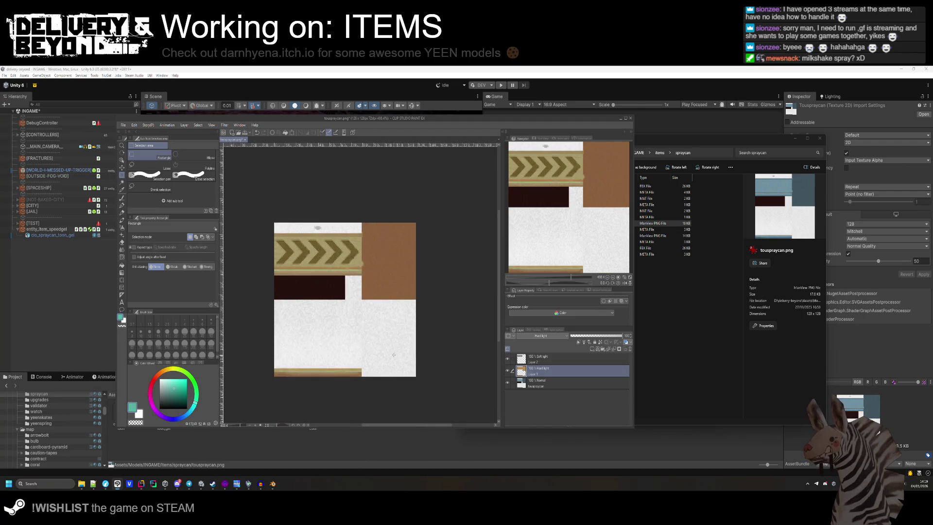
pyautogui.scroll(-1, 324, 252)
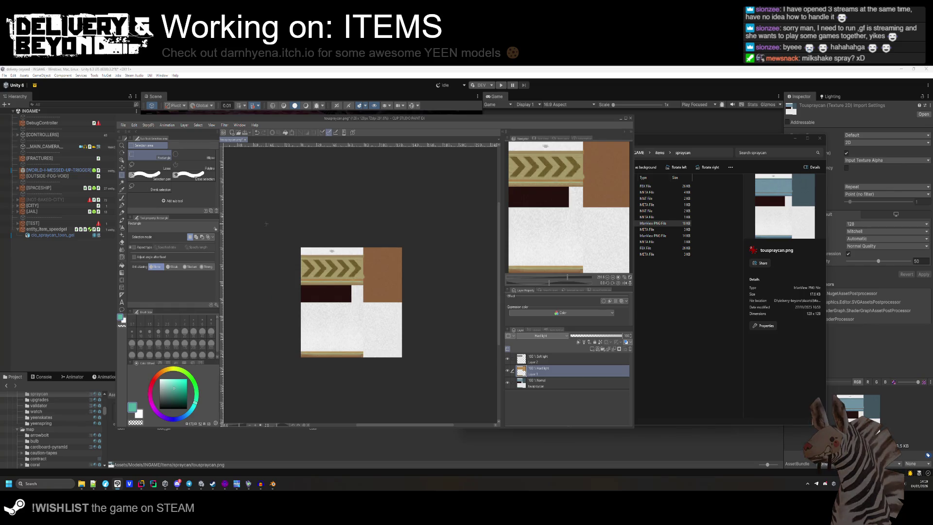
pyautogui.click(124, 125)
# - Export the texture as a single-layer touspraycan_gel.png into the spraycan folder, then return to Unity
pyautogui.moveTo(155, 190)
pyautogui.click(233, 216)
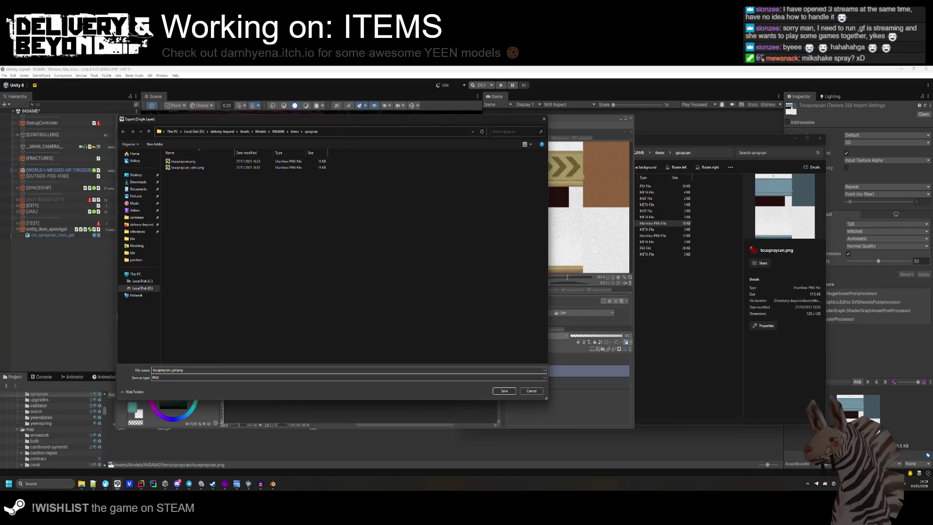
pyautogui.press('Return')
pyautogui.click(519, 195)
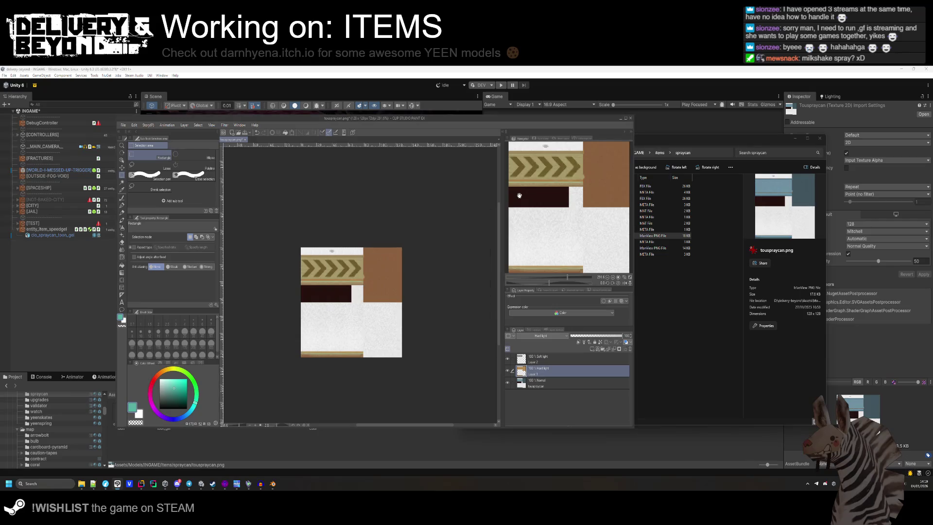
pyautogui.click(681, 309)
pyautogui.click(334, 446)
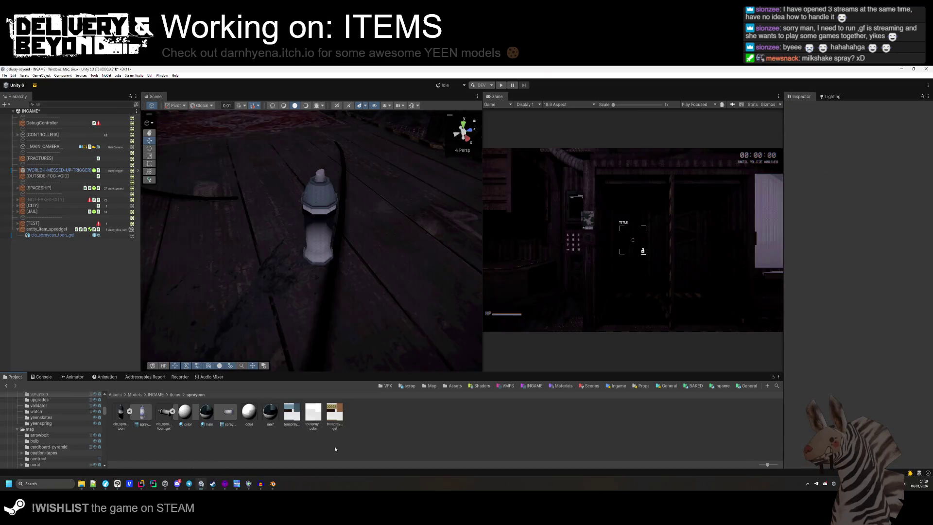
# - Set the gel texture import to Max Size 512, Crunch compression and Point filtering
pyautogui.click(336, 410)
pyautogui.click(853, 224)
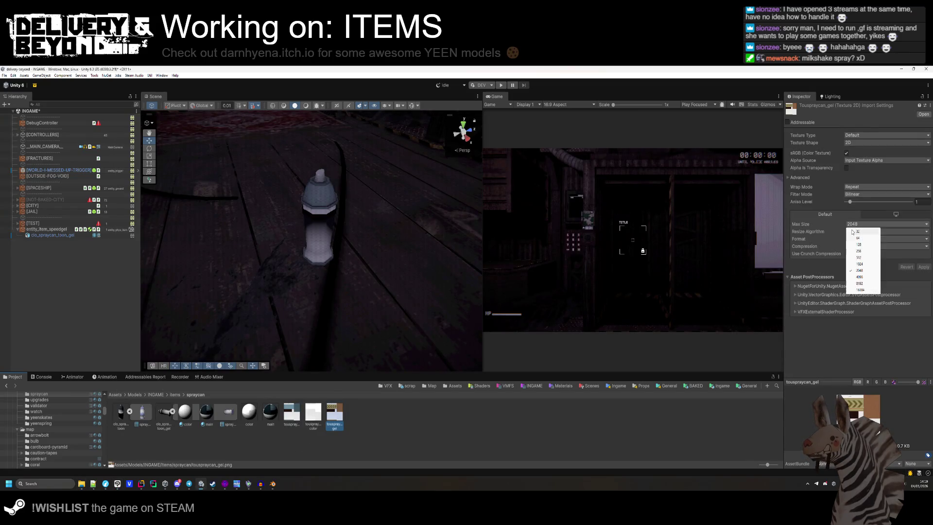
pyautogui.click(859, 258)
pyautogui.click(848, 253)
pyautogui.click(884, 194)
pyautogui.click(861, 198)
pyautogui.click(923, 275)
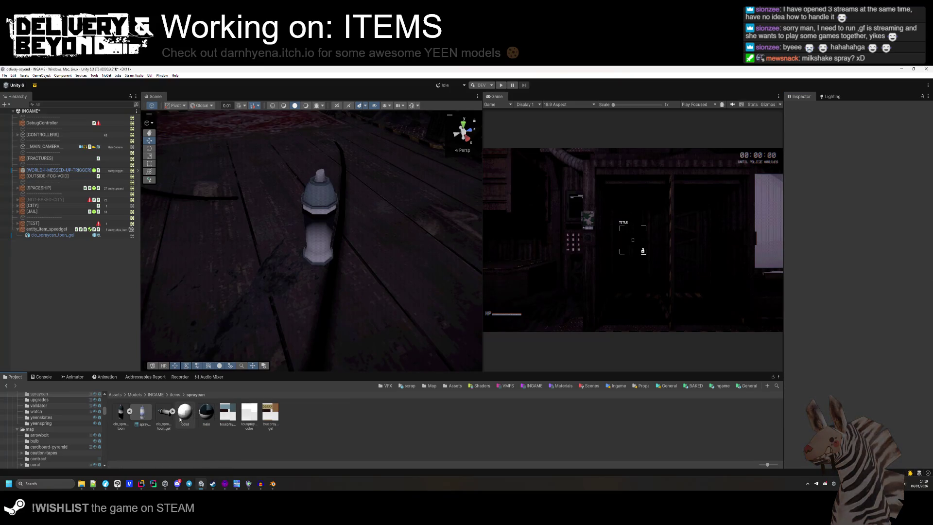
# - Duplicate the main material as gel, set its Base Map to the gel texture, and disable specular highlights
pyautogui.click(142, 417)
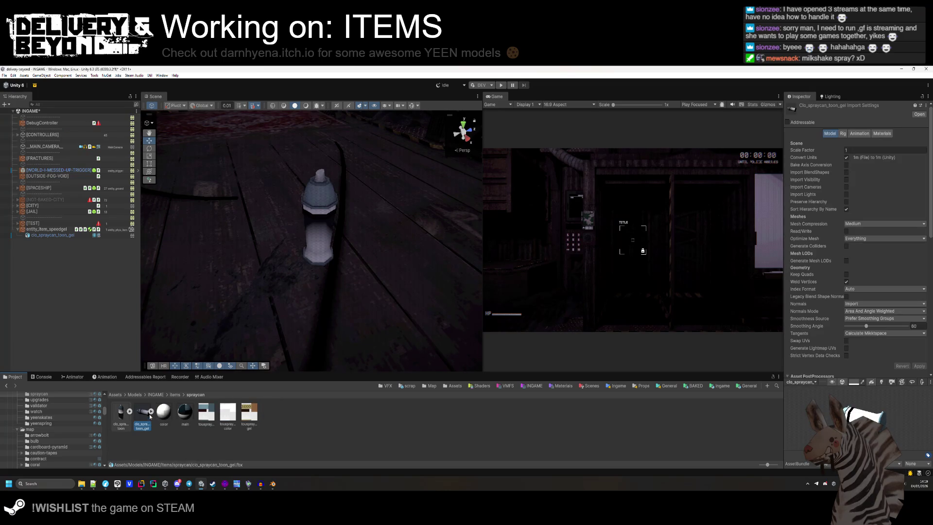
pyautogui.click(232, 447)
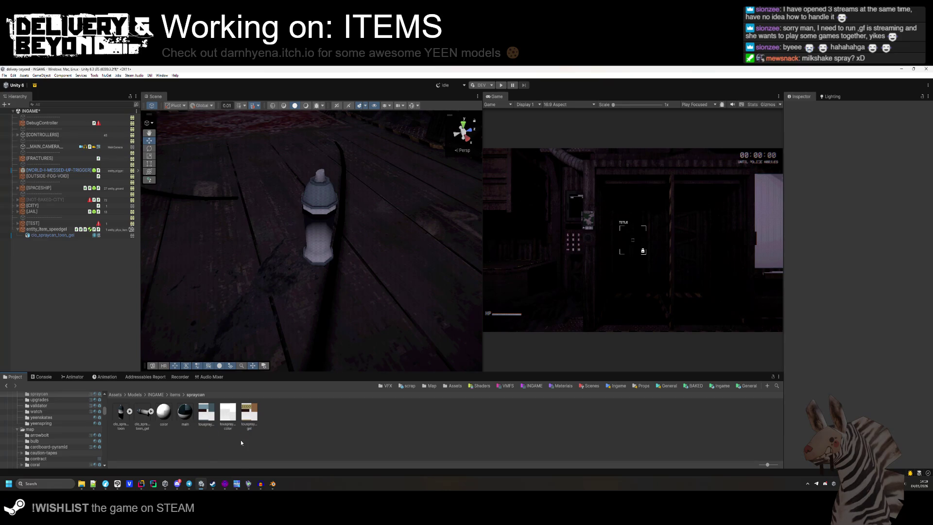
pyautogui.click(185, 411)
pyautogui.rightClick(186, 413)
pyautogui.click(232, 246)
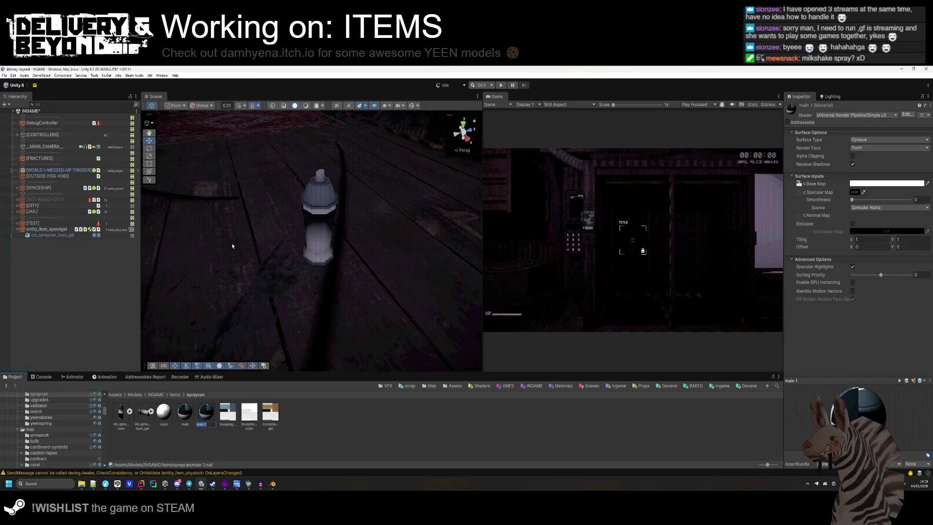
pyautogui.write('gel')
pyautogui.press('Return')
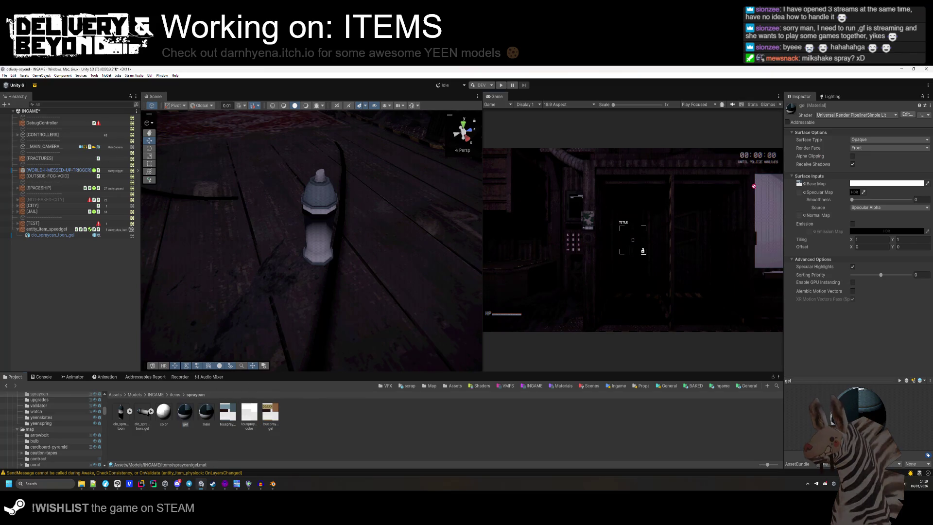
pyautogui.moveTo(799, 184); pyautogui.dragTo(799, 184)
pyautogui.click(852, 267)
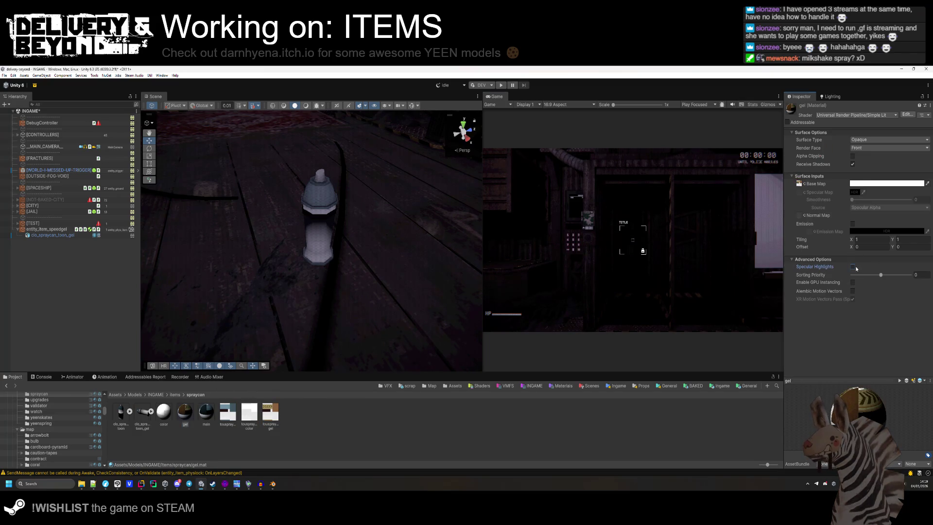
# - Compare the main and gel materials, then show the spraycan model's material remapping settings
pyautogui.click(206, 412)
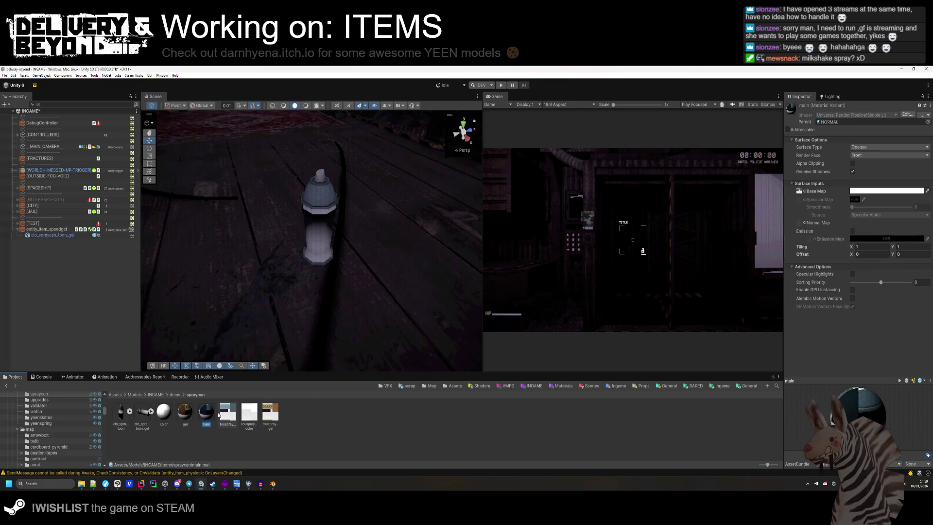
pyautogui.click(180, 420)
pyautogui.press('Left')
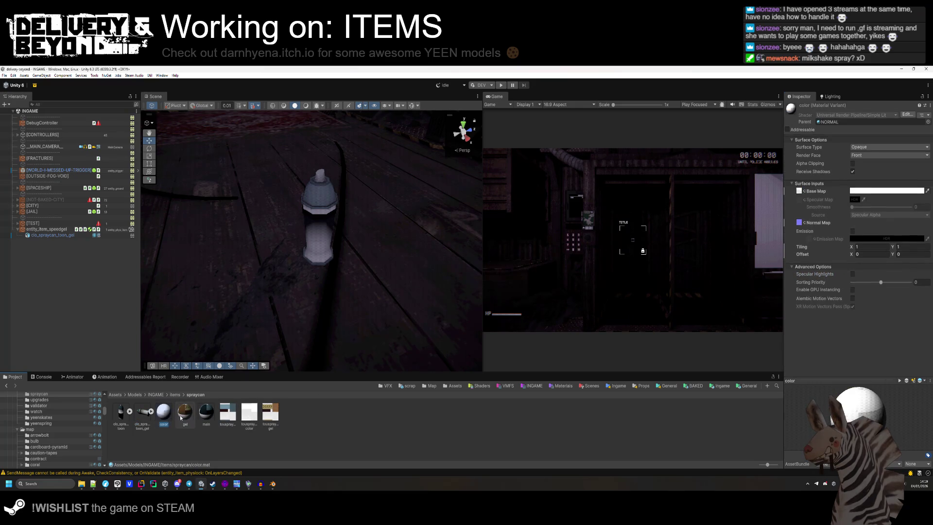
pyautogui.press('Left')
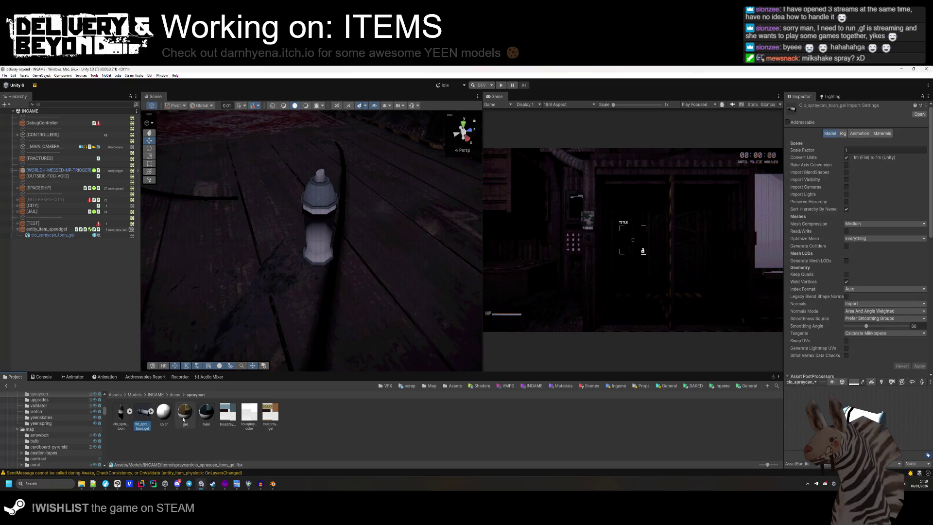
pyautogui.click(185, 414)
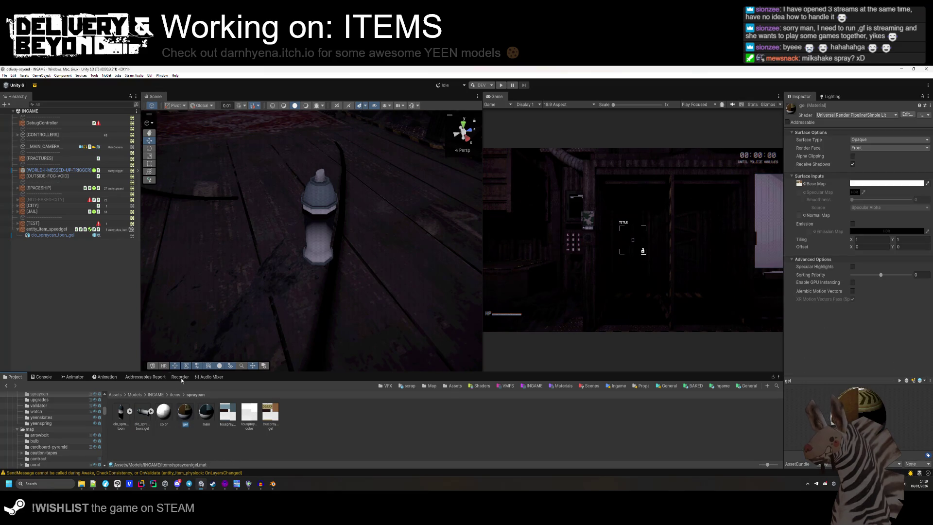
pyautogui.click(143, 414)
pyautogui.click(859, 133)
pyautogui.click(843, 133)
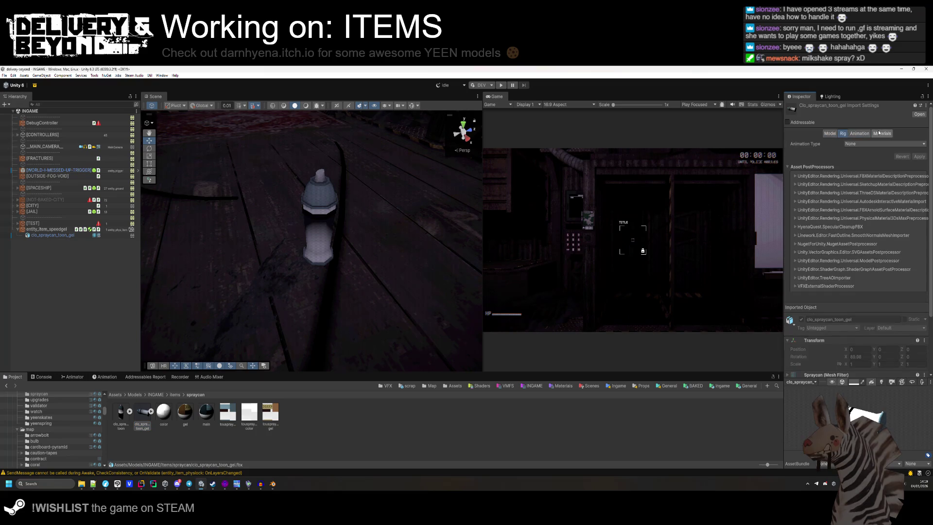
pyautogui.click(879, 133)
# - Remap the spraycan model's color and main material slots to gel and apply
pyautogui.moveTo(185, 414)
pyautogui.mouseDown()
pyautogui.moveTo(826, 209)
pyautogui.moveTo(872, 203)
pyautogui.mouseUp()
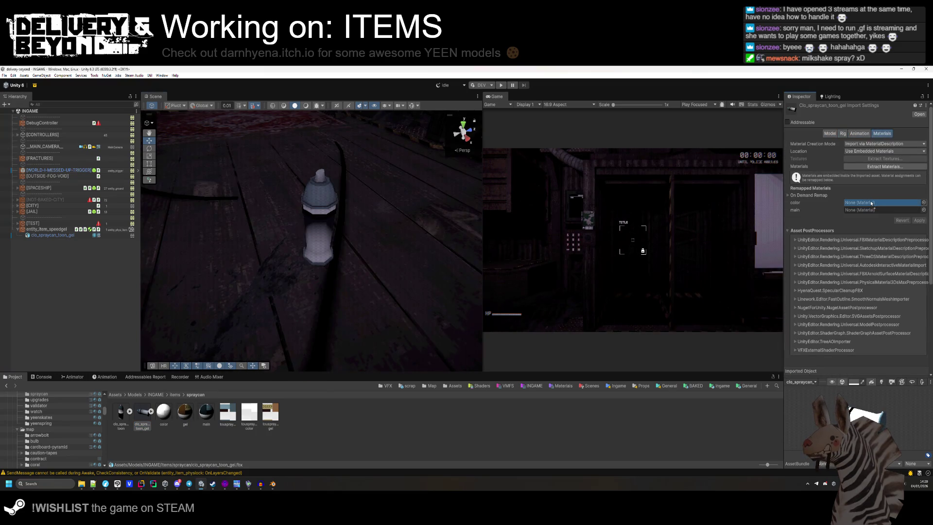
pyautogui.click(359, 261)
pyautogui.moveTo(359, 262)
pyautogui.mouseDown()
pyautogui.moveTo(306, 251)
pyautogui.moveTo(287, 228)
pyautogui.mouseUp()
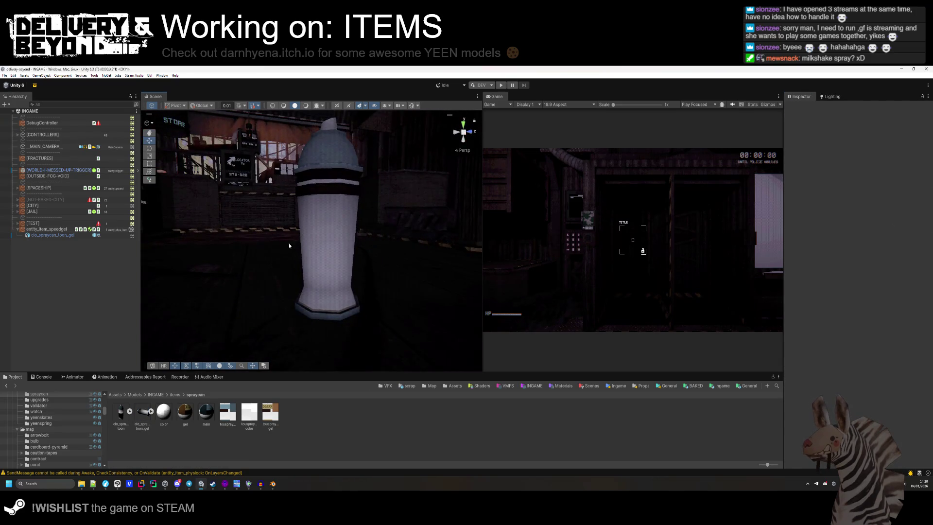
pyautogui.click(144, 413)
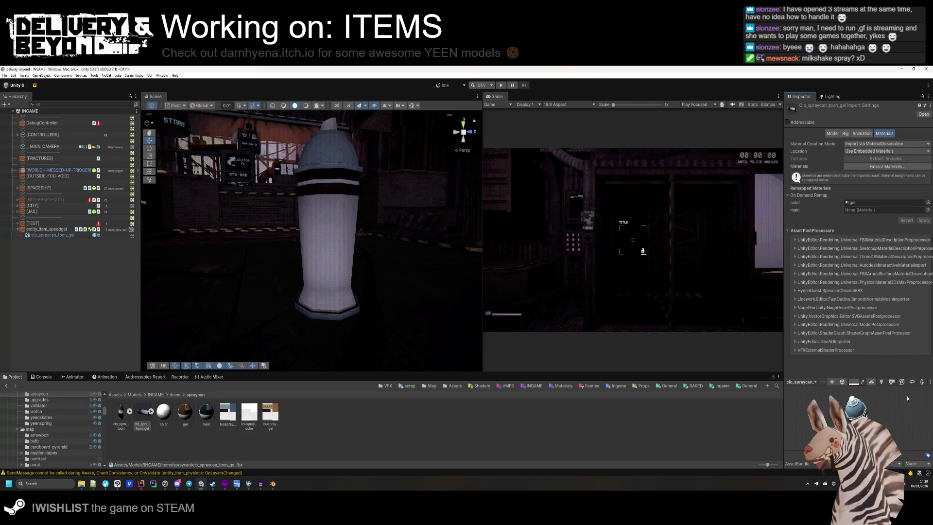
pyautogui.moveTo(186, 412)
pyautogui.mouseDown()
pyautogui.moveTo(821, 418)
pyautogui.moveTo(874, 211)
pyautogui.mouseUp()
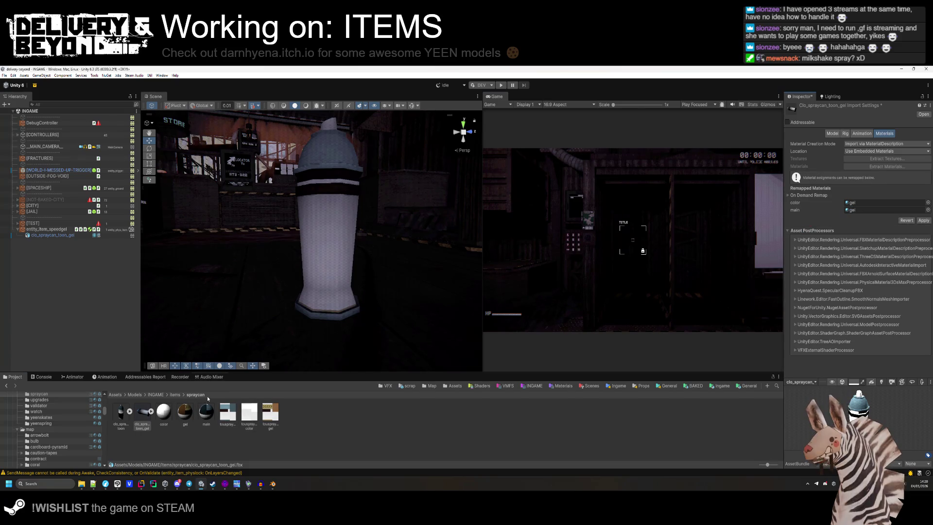
pyautogui.moveTo(185, 412)
pyautogui.mouseDown()
pyautogui.moveTo(826, 243)
pyautogui.moveTo(875, 203)
pyautogui.mouseUp()
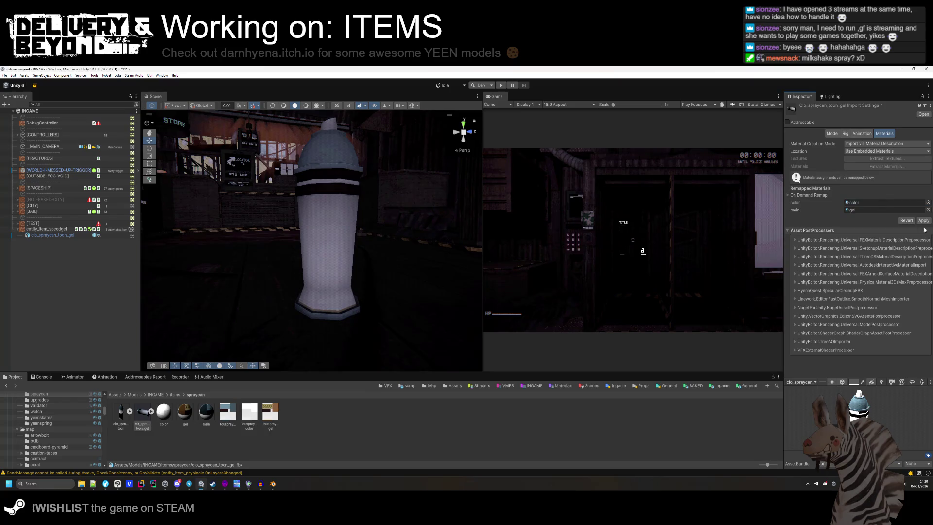
pyautogui.click(923, 221)
pyautogui.moveTo(335, 253)
pyautogui.mouseDown()
pyautogui.moveTo(346, 255)
pyautogui.moveTo(334, 311)
pyautogui.mouseUp()
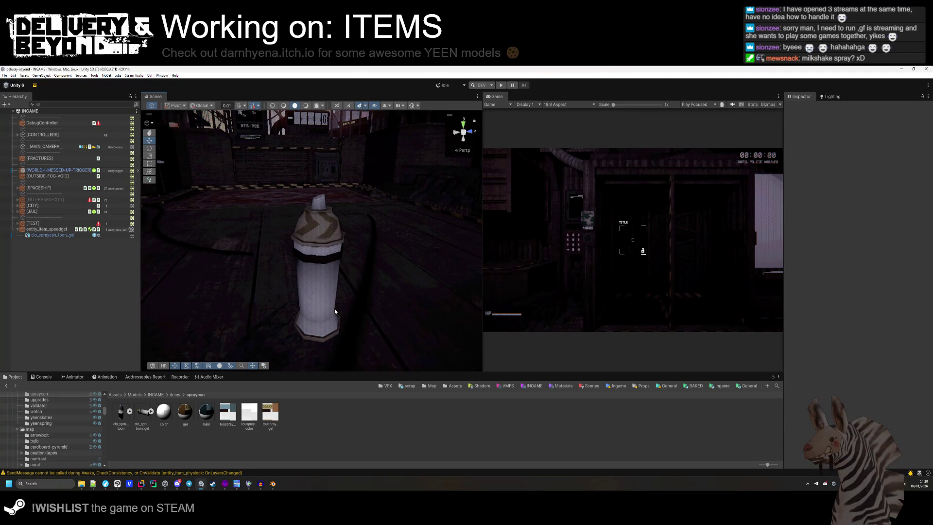
pyautogui.moveTo(328, 295)
pyautogui.mouseDown()
pyautogui.moveTo(332, 282)
pyautogui.moveTo(443, 303)
pyautogui.mouseUp()
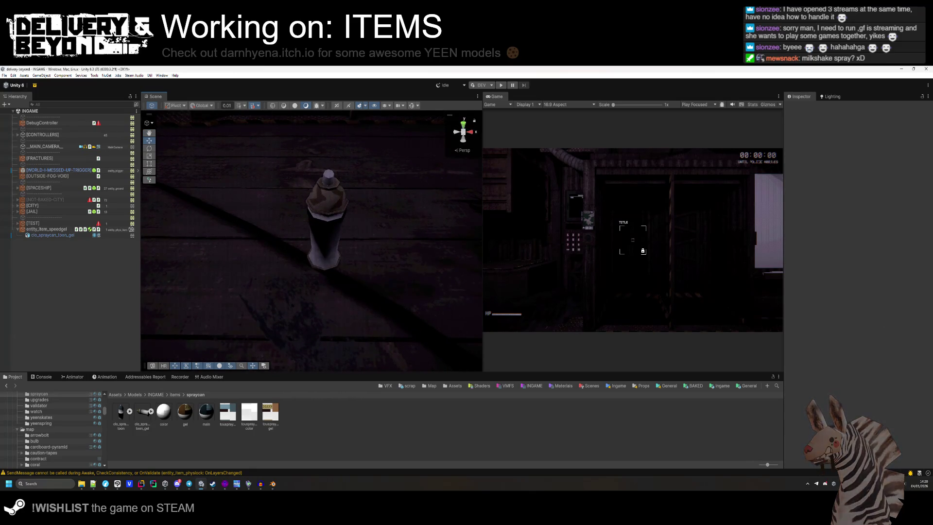
pyautogui.click(273, 483)
# - Add two loop cuts on the can body above the base, sliding the second toward the base
pyautogui.press('Tab')
pyautogui.press('Tab')
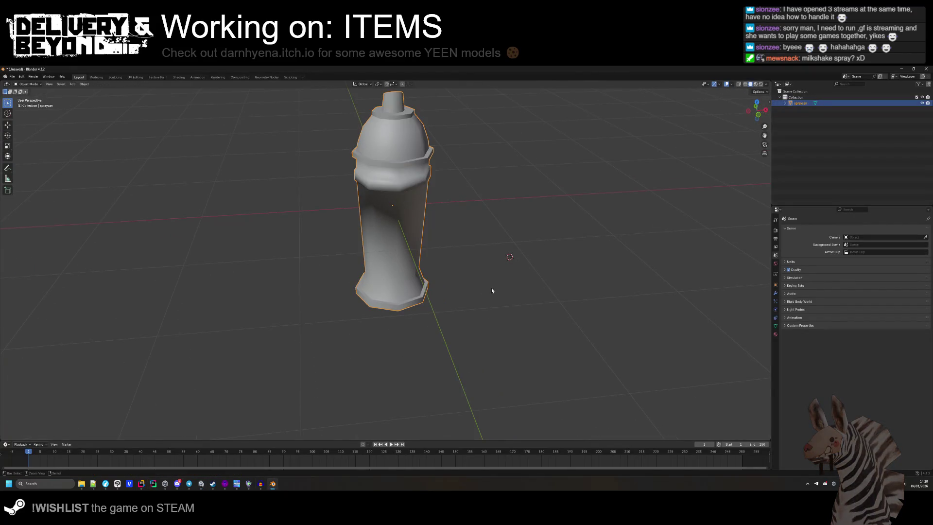
pyautogui.press('Tab')
pyautogui.moveTo(491, 290); pyautogui.dragTo(461, 291)
pyautogui.scroll(4, 461, 292)
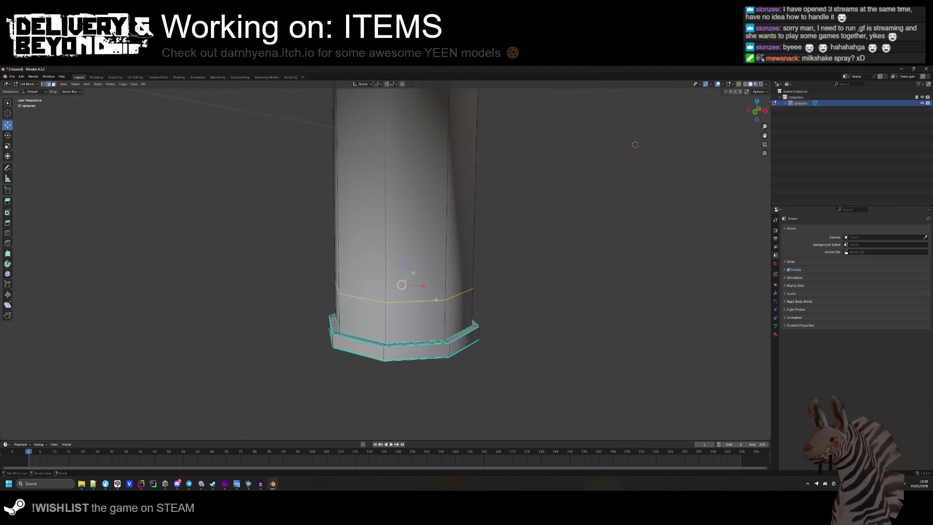
pyautogui.press('F3')
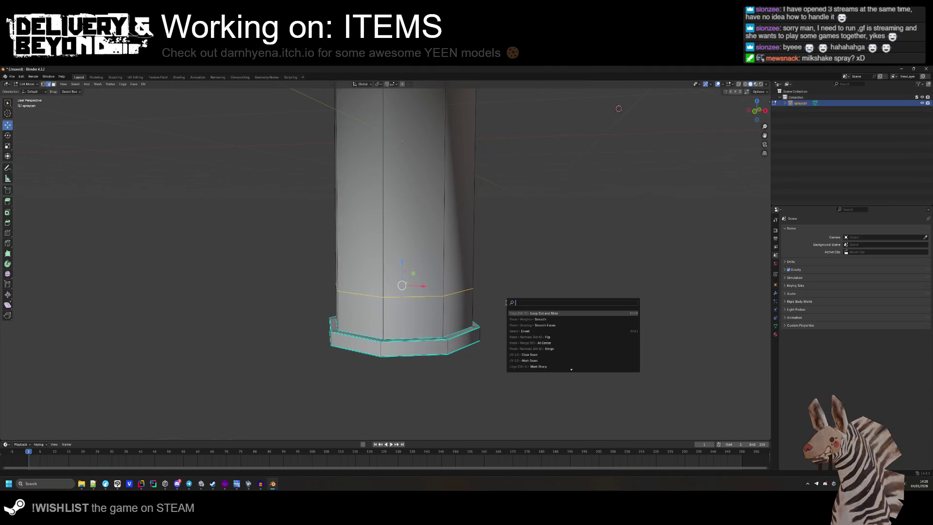
pyautogui.click(533, 313)
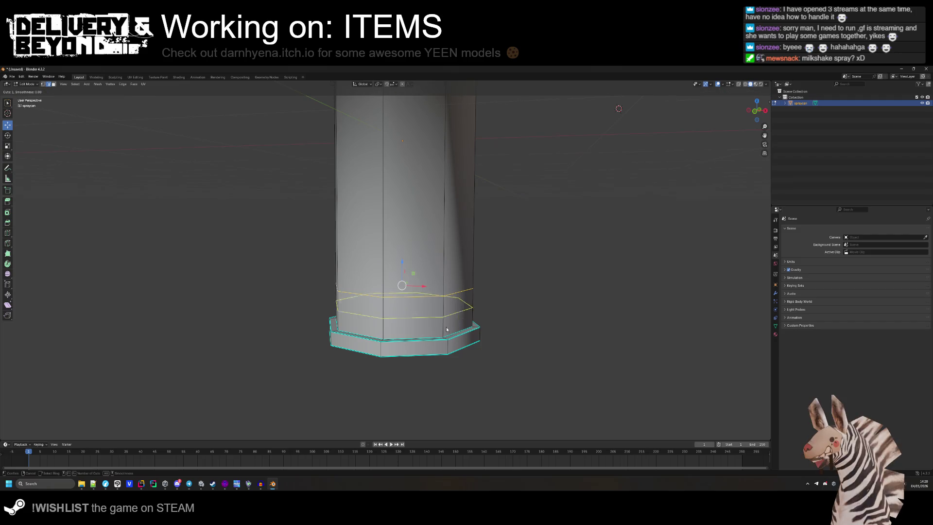
pyautogui.click(432, 346)
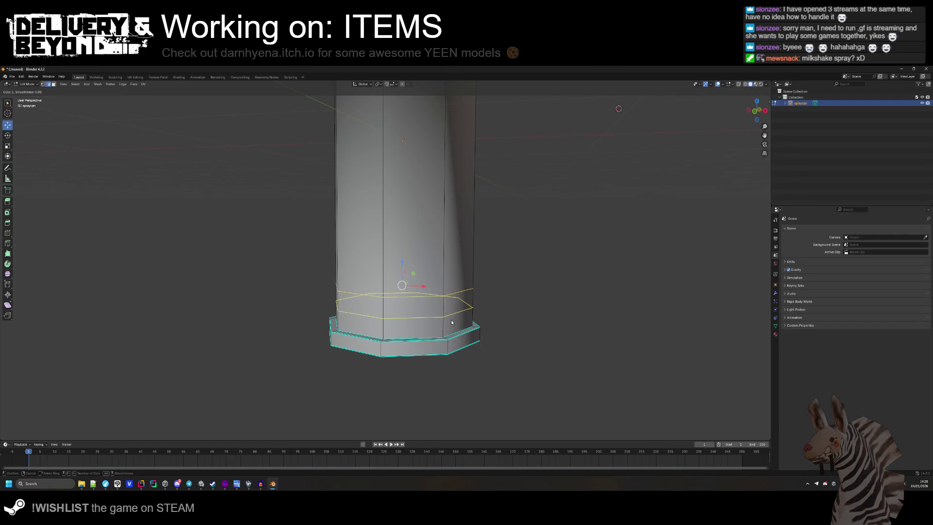
pyautogui.rightClick(443, 320)
pyautogui.press('F3')
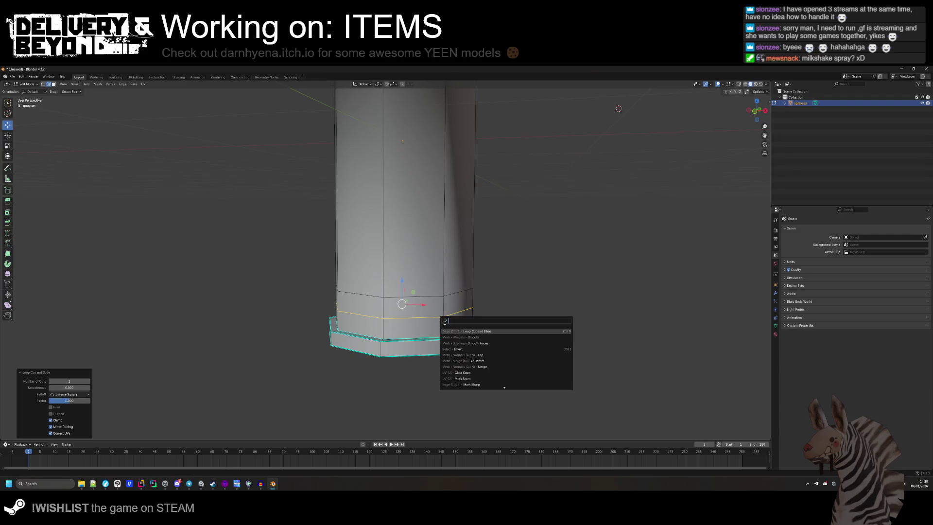
pyautogui.click(461, 329)
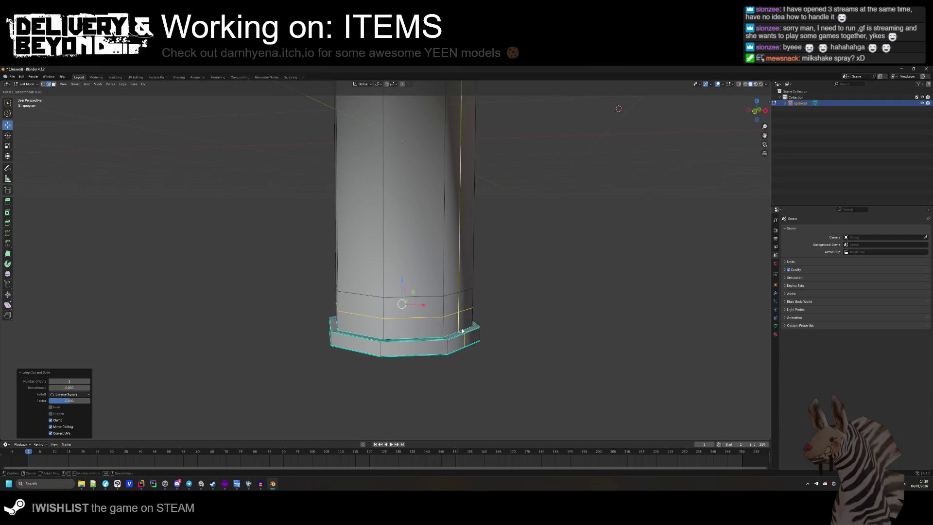
pyautogui.click(436, 329)
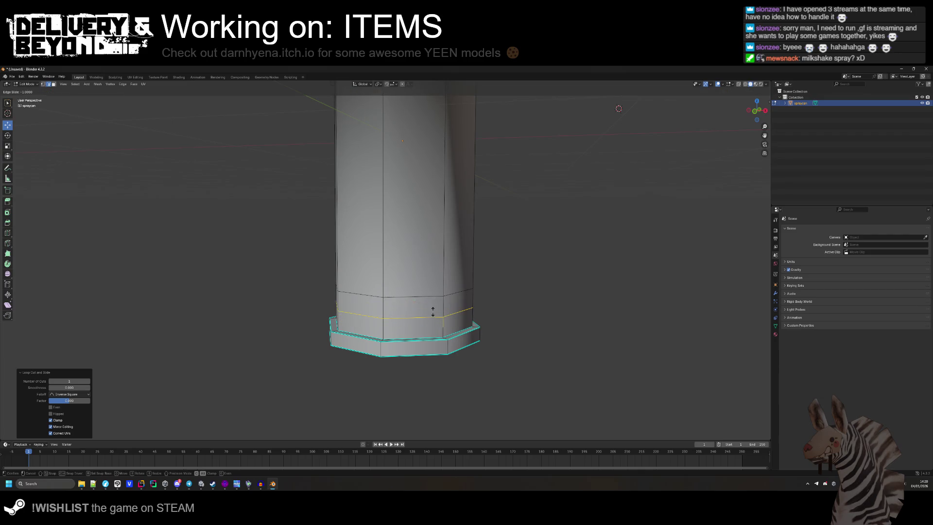
pyautogui.click(434, 317)
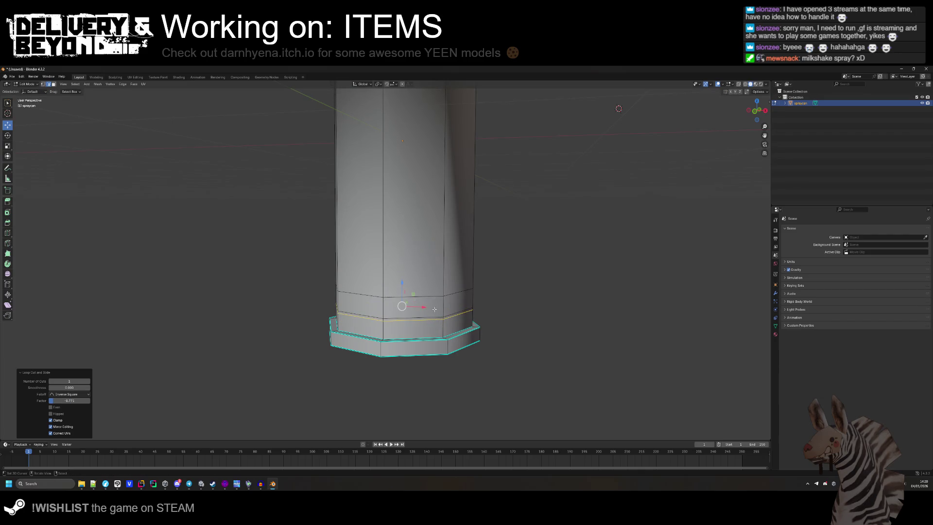
# - Select the column faces and add a loop cut slid close to the base trim
pyautogui.click(431, 285)
pyautogui.rightClick(392, 287)
pyautogui.keyDown('shift'); pyautogui.click(348, 207); pyautogui.keyUp('shift')
pyautogui.keyDown('shift'); pyautogui.click(413, 204); pyautogui.keyUp('shift')
pyautogui.keyDown('shift'); pyautogui.click(403, 258); pyautogui.keyUp('shift')
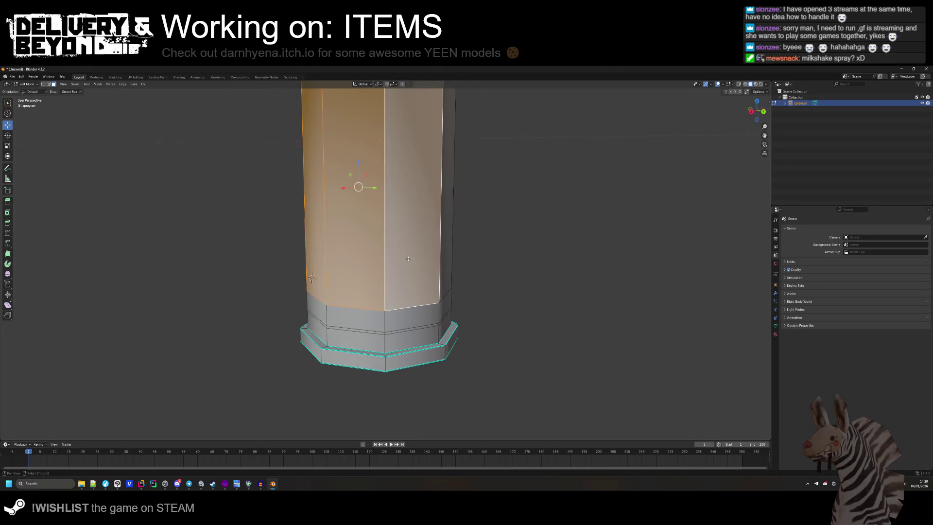
pyautogui.press('F3')
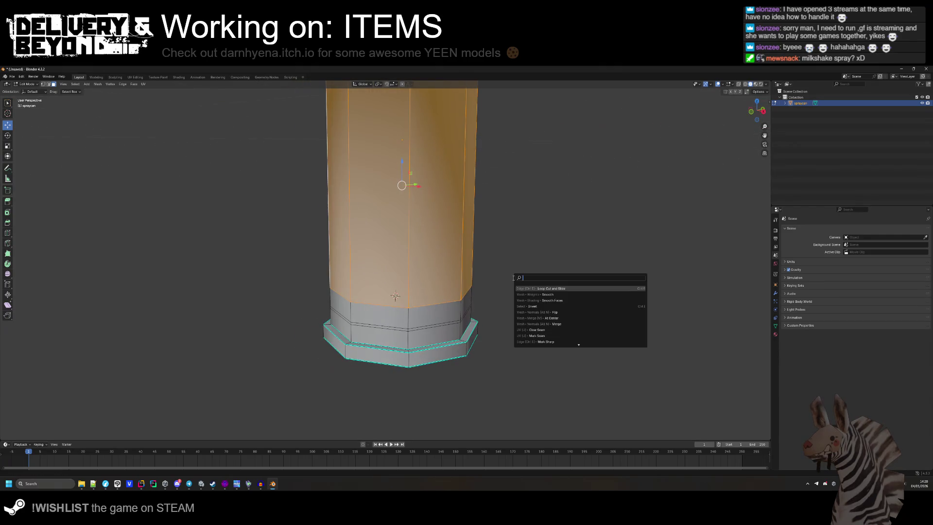
pyautogui.click(534, 288)
pyautogui.click(409, 233)
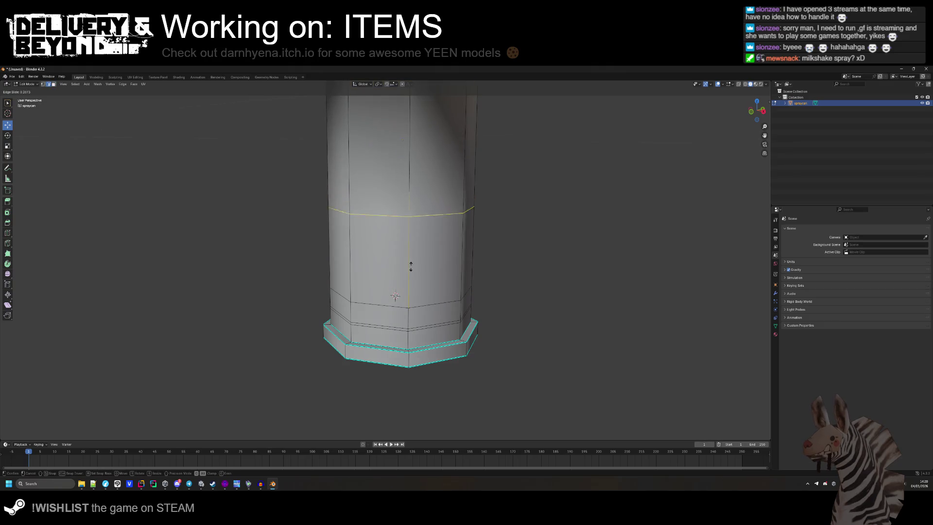
pyautogui.click(398, 359)
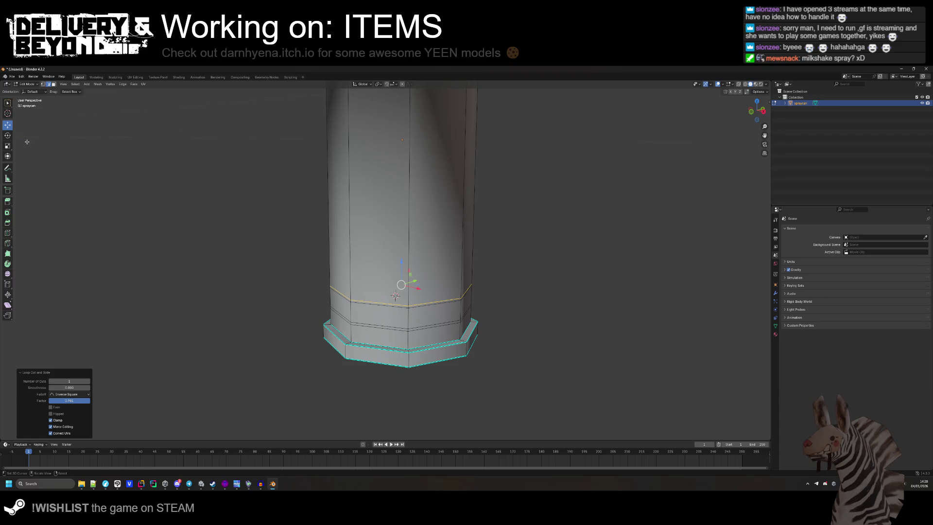
# - Select the face band above the base, scale it slightly outward, and deselect
pyautogui.click(54, 84)
pyautogui.click(379, 315)
pyautogui.keyDown('shift'); pyautogui.click(435, 313); pyautogui.keyUp('shift')
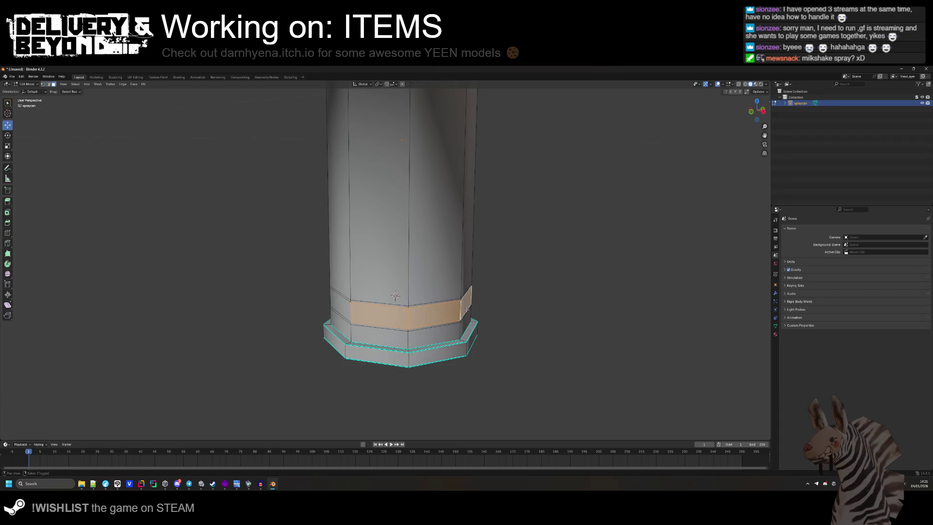
pyautogui.moveTo(451, 280); pyautogui.dragTo(353, 309)
pyautogui.keyDown('shift'); pyautogui.click(437, 302); pyautogui.keyUp('shift')
pyautogui.keyDown('shift'); pyautogui.click(437, 301); pyautogui.keyUp('shift')
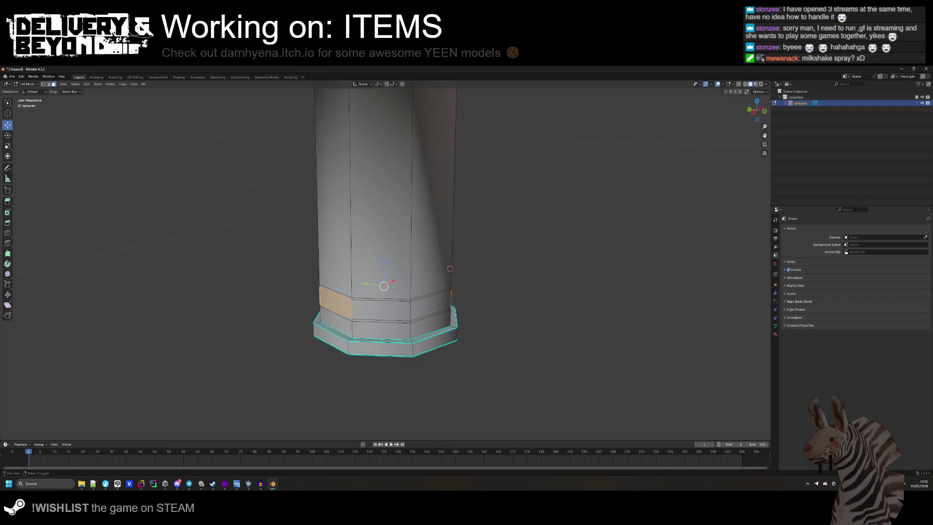
pyautogui.press('s')
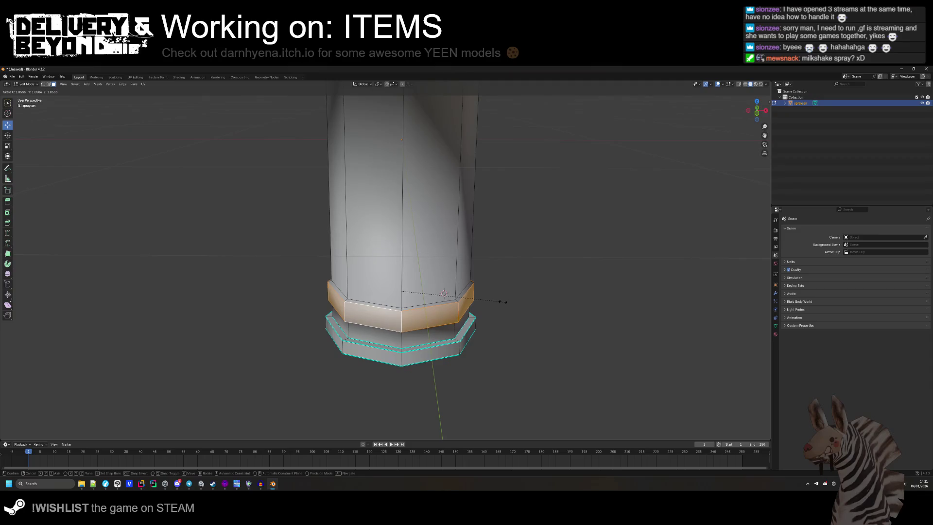
pyautogui.click(503, 302)
pyautogui.click(511, 308)
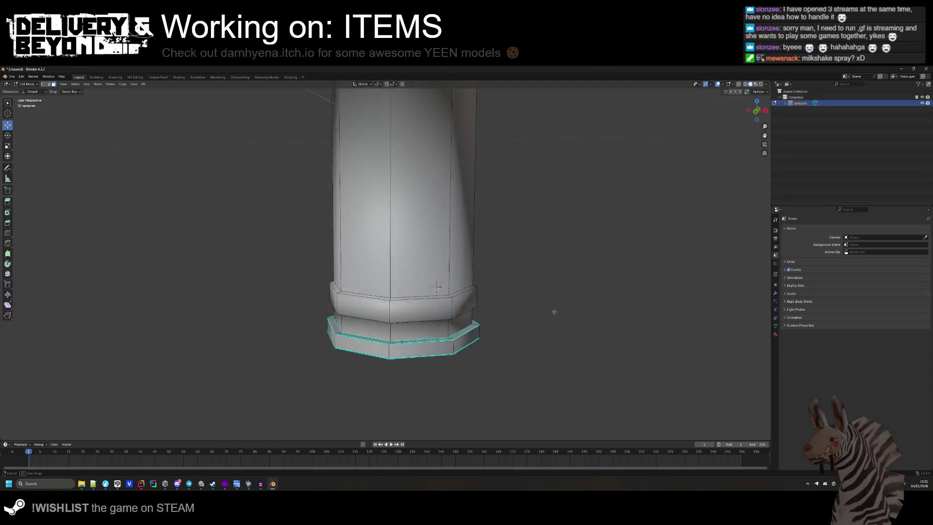
pyautogui.scroll(-3, 558, 295)
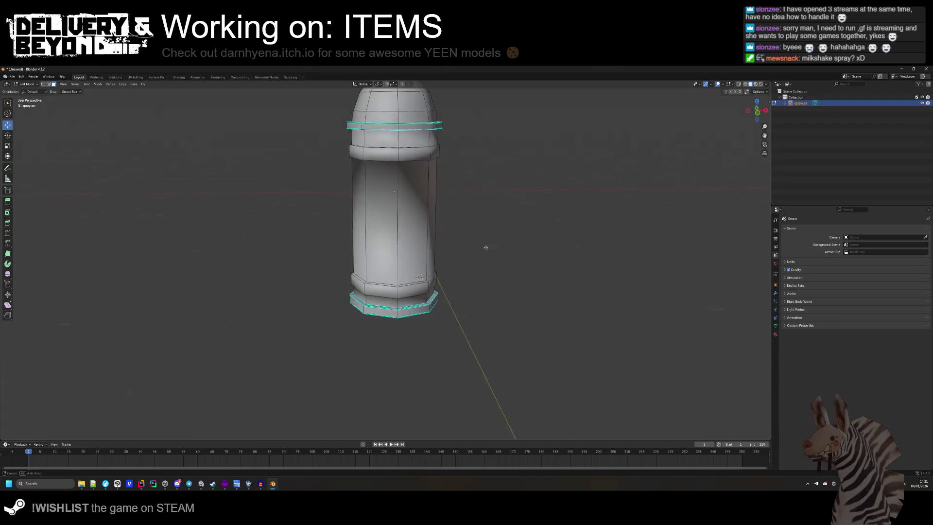
pyautogui.scroll(4, 486, 253)
pyautogui.scroll(-5, 494, 294)
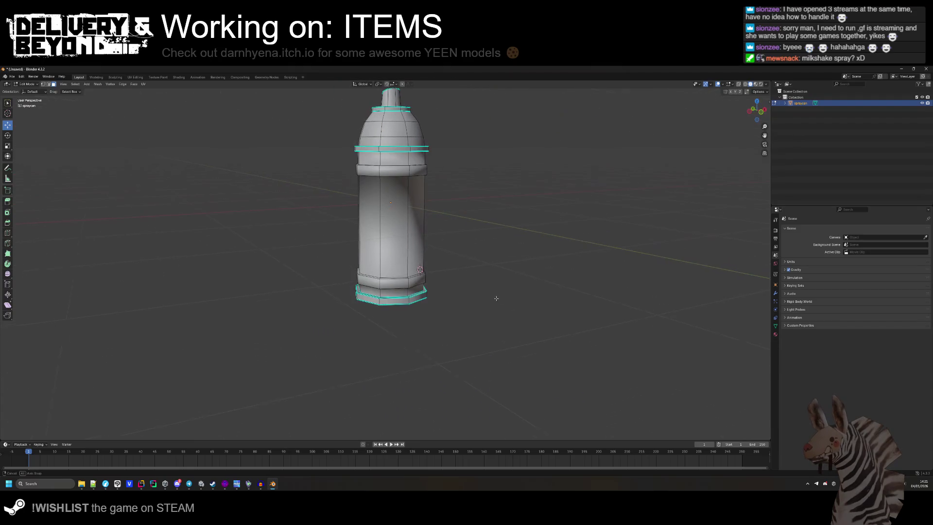
# - Cancel the accidental scale and switch to the UV Editing workspace
pyautogui.press('s')
pyautogui.rightClick(338, 221)
pyautogui.click(142, 83)
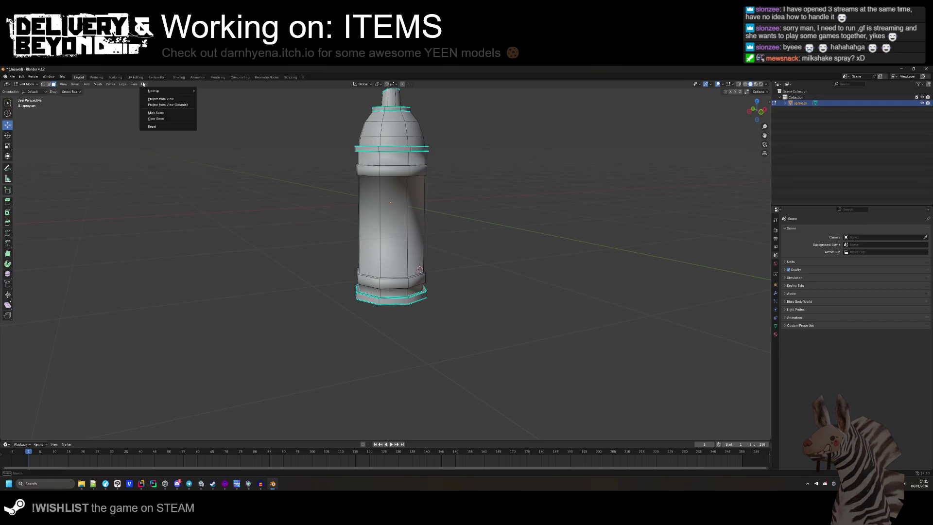
pyautogui.click(135, 77)
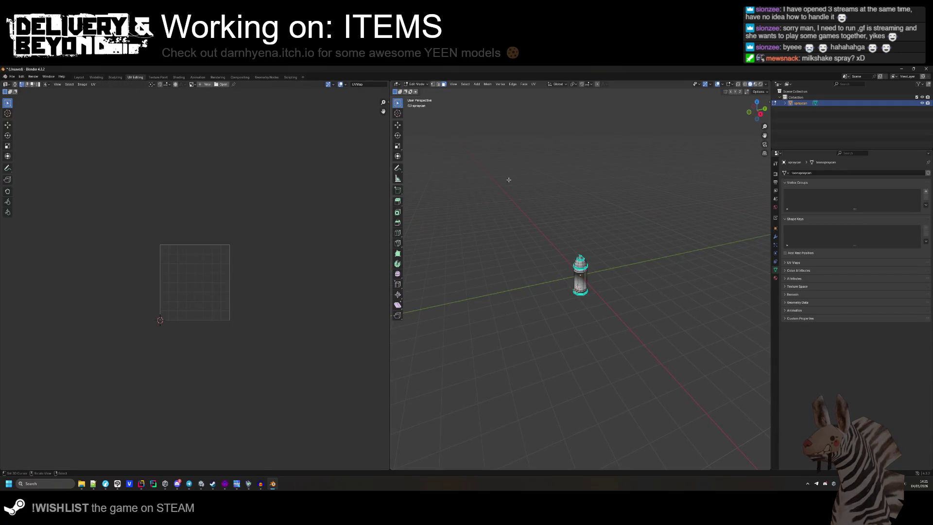
# - Select the whole mesh, then pick faces on the can's shoulder
pyautogui.press('a')
pyautogui.scroll(5, 593, 353)
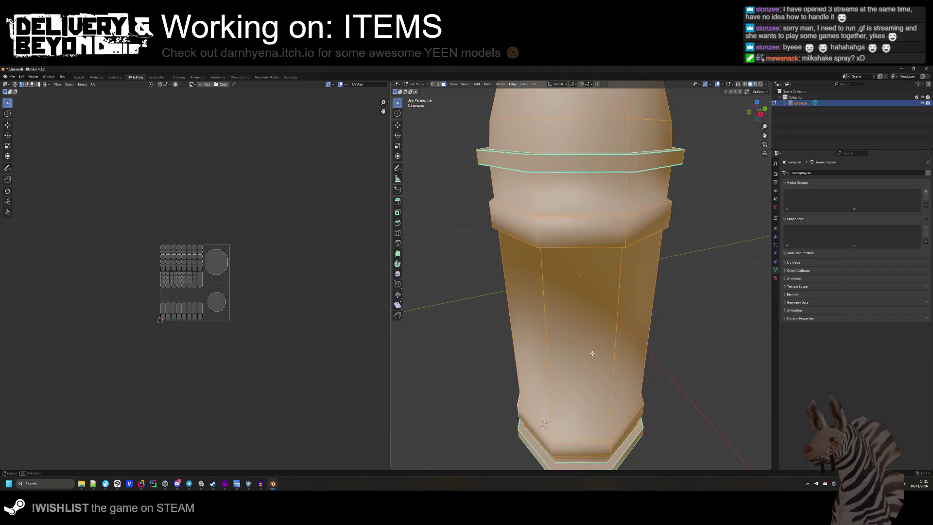
pyautogui.scroll(-5, 593, 353)
pyautogui.moveTo(639, 371); pyautogui.dragTo(640, 357)
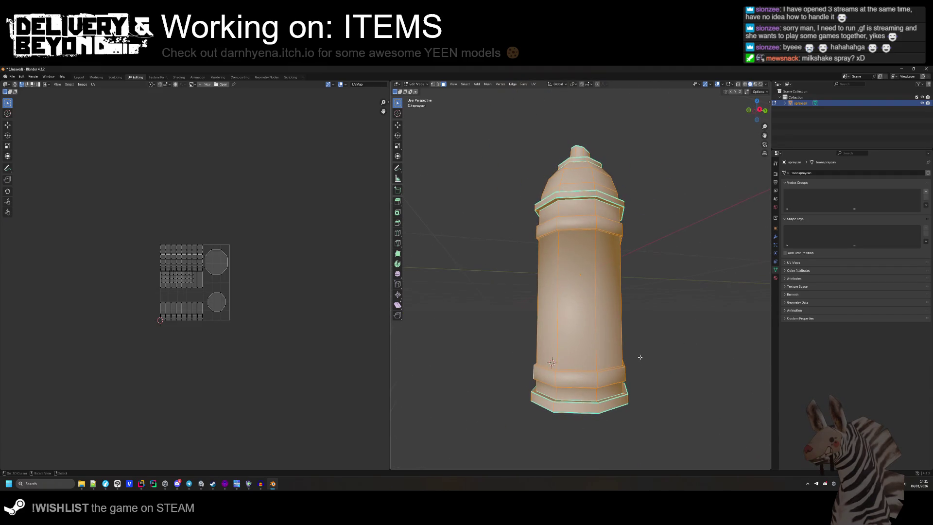
pyautogui.click(576, 222)
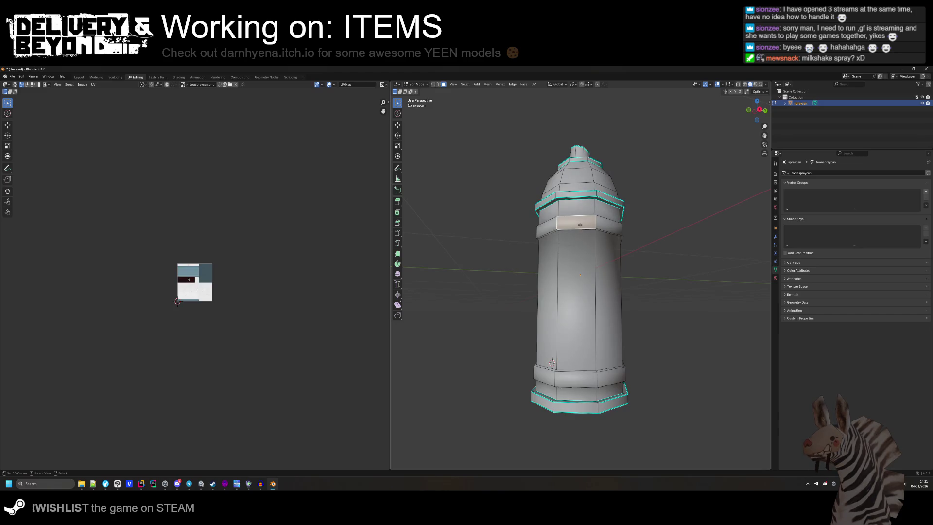
pyautogui.scroll(8, 179, 273)
pyautogui.scroll(-2, 180, 272)
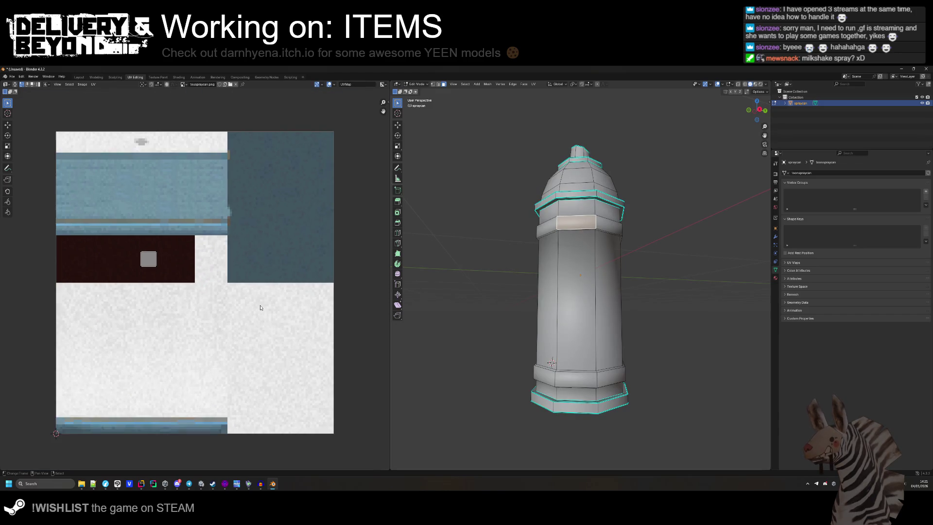
pyautogui.click(554, 232)
# - Select the lower band faces near the base, checking the underside from several angles
pyautogui.click(539, 379)
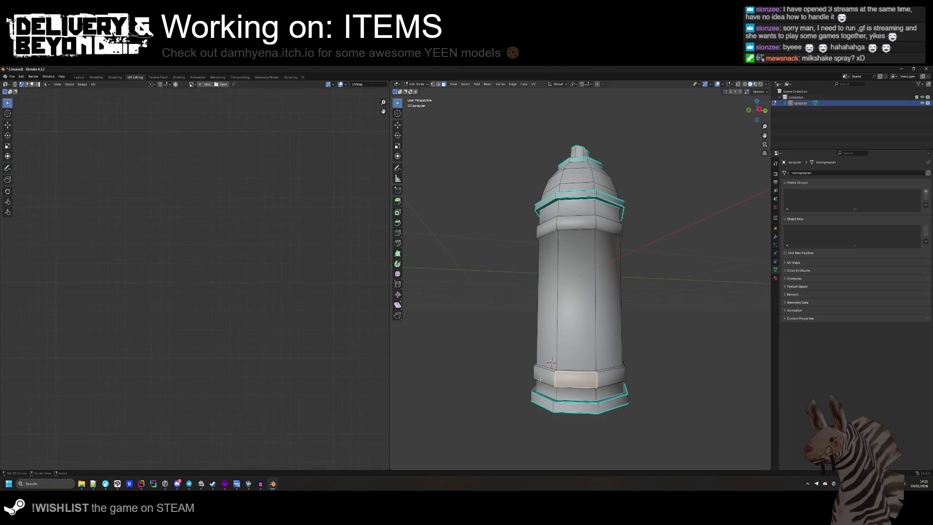
pyautogui.keyDown('shift'); pyautogui.click(542, 376); pyautogui.keyUp('shift')
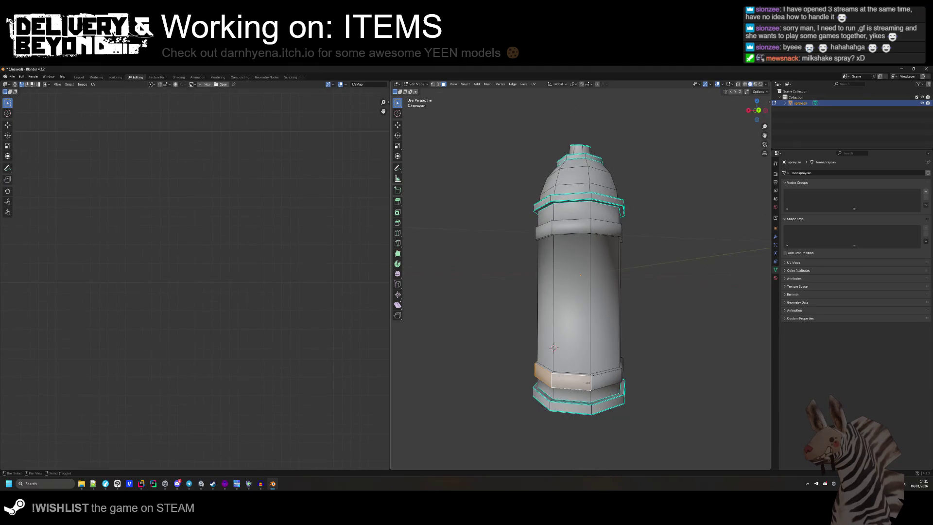
pyautogui.moveTo(598, 375)
pyautogui.mouseDown()
pyautogui.moveTo(603, 361)
pyautogui.moveTo(577, 367)
pyautogui.moveTo(599, 359)
pyautogui.moveTo(601, 337)
pyautogui.moveTo(575, 309)
pyautogui.moveTo(584, 320)
pyautogui.mouseUp()
pyautogui.keyDown('shift'); pyautogui.click(592, 370); pyautogui.keyUp('shift')
pyautogui.moveTo(647, 327)
pyautogui.mouseDown()
pyautogui.moveTo(580, 311)
pyautogui.moveTo(572, 319)
pyautogui.mouseUp()
pyautogui.moveTo(643, 323); pyautogui.dragTo(627, 326)
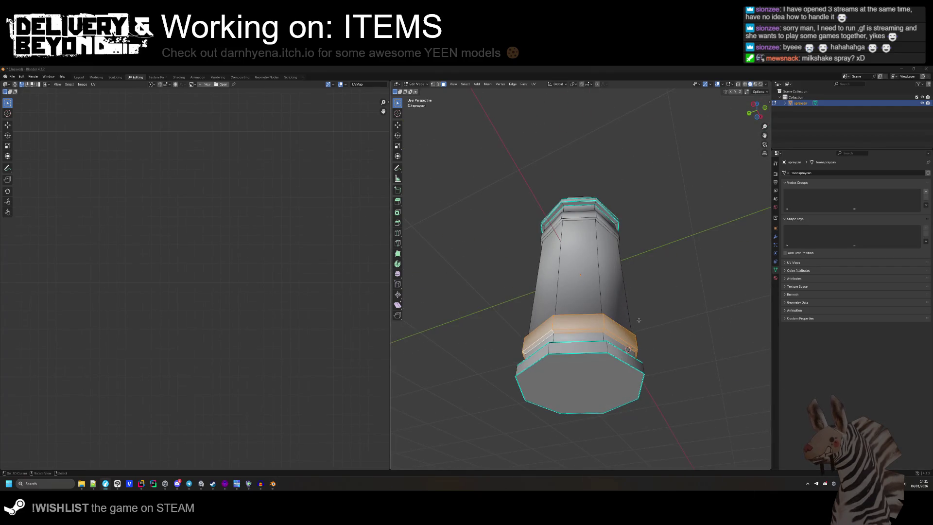
pyautogui.moveTo(638, 320)
pyautogui.mouseDown()
pyautogui.moveTo(673, 279)
pyautogui.moveTo(661, 272)
pyautogui.mouseUp()
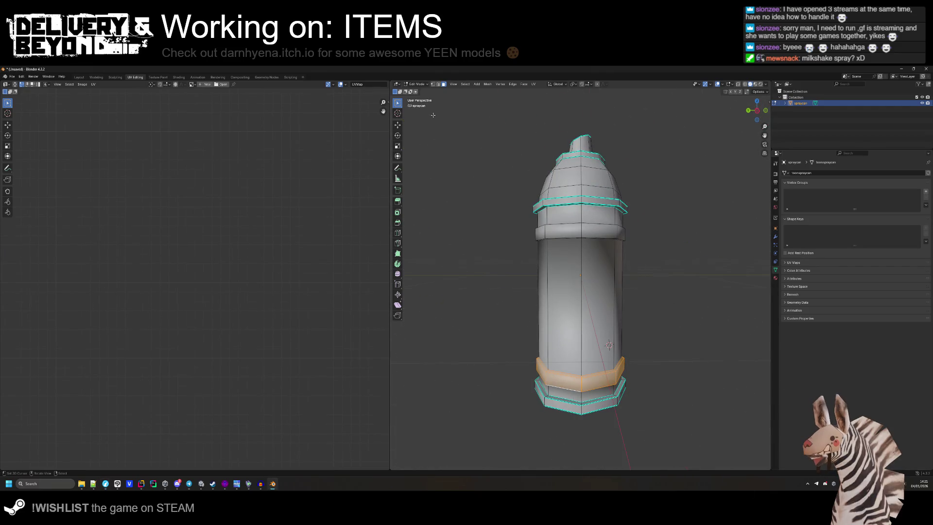
# - Try Cube Projection and then Smart UV Project unwraps on the selected base faces
pyautogui.click(534, 84)
pyautogui.moveTo(555, 93)
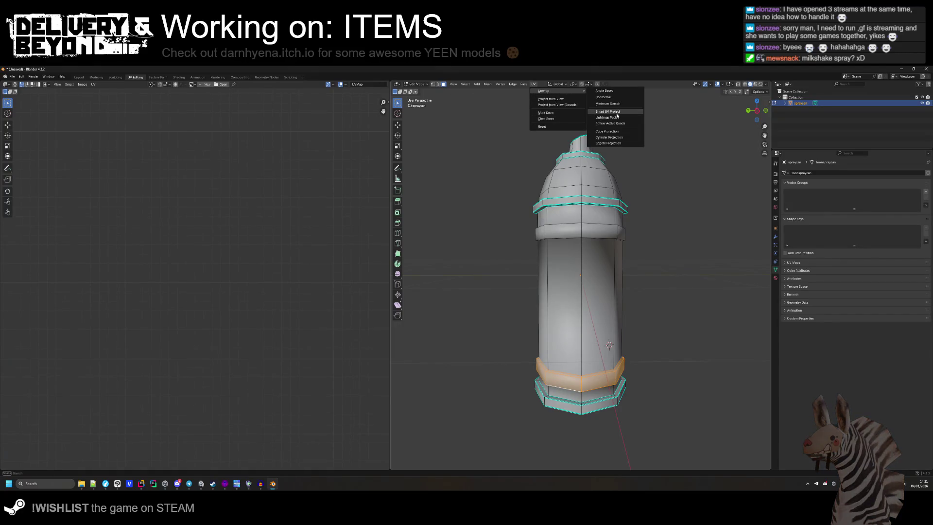
pyautogui.click(614, 132)
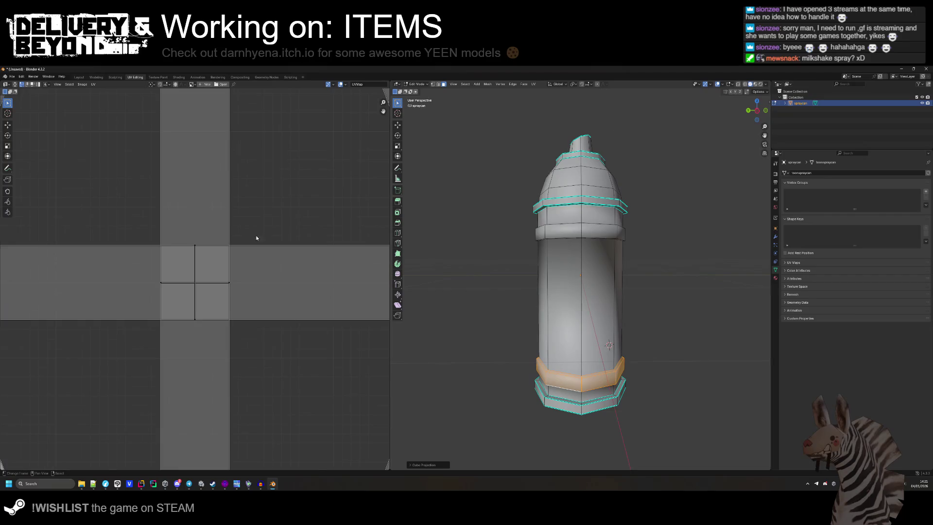
pyautogui.scroll(-5, 214, 253)
pyautogui.click(533, 85)
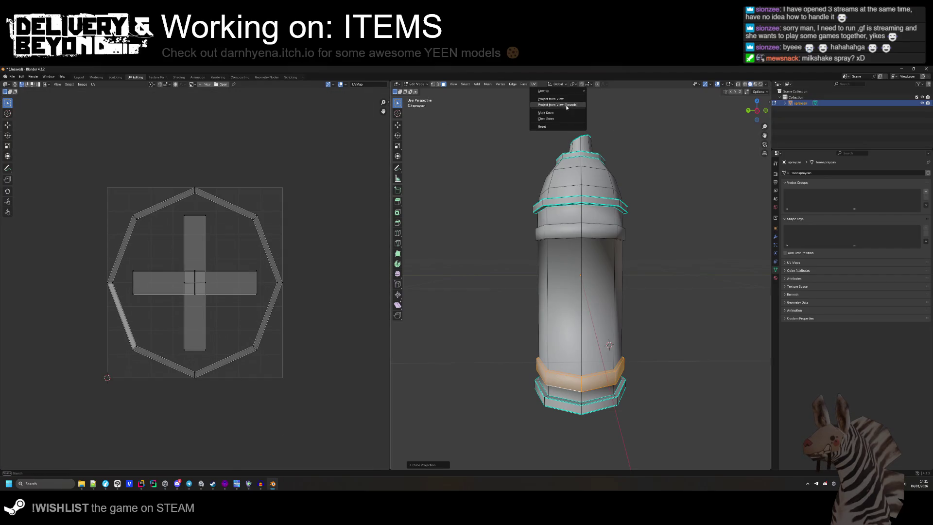
pyautogui.moveTo(567, 93)
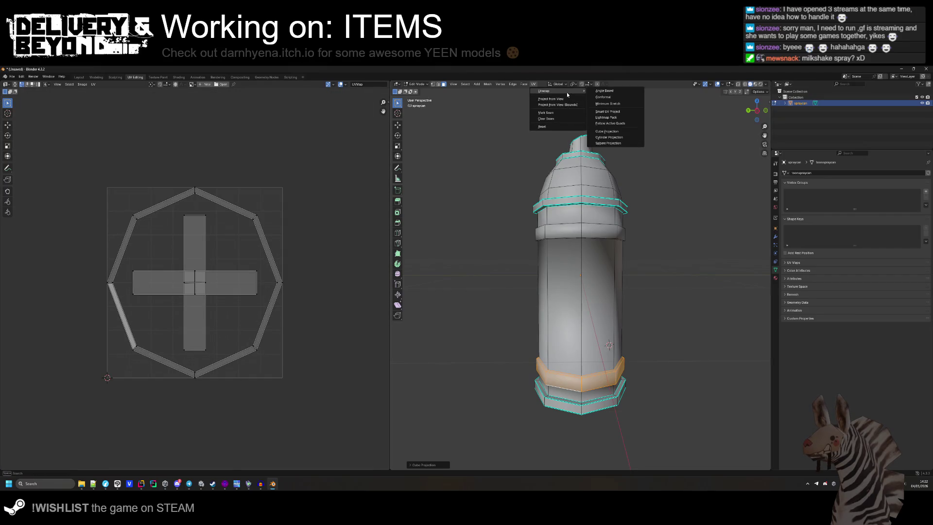
pyautogui.click(620, 110)
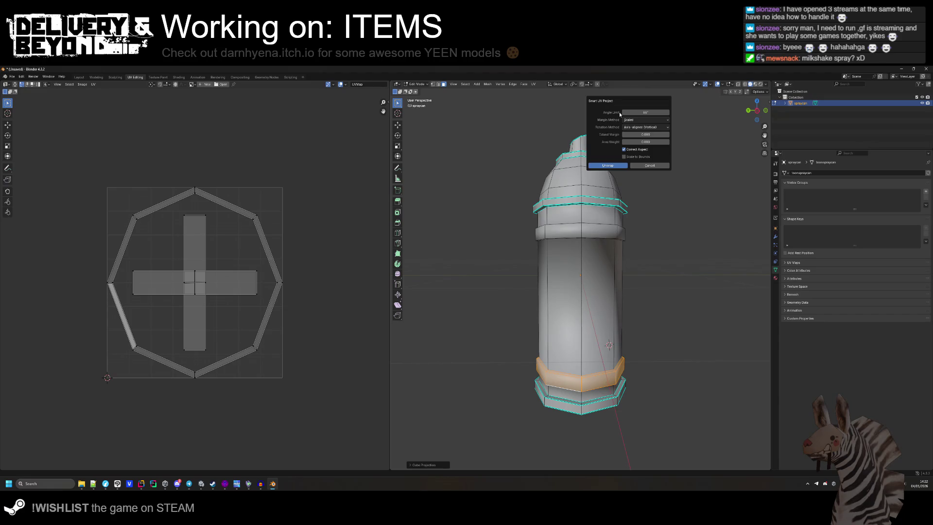
pyautogui.press('Return')
# - Unwrap the faces Angle Based into one octagonal ring and display toonspraycan.png behind it
pyautogui.click(533, 85)
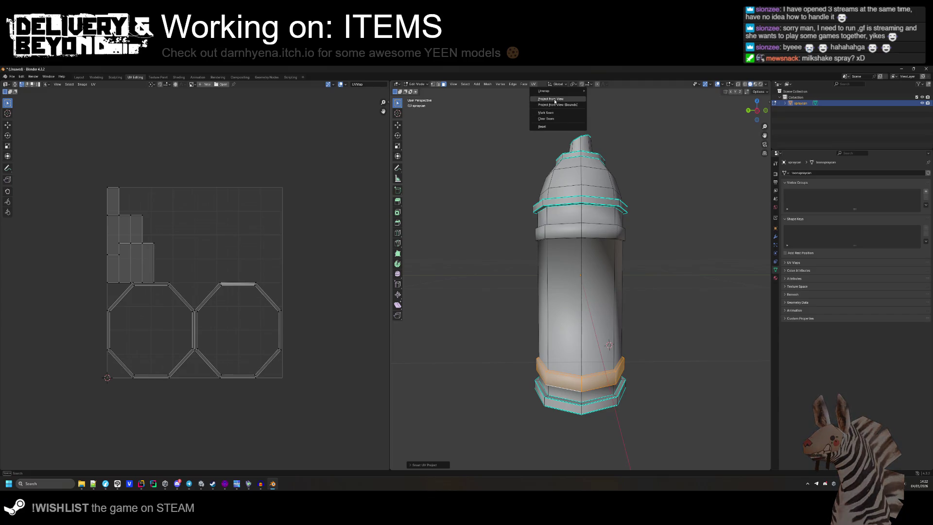
pyautogui.click(533, 84)
pyautogui.moveTo(562, 92)
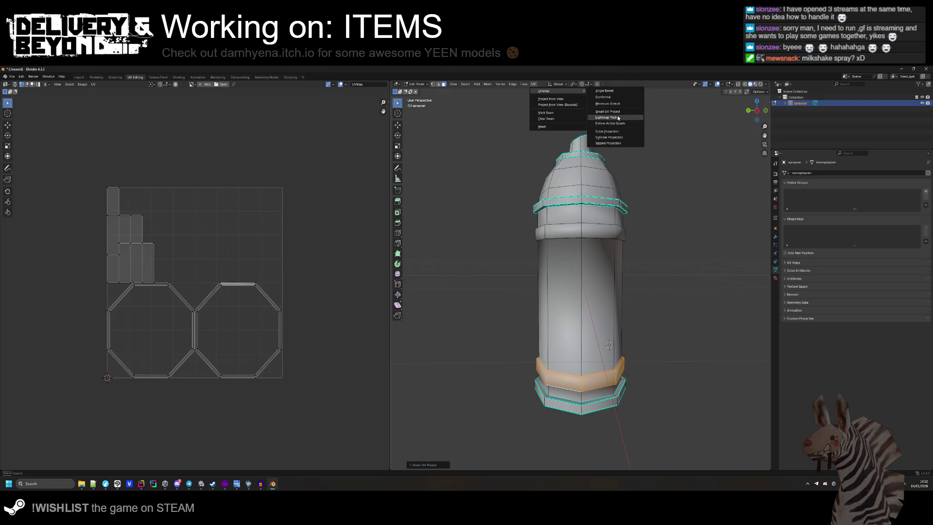
pyautogui.click(617, 92)
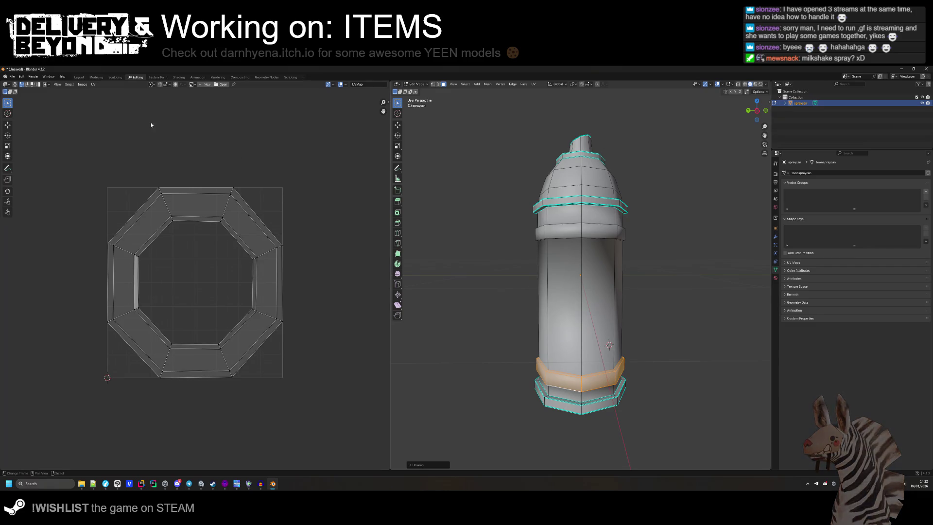
pyautogui.click(193, 85)
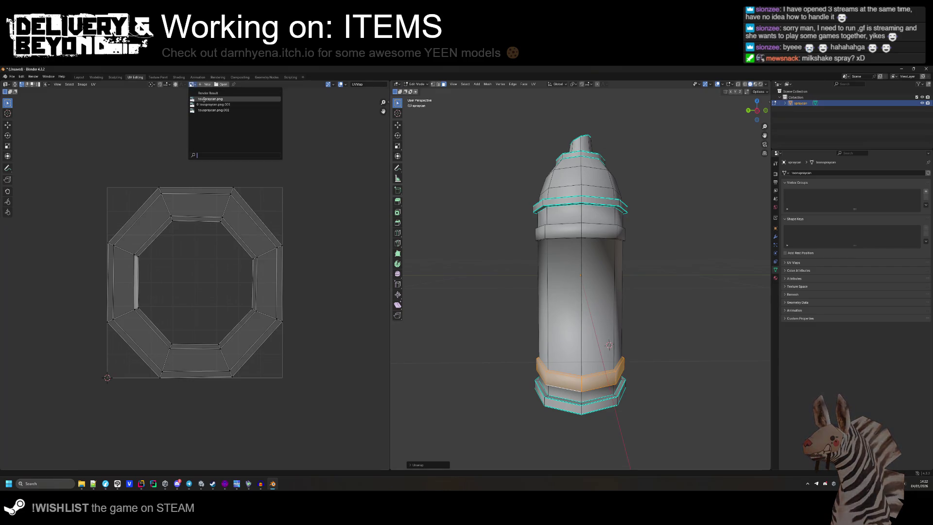
pyautogui.click(207, 100)
# - Shrink the whole UV ring and snap the viewport to a straight left side view
pyautogui.scroll(1, 195, 282)
pyautogui.press('a')
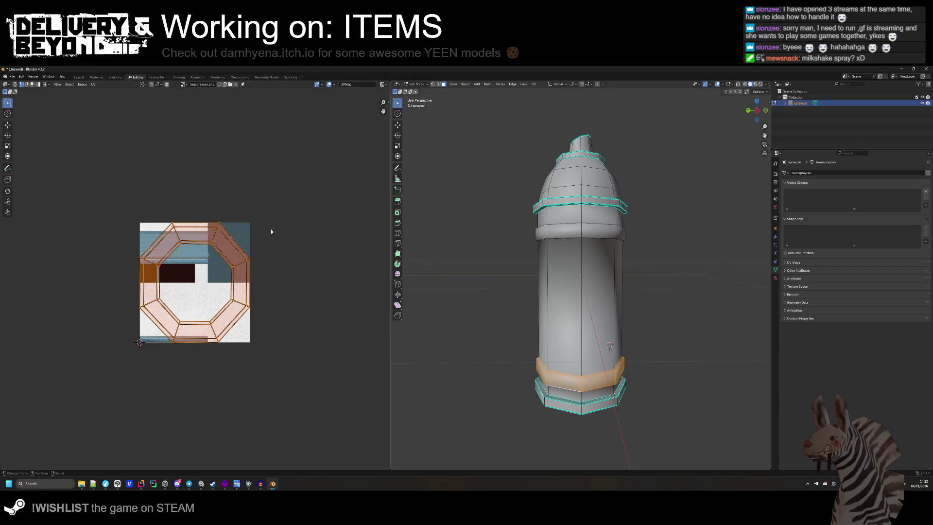
pyautogui.press('s')
pyautogui.click(203, 283)
pyautogui.scroll(6, 204, 283)
pyautogui.scroll(-2, 203, 284)
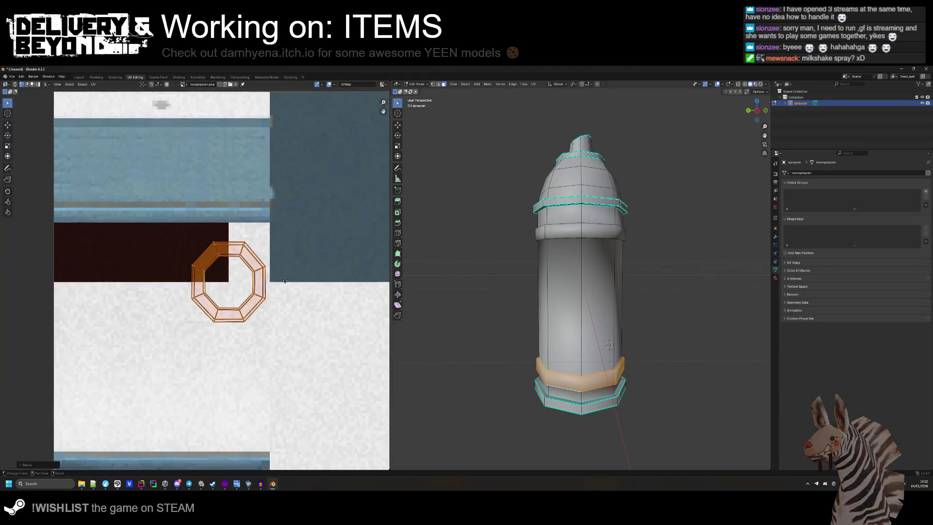
pyautogui.moveTo(559, 298); pyautogui.dragTo(522, 309)
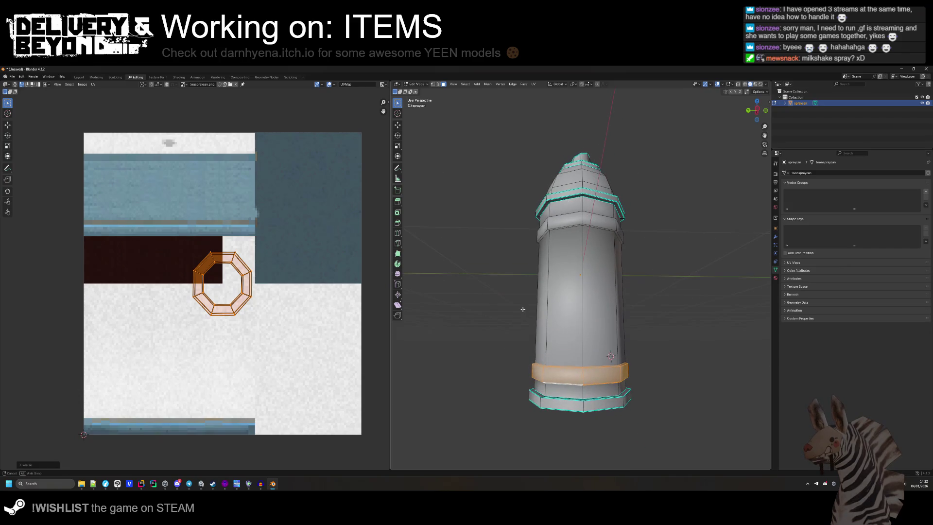
pyautogui.click(757, 110)
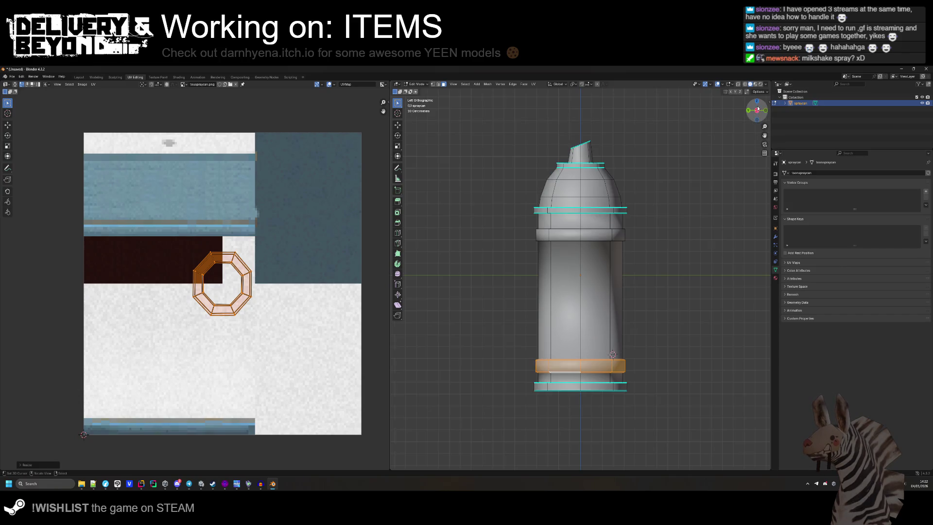
# - Project the band's UVs from view, move the strip onto the dark red area, double its width
pyautogui.click(533, 85)
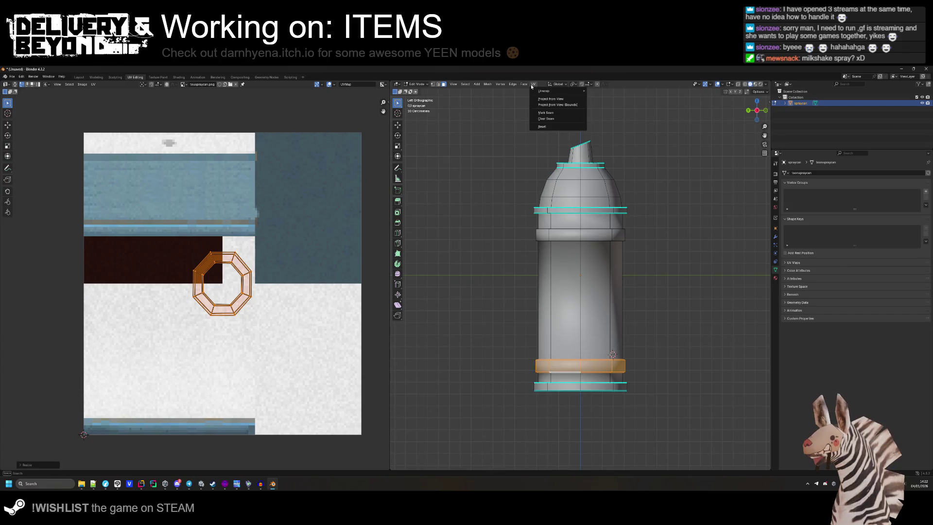
pyautogui.click(551, 99)
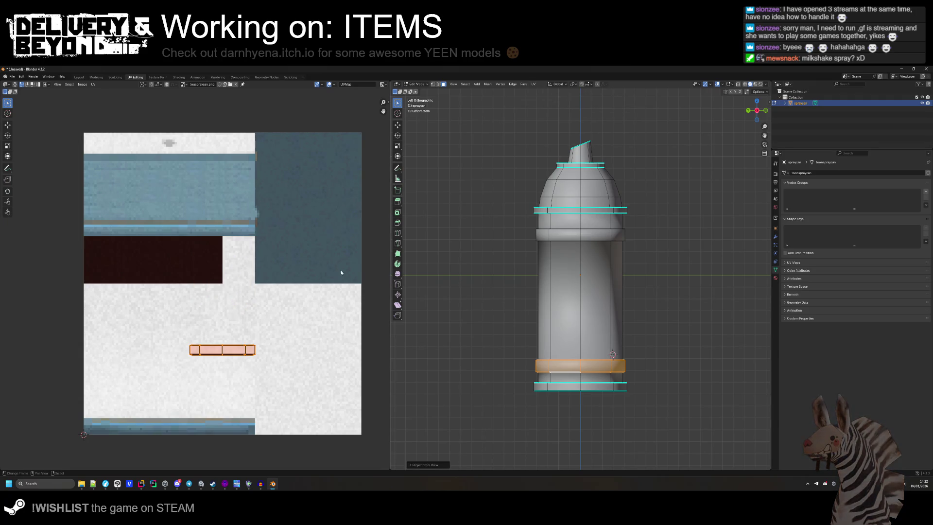
pyautogui.hotkey('shift', 'space')
pyautogui.press('g')
pyautogui.moveTo(221, 327)
pyautogui.mouseDown()
pyautogui.moveTo(235, 238)
pyautogui.moveTo(182, 238)
pyautogui.mouseUp()
pyautogui.press('s')
pyautogui.click(204, 262)
# - Nudge the UV strip slightly left, clear the UV selection and return to Object Mode
pyautogui.press('g')
pyautogui.click(173, 261)
pyautogui.click(178, 346)
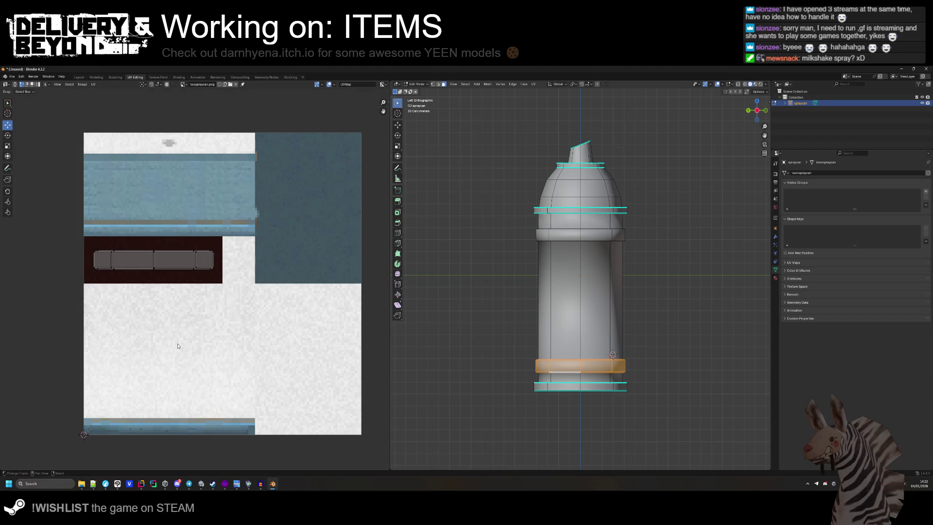
pyautogui.press('Tab')
pyautogui.moveTo(491, 301); pyautogui.dragTo(509, 310)
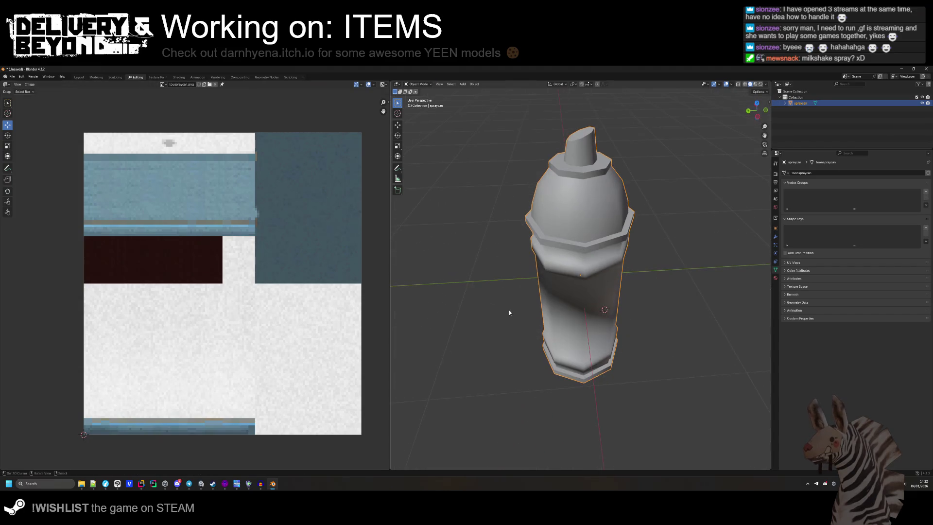
# - Enter Edit Mode and run Mark Sharp on the selected edges through the F3 search
pyautogui.moveTo(466, 253)
pyautogui.mouseDown()
pyautogui.moveTo(532, 307)
pyautogui.moveTo(520, 302)
pyautogui.moveTo(516, 273)
pyautogui.moveTo(593, 314)
pyautogui.moveTo(594, 342)
pyautogui.moveTo(529, 325)
pyautogui.moveTo(524, 305)
pyautogui.moveTo(561, 339)
pyautogui.mouseUp()
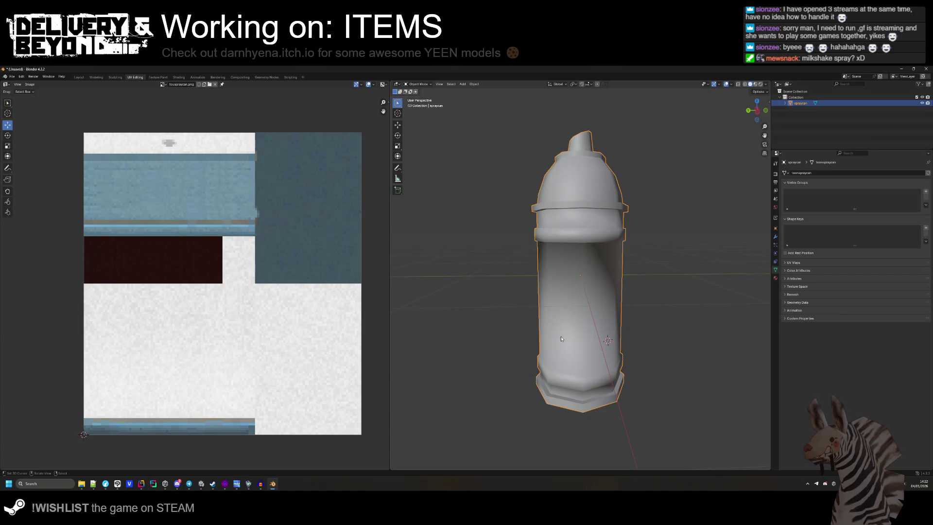
pyautogui.press('Tab')
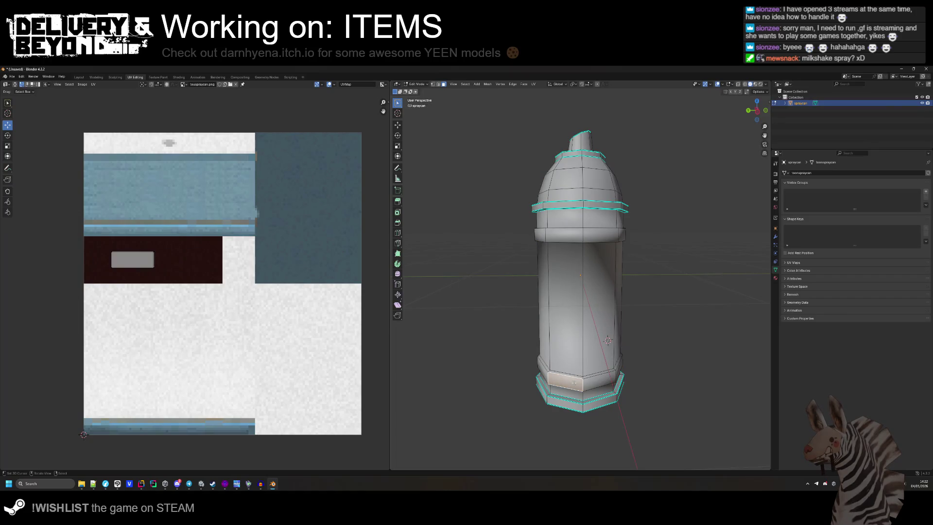
pyautogui.press('F3')
pyautogui.write('harp')
pyautogui.press('Return')
# - Select the faces of the upper cap band and the band just below it
pyautogui.click(573, 218)
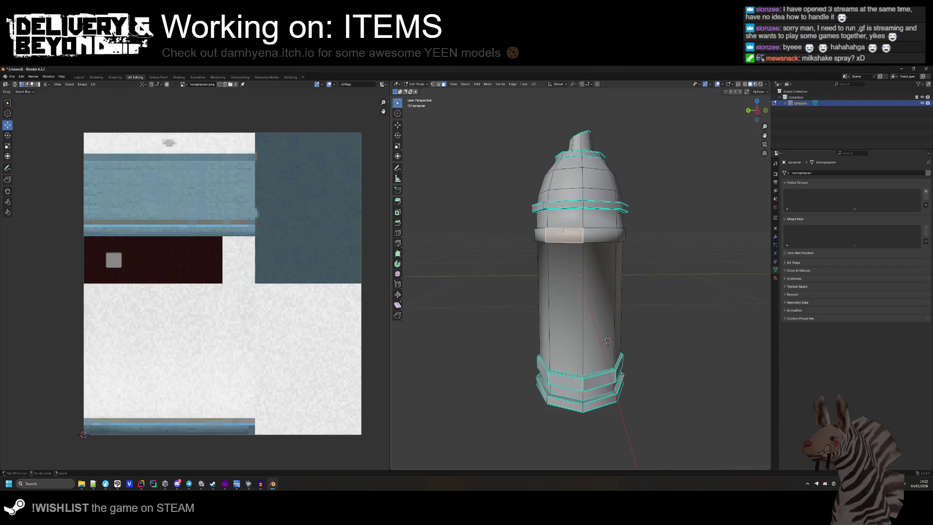
pyautogui.keyDown('shift'); pyautogui.click(581, 233); pyautogui.keyUp('shift')
pyautogui.keyDown('shift'); pyautogui.click(605, 233); pyautogui.keyUp('shift')
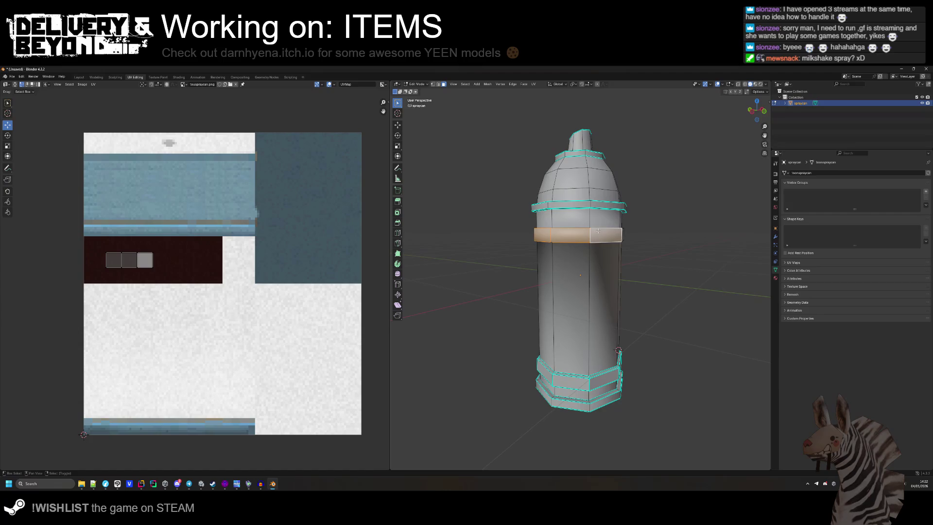
pyautogui.keyDown('alt'); pyautogui.keyDown('shift'); pyautogui.click(568, 244); pyautogui.keyUp('shift'); pyautogui.keyUp('alt')
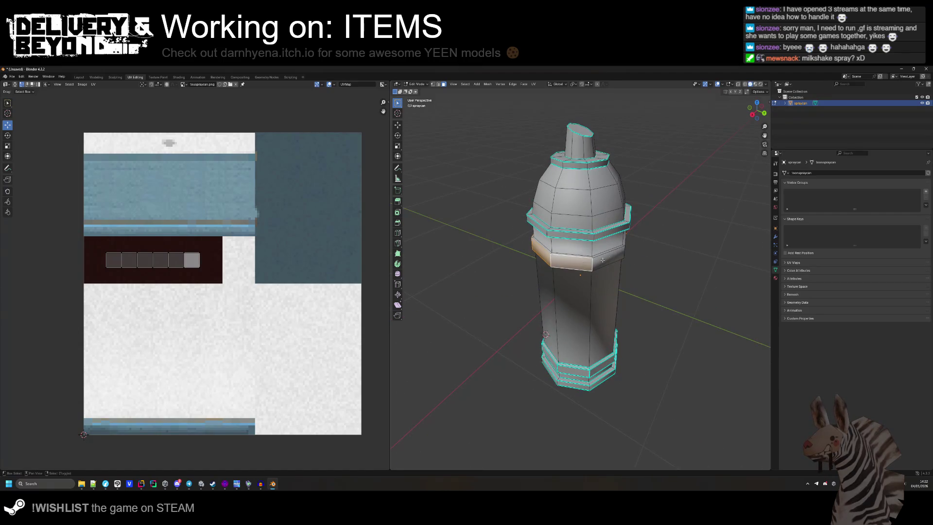
pyautogui.keyDown('alt'); pyautogui.keyDown('shift'); pyautogui.click(598, 257); pyautogui.keyUp('shift'); pyautogui.keyUp('alt')
pyautogui.keyDown('alt'); pyautogui.keyDown('shift'); pyautogui.click(597, 257); pyautogui.keyUp('shift'); pyautogui.keyUp('alt')
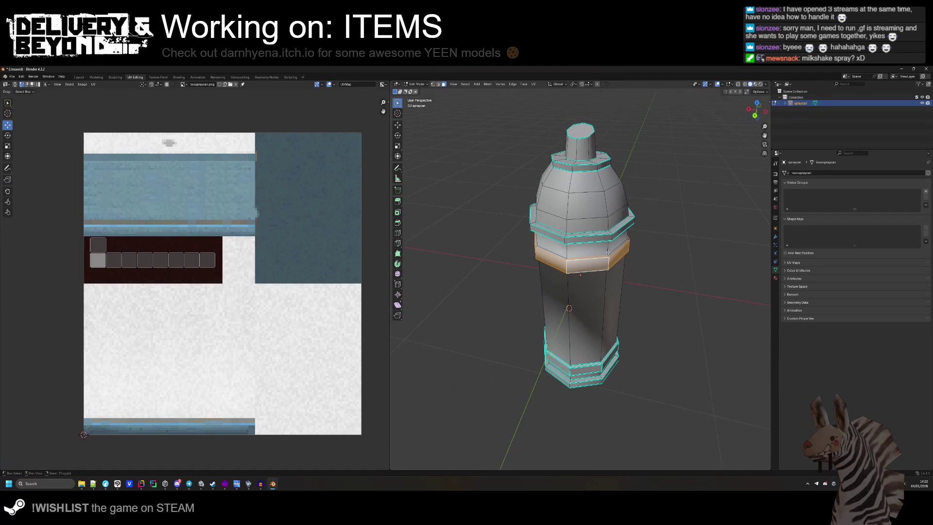
pyautogui.keyDown('alt'); pyautogui.keyDown('shift'); pyautogui.click(595, 268); pyautogui.keyUp('shift'); pyautogui.keyUp('alt')
pyautogui.keyDown('shift'); pyautogui.click(614, 263); pyautogui.keyUp('shift')
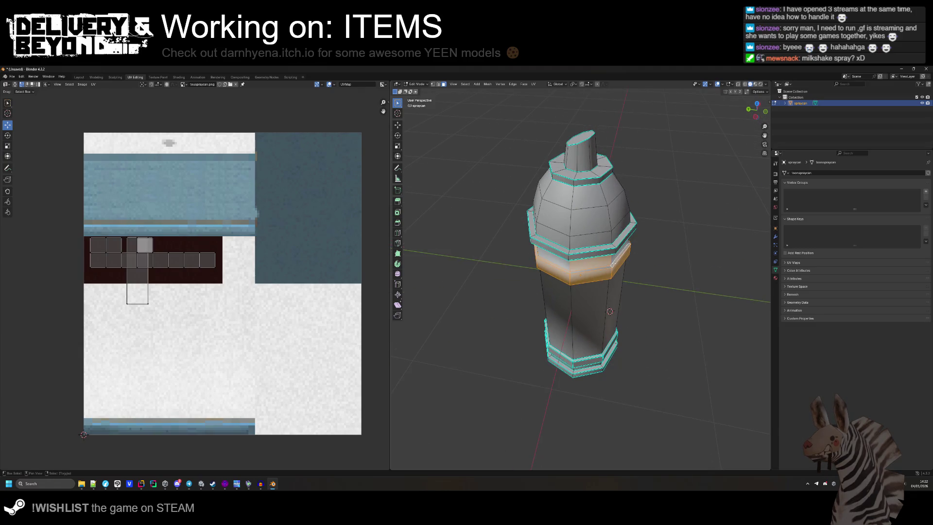
pyautogui.keyDown('shift'); pyautogui.click(606, 262); pyautogui.keyUp('shift')
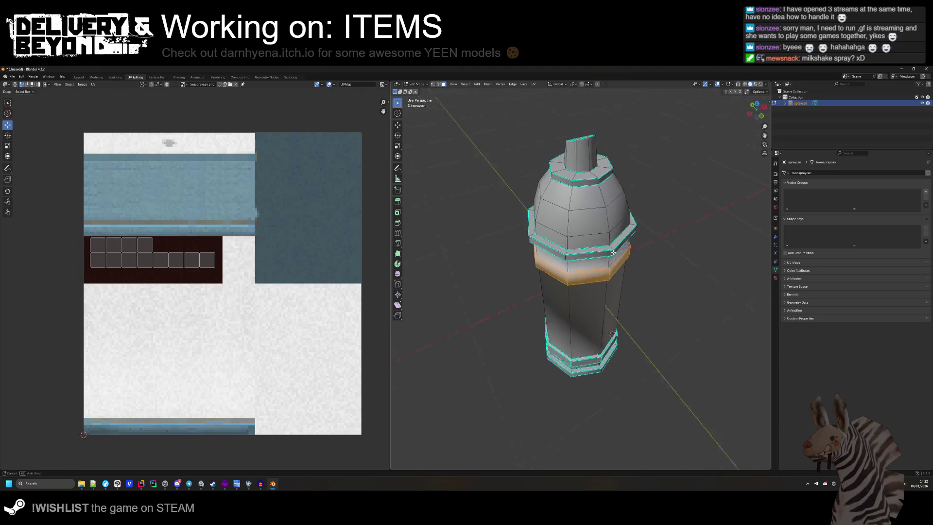
pyautogui.keyDown('shift'); pyautogui.click(585, 275); pyautogui.keyUp('shift')
pyautogui.keyDown('shift'); pyautogui.click(581, 279); pyautogui.keyUp('shift')
pyautogui.keyDown('shift'); pyautogui.click(580, 282); pyautogui.keyUp('shift')
pyautogui.keyDown('shift'); pyautogui.click(580, 282); pyautogui.keyUp('shift')
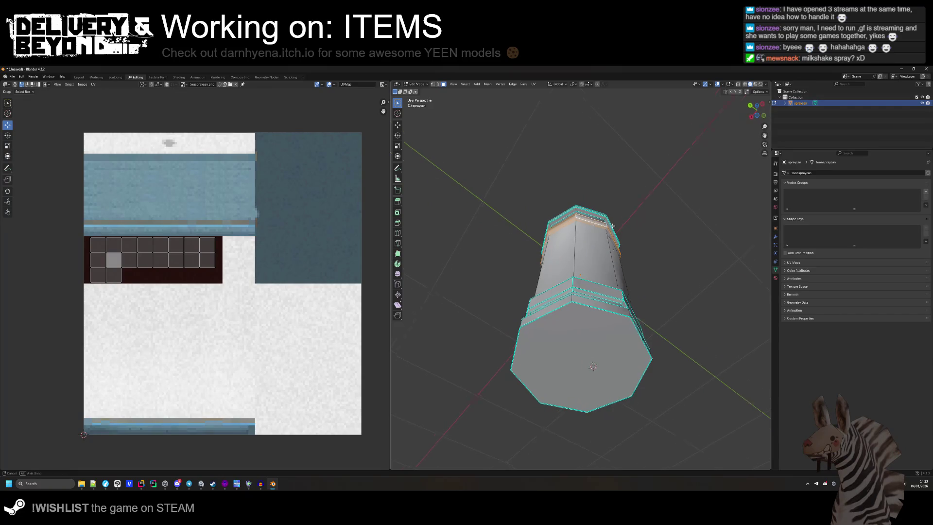
# - Add one more band face, mark the selection's edges sharp, and return to Object Mode
pyautogui.moveTo(616, 226); pyautogui.dragTo(543, 237)
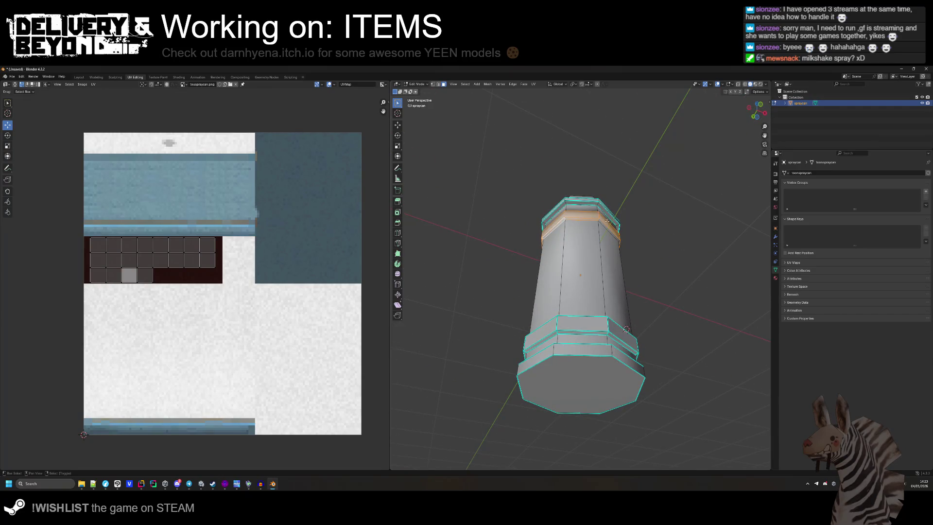
pyautogui.moveTo(603, 223)
pyautogui.mouseDown()
pyautogui.moveTo(562, 221)
pyautogui.moveTo(565, 239)
pyautogui.moveTo(520, 273)
pyautogui.mouseUp()
pyautogui.click(585, 215)
pyautogui.rightClick(520, 274)
pyautogui.click(520, 274)
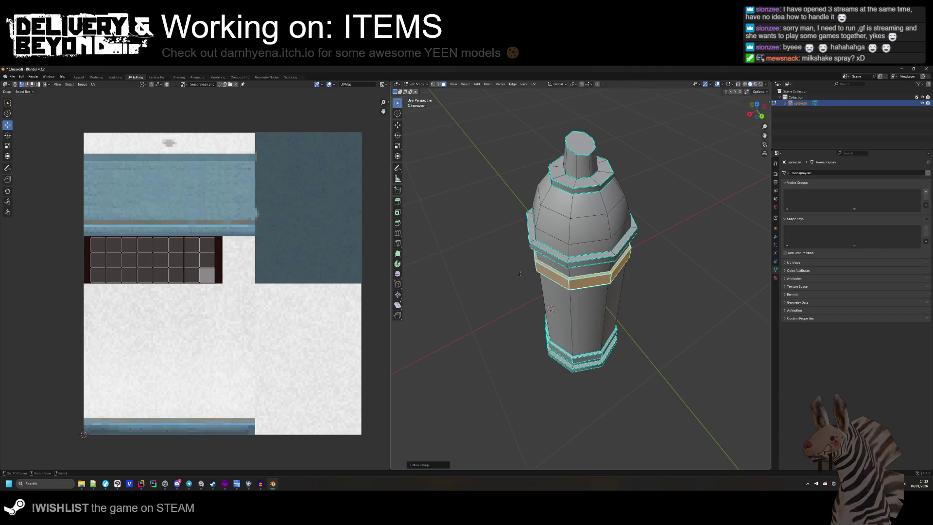
pyautogui.click(520, 274)
pyautogui.press('Tab')
pyautogui.moveTo(520, 274)
pyautogui.mouseDown()
pyautogui.moveTo(532, 343)
pyautogui.moveTo(554, 328)
pyautogui.moveTo(588, 335)
pyautogui.mouseUp()
pyautogui.scroll(3, 590, 335)
pyautogui.scroll(-3, 594, 331)
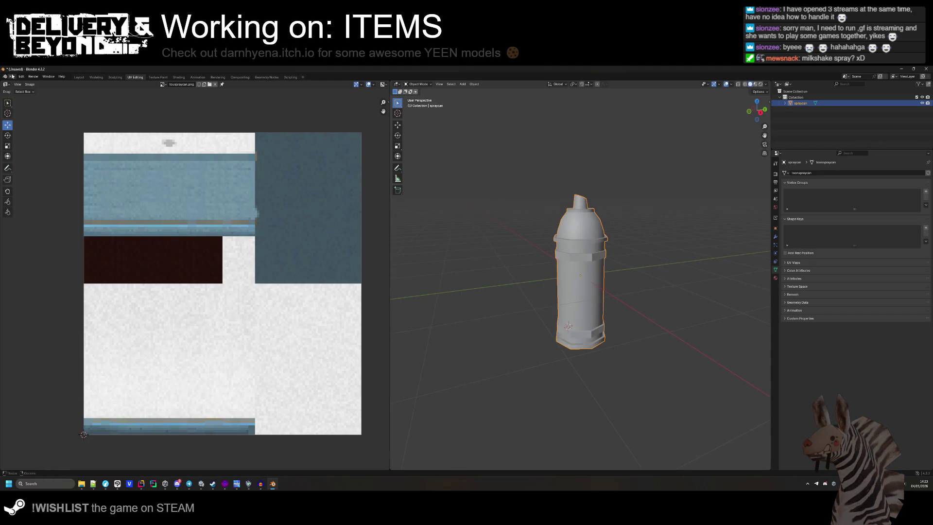
# - Export the spray can as FBX, overwriting clo_spraycan_toon_gel.fbx
pyautogui.click(12, 77)
pyautogui.moveTo(36, 168)
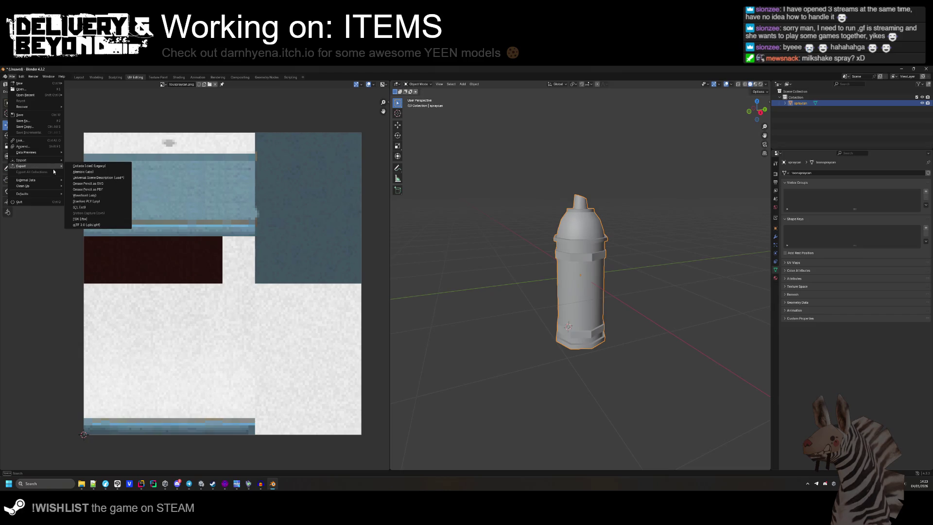
pyautogui.click(98, 219)
pyautogui.click(547, 360)
# - Inspect the updated can in Unity, then reselect the spray can in Blender and enter Edit Mode
pyautogui.hotkey('alt', 'Tab')
pyautogui.moveTo(475, 282)
pyautogui.mouseDown()
pyautogui.moveTo(323, 209)
pyautogui.moveTo(333, 254)
pyautogui.moveTo(337, 205)
pyautogui.mouseUp()
pyautogui.hotkey('alt', 'Tab')
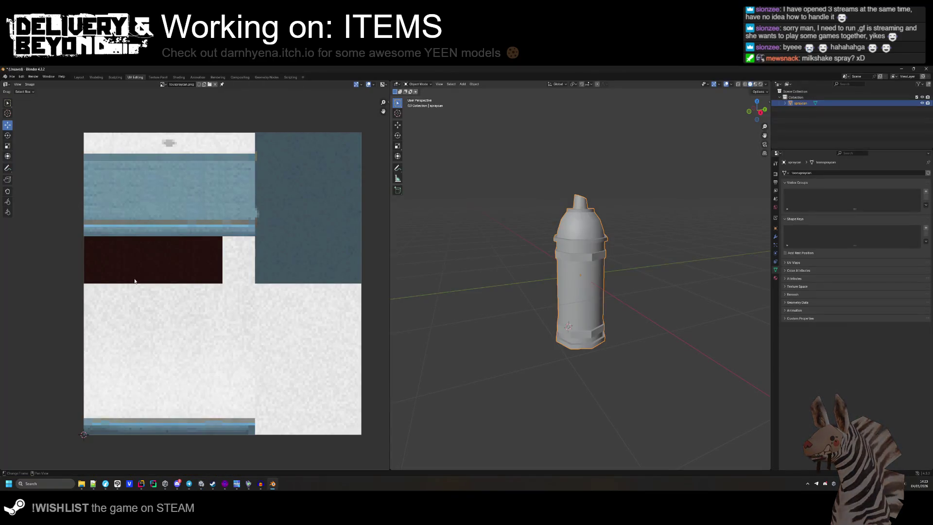
pyautogui.click(579, 349)
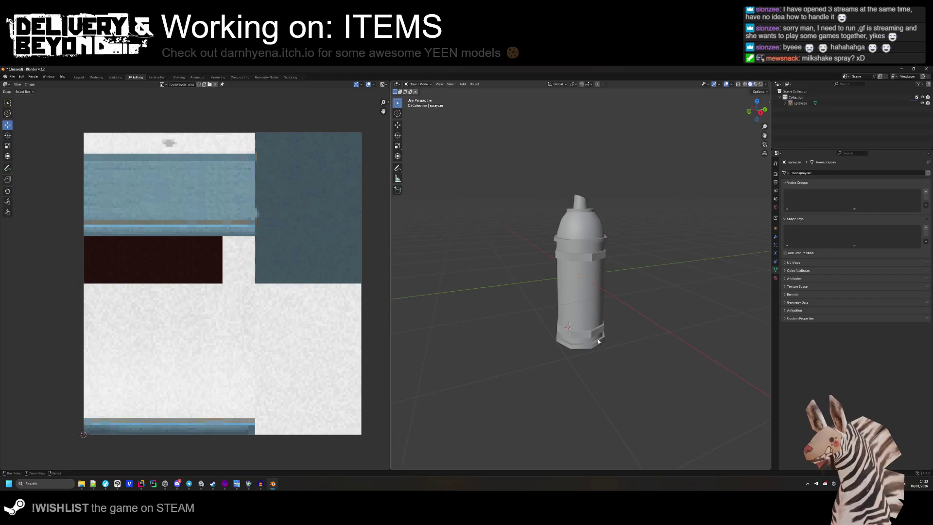
pyautogui.click(598, 342)
pyautogui.press('Tab')
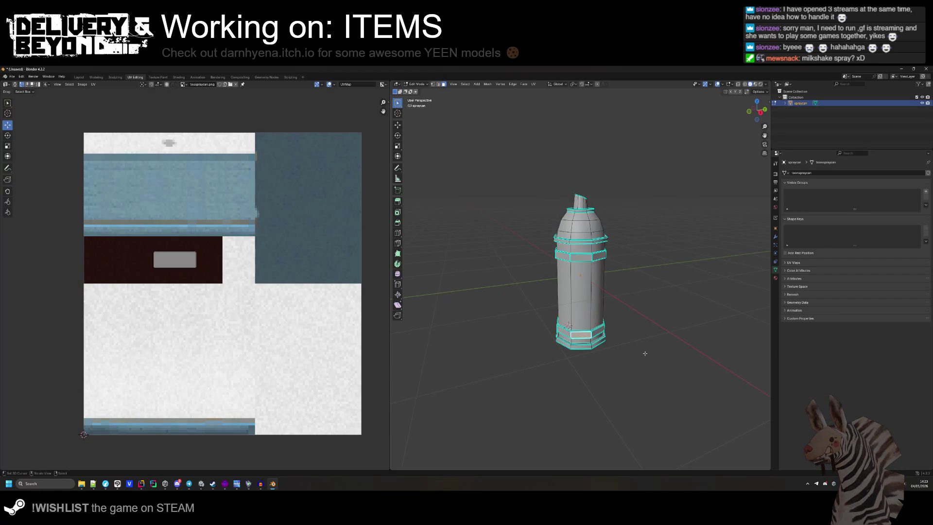
# - Select the left, front and right faces of the can's lower band
pyautogui.scroll(5, 577, 352)
pyautogui.press('a')
pyautogui.hotkey('ctrl', 'z')
pyautogui.keyDown('shift'); pyautogui.click(580, 347); pyautogui.keyUp('shift')
pyautogui.keyDown('shift'); pyautogui.click(580, 347); pyautogui.keyUp('shift')
pyautogui.keyDown('shift'); pyautogui.click(581, 346); pyautogui.keyUp('shift')
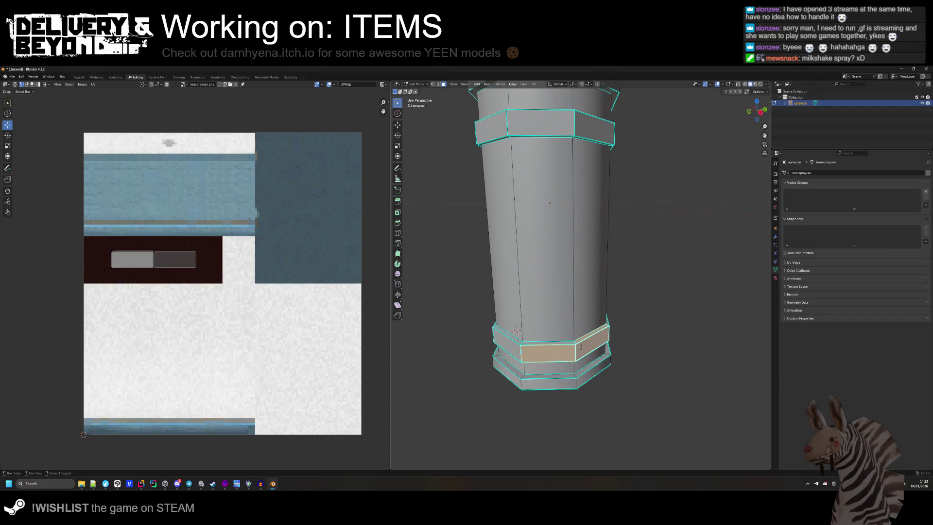
pyautogui.keyDown('shift'); pyautogui.click(507, 346); pyautogui.keyUp('shift')
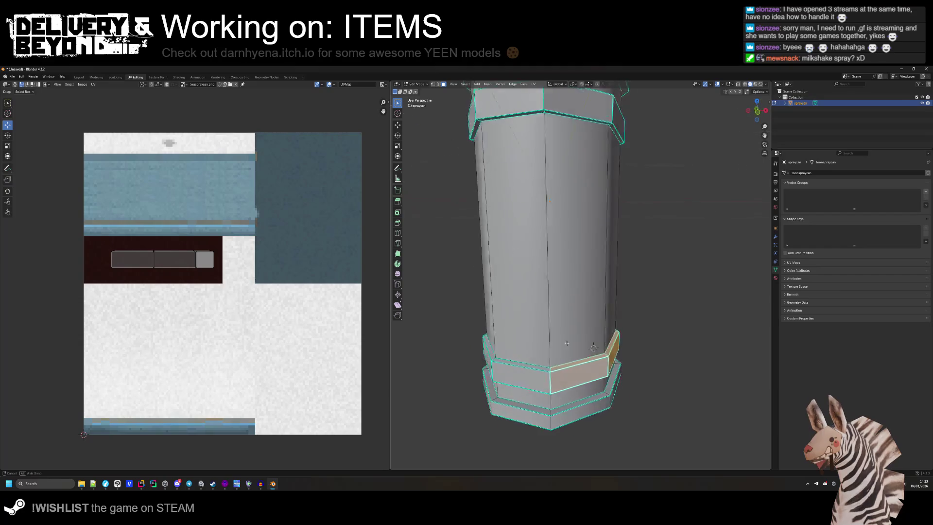
pyautogui.click(564, 384)
pyautogui.keyDown('shift'); pyautogui.click(510, 382); pyautogui.keyUp('shift')
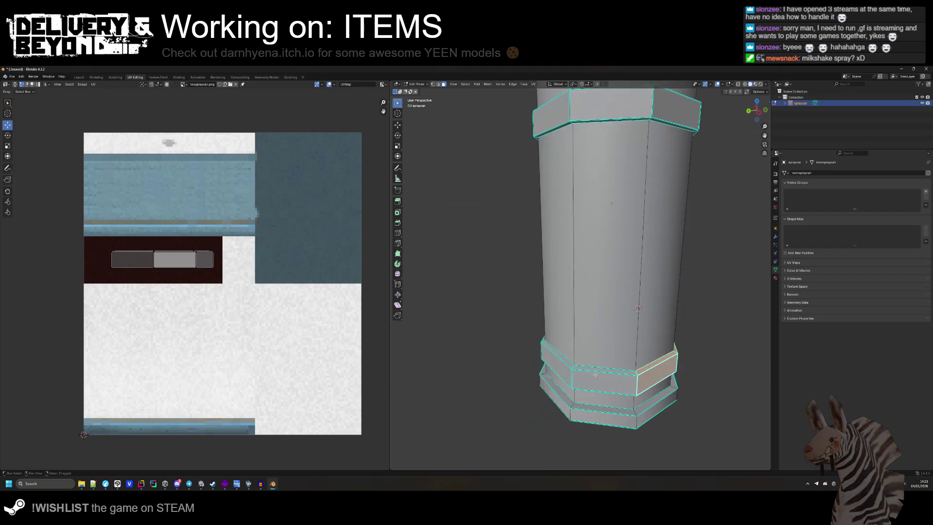
pyautogui.keyDown('shift'); pyautogui.click(593, 376); pyautogui.keyUp('shift')
pyautogui.keyDown('shift'); pyautogui.click(609, 345); pyautogui.keyUp('shift')
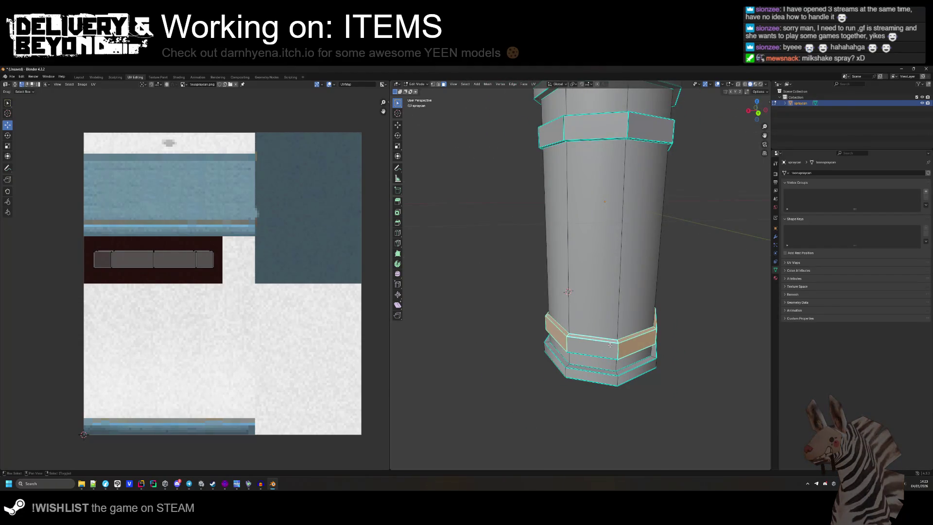
# - Refine the lower band selection, dropping the thin strip face, then open Material Properties
pyautogui.keyDown('shift'); pyautogui.click(592, 288); pyautogui.keyUp('shift')
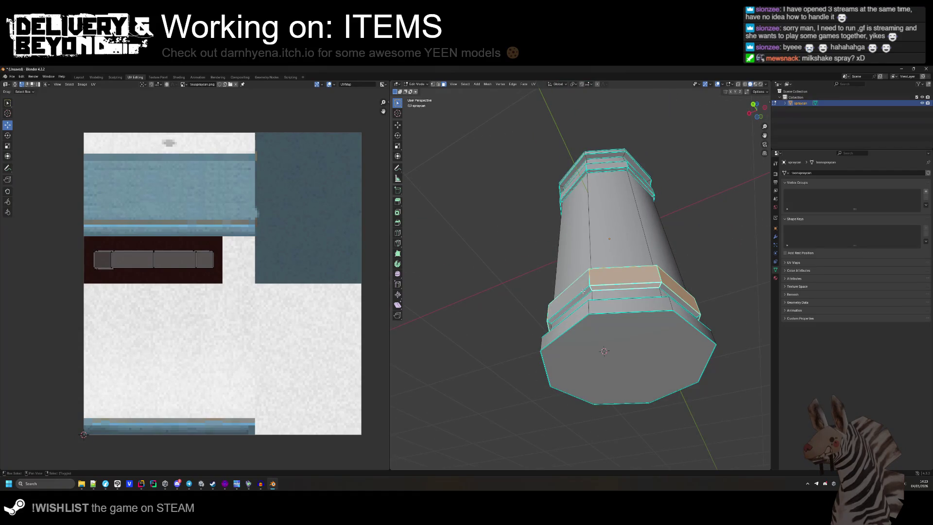
pyautogui.keyDown('shift'); pyautogui.click(583, 290); pyautogui.keyUp('shift')
pyautogui.keyDown('shift'); pyautogui.click(626, 261); pyautogui.keyUp('shift')
pyautogui.keyDown('shift'); pyautogui.click(596, 261); pyautogui.keyUp('shift')
pyautogui.moveTo(630, 260)
pyautogui.mouseDown()
pyautogui.moveTo(680, 267)
pyautogui.moveTo(635, 273)
pyautogui.mouseUp()
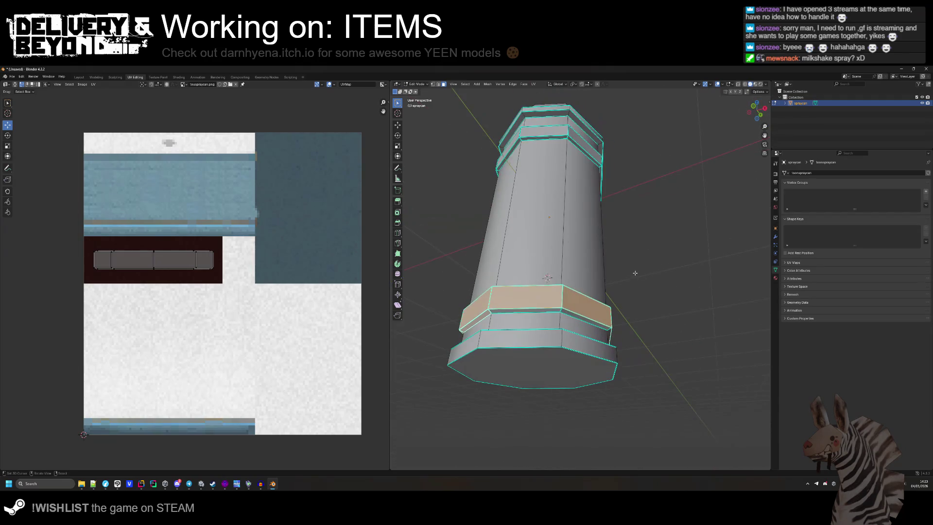
pyautogui.keyDown('shift'); pyautogui.click(559, 306); pyautogui.keyUp('shift')
pyautogui.moveTo(559, 306)
pyautogui.mouseDown()
pyautogui.moveTo(565, 292)
pyautogui.moveTo(590, 291)
pyautogui.moveTo(603, 277)
pyautogui.mouseUp()
pyautogui.keyDown('shift'); pyautogui.click(579, 306); pyautogui.keyUp('shift')
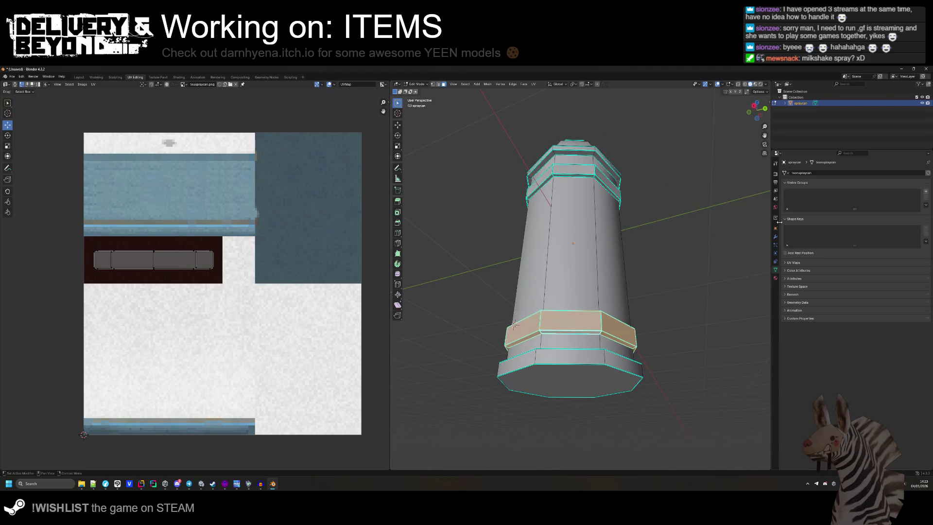
pyautogui.click(775, 278)
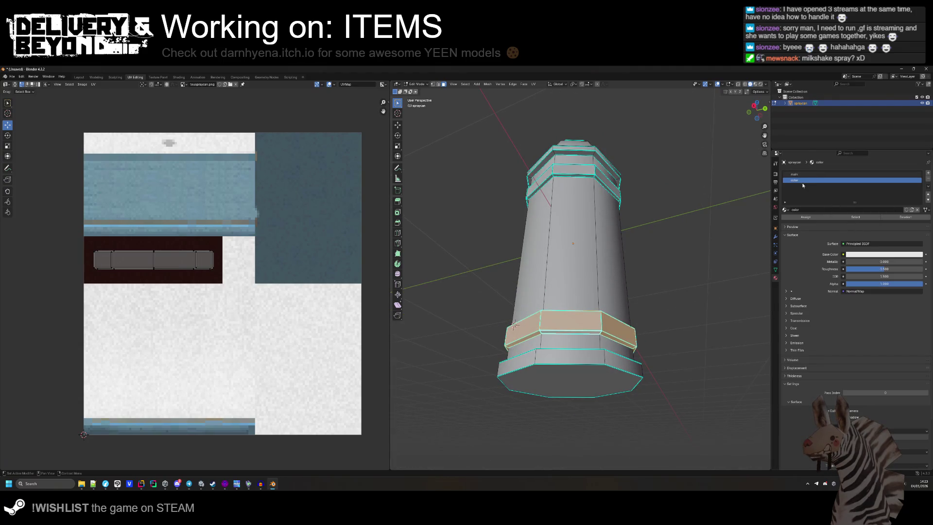
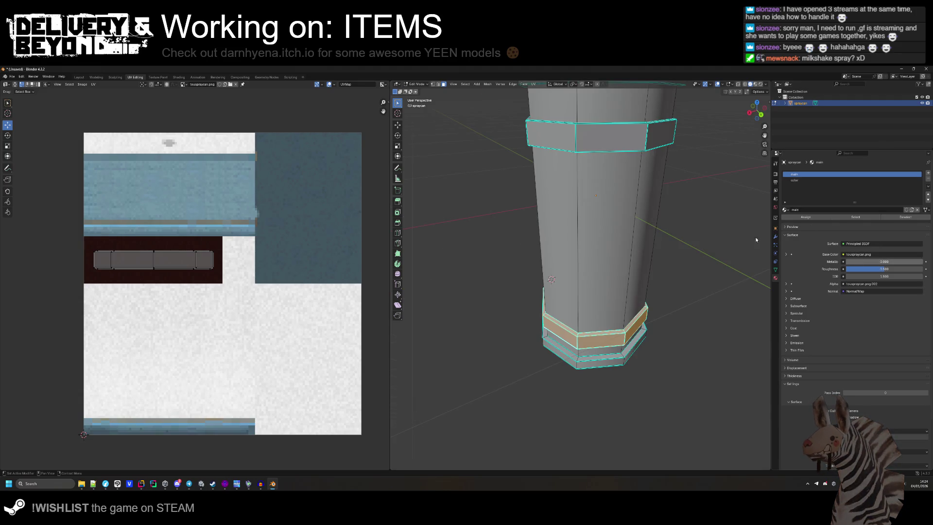
# - Export the spray-can model from Blender as FBX and view it in Unity's Scene view
pyautogui.moveTo(756, 240); pyautogui.dragTo(719, 195)
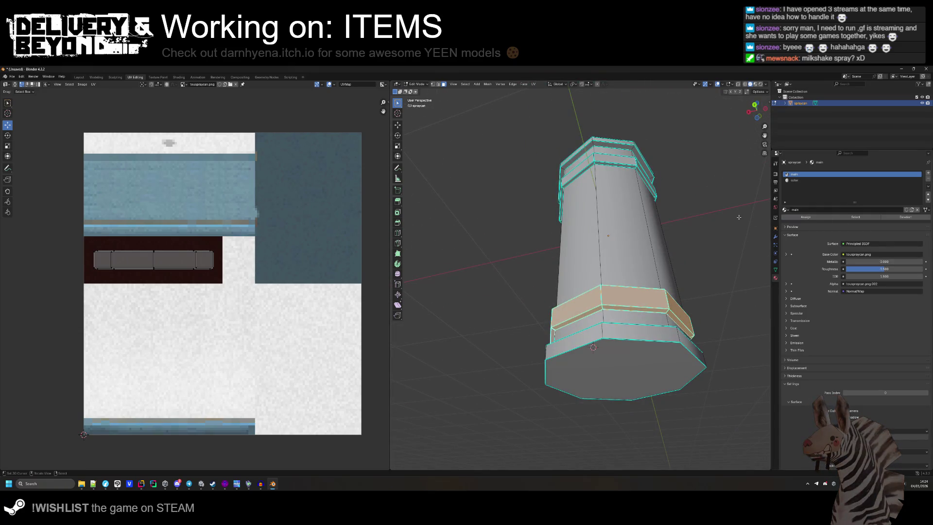
pyautogui.moveTo(718, 282); pyautogui.dragTo(733, 275)
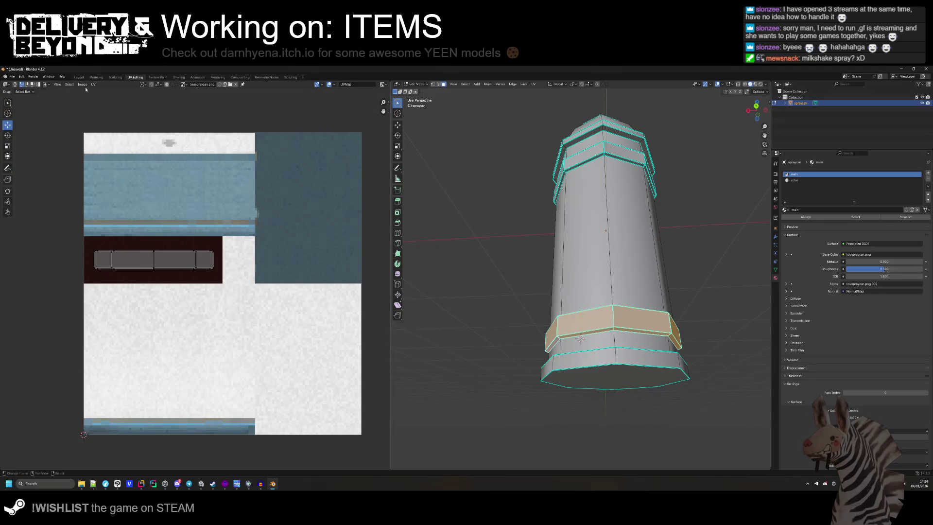
pyautogui.click(12, 77)
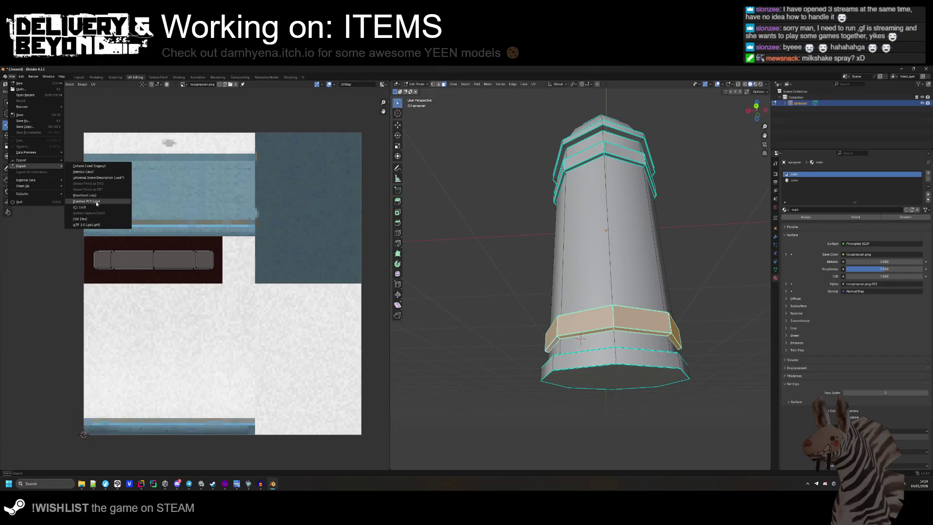
pyautogui.click(94, 219)
pyautogui.click(554, 359)
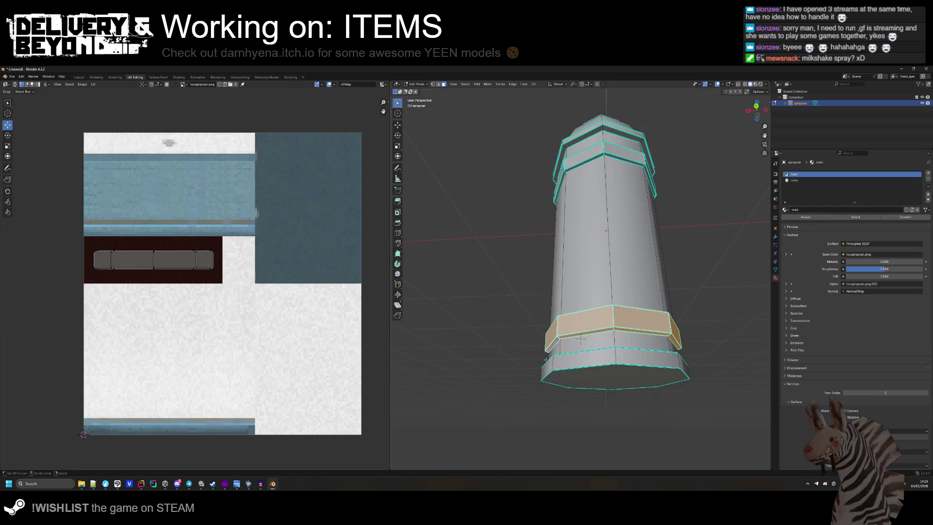
pyautogui.hotkey('alt', 'Tab')
pyautogui.moveTo(368, 263)
pyautogui.mouseDown()
pyautogui.moveTo(312, 287)
pyautogui.moveTo(311, 272)
pyautogui.moveTo(318, 276)
pyautogui.mouseUp()
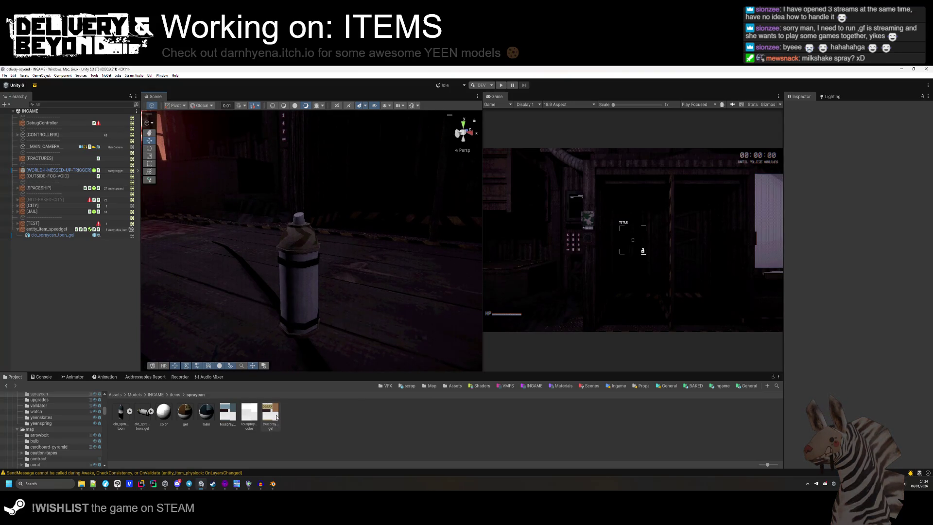
# - In Clip Studio Paint, squash the chevron band vertically with a transform and commit it
pyautogui.hotkey('alt', 'Tab')
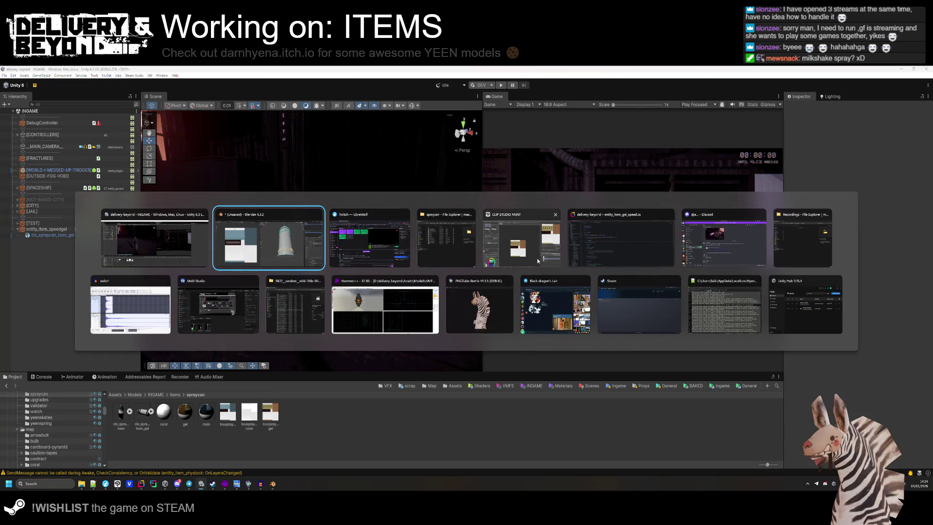
pyautogui.click(538, 261)
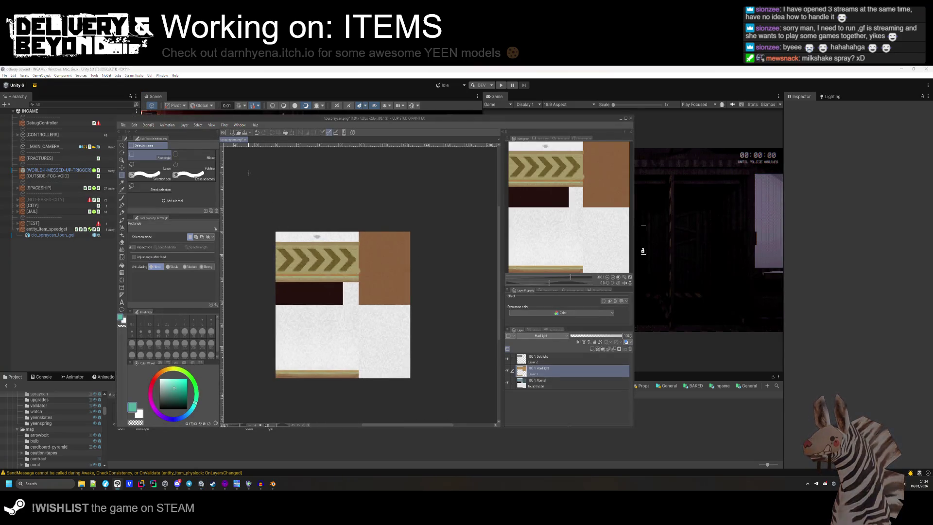
pyautogui.click(246, 139)
pyautogui.click(476, 217)
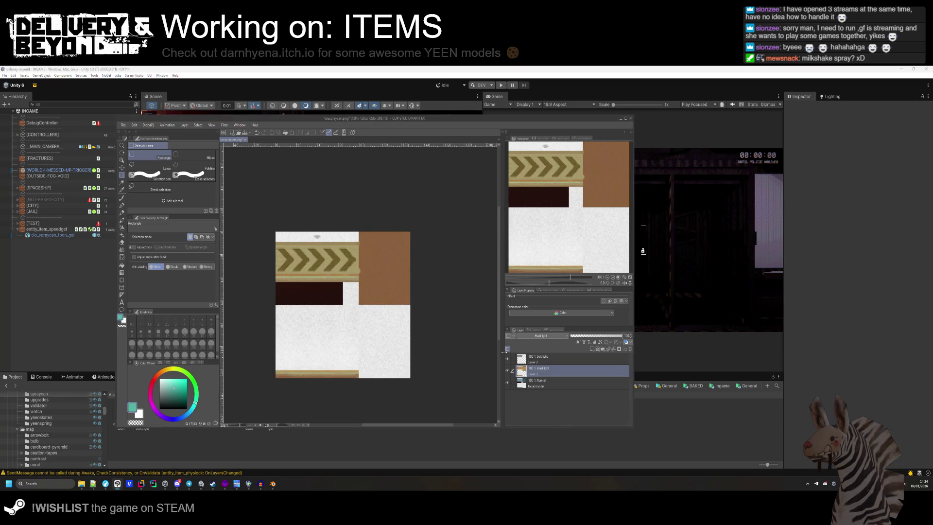
pyautogui.moveTo(314, 235); pyautogui.dragTo(315, 246)
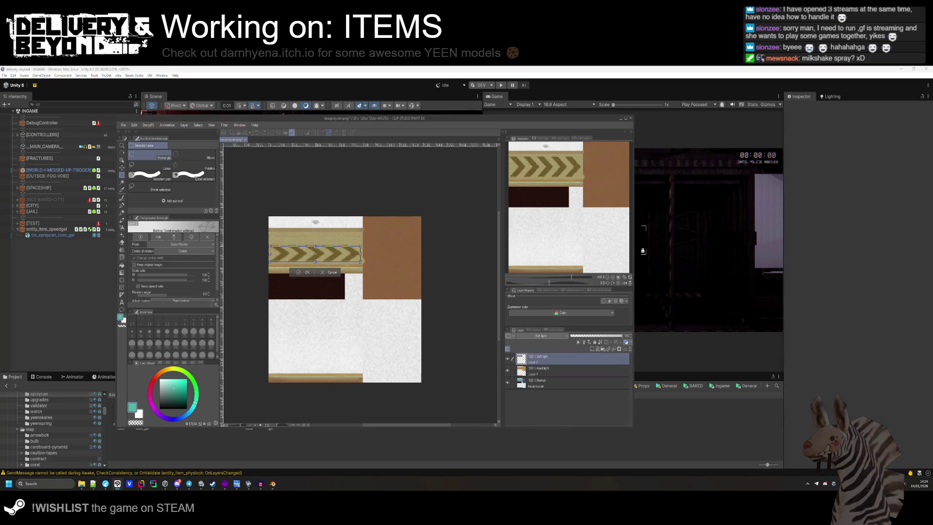
pyautogui.scroll(3, 349, 248)
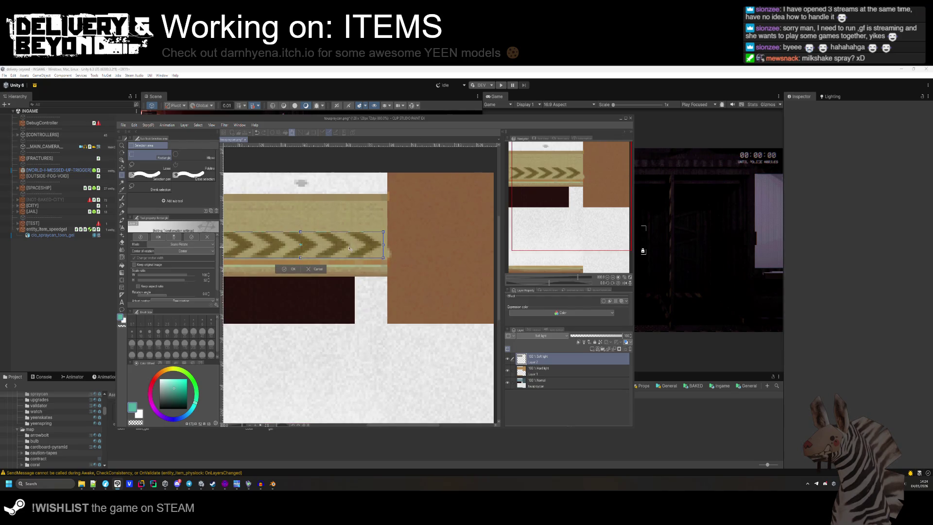
pyautogui.scroll(-2, 326, 275)
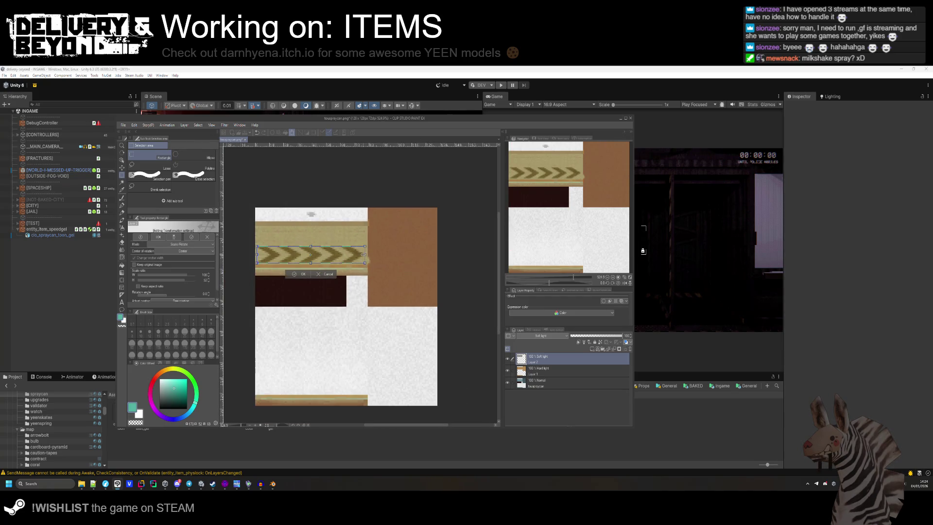
pyautogui.press('Return')
# - Save the texture over touspraycan_gel.png and check the spray can in Unity
pyautogui.hotkey('ctrl', 'shift', 's')
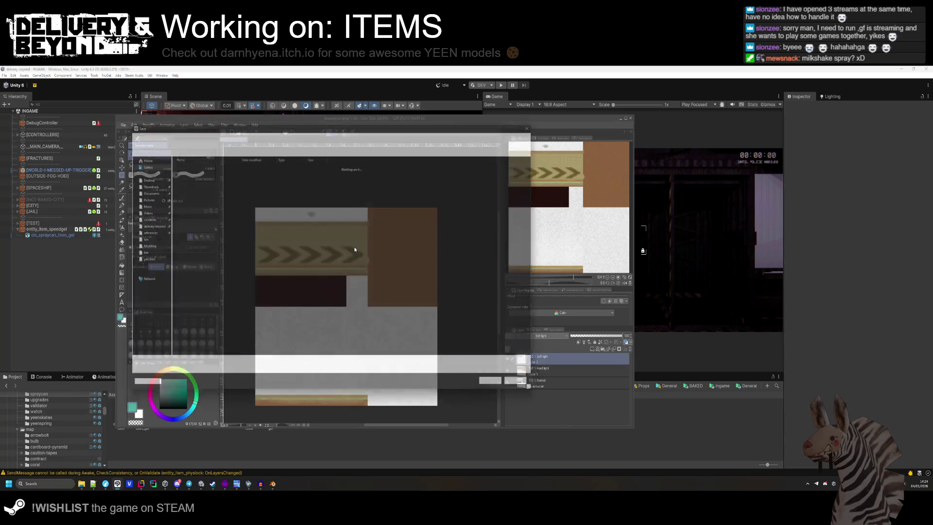
pyautogui.doubleClick(214, 175)
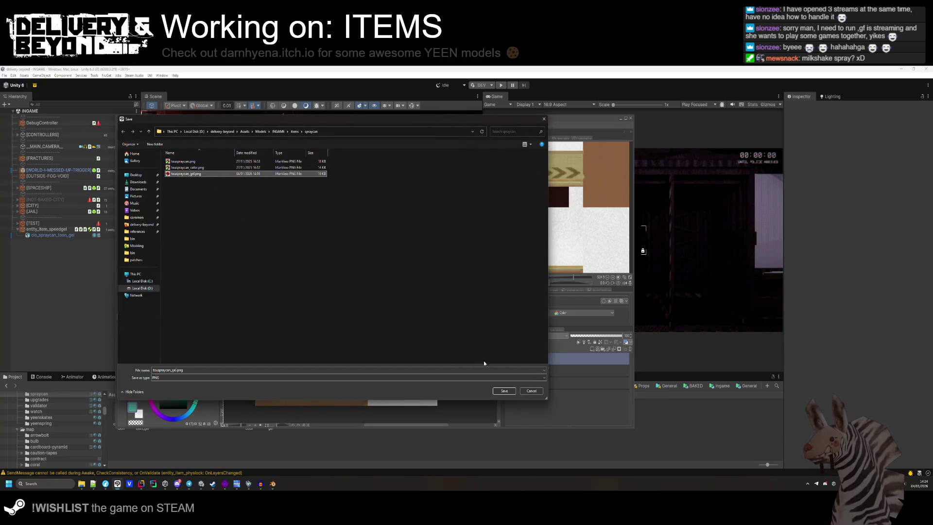
pyautogui.click(479, 273)
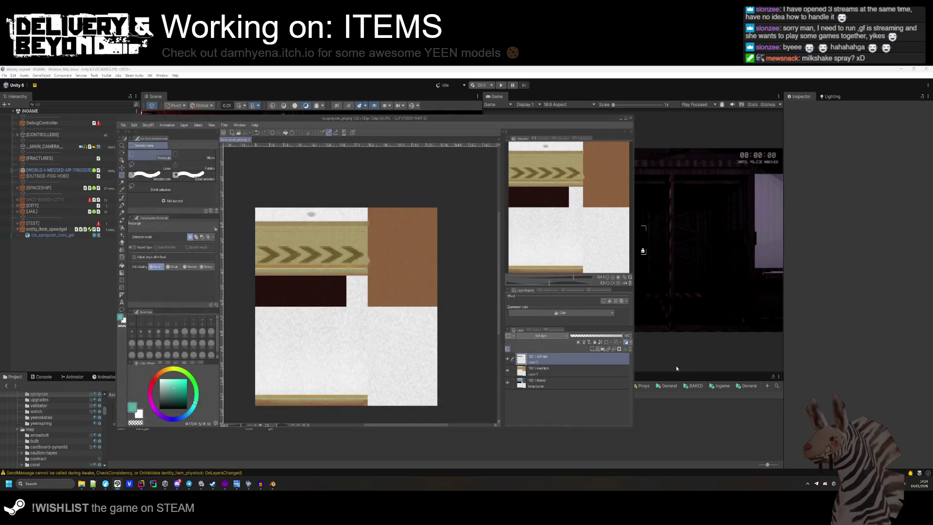
pyautogui.click(676, 368)
pyautogui.rightClick(344, 225)
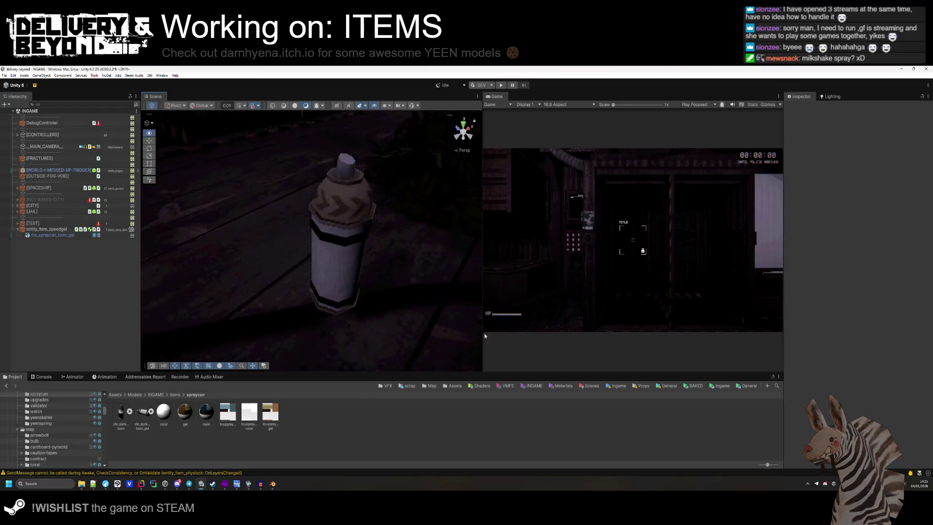
pyautogui.hotkey('alt', 'Tab')
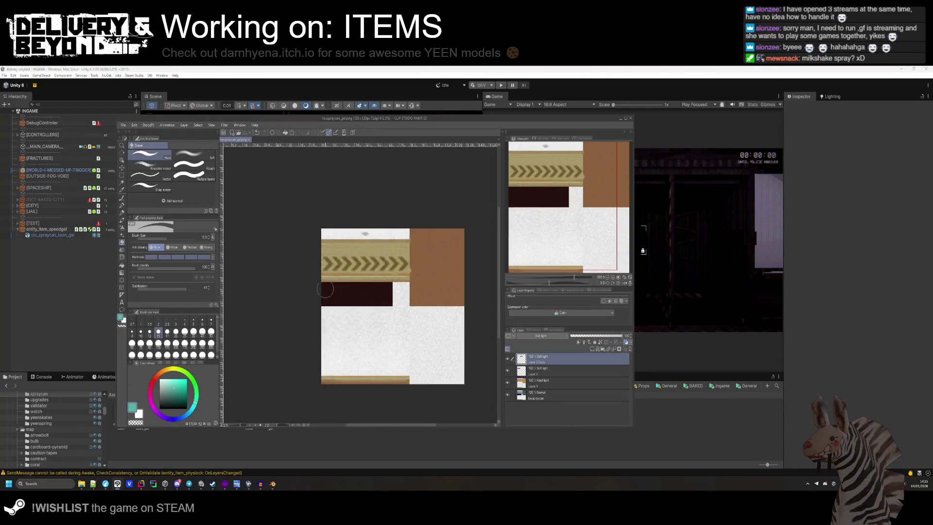
# - Select the dark block below the chevrons with a rectangle and fill it dark purple
pyautogui.scroll(2, 302, 278)
pyautogui.click(122, 175)
pyautogui.scroll(2, 326, 277)
pyautogui.moveTo(285, 254); pyautogui.dragTo(455, 310)
pyautogui.scroll(-2, 419, 318)
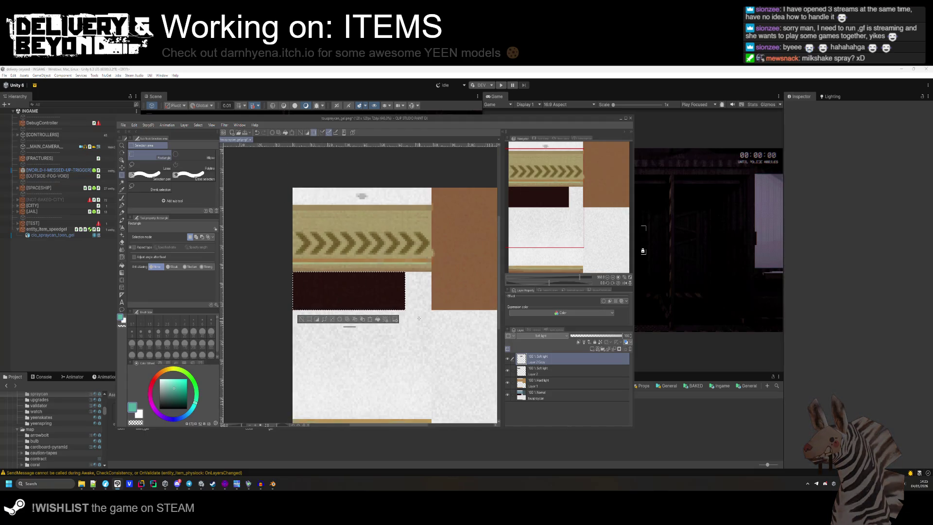
pyautogui.click(559, 382)
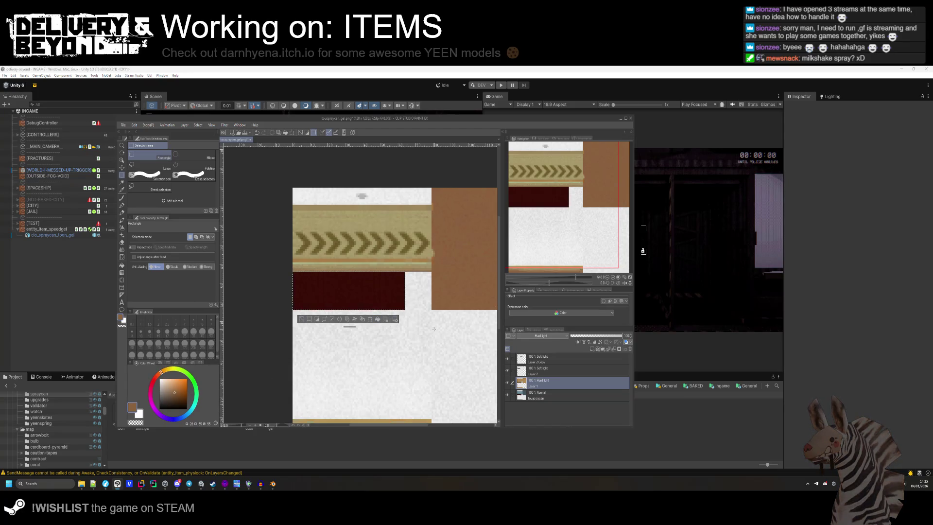
pyautogui.scroll(5, 553, 335)
pyautogui.scroll(-4, 553, 335)
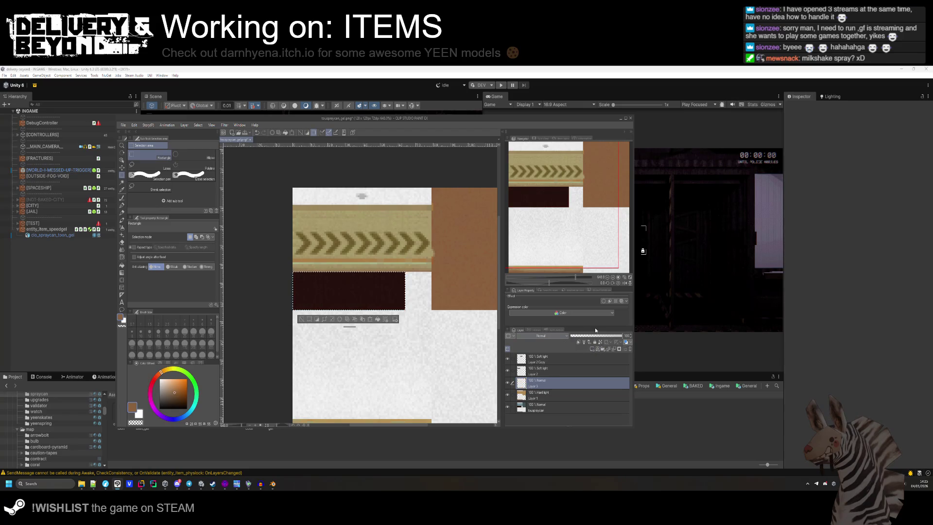
pyautogui.hotkey('alt', 'BackSpace')
pyautogui.scroll(-12, 555, 336)
pyautogui.scroll(-10, 555, 335)
pyautogui.scroll(-7, 554, 336)
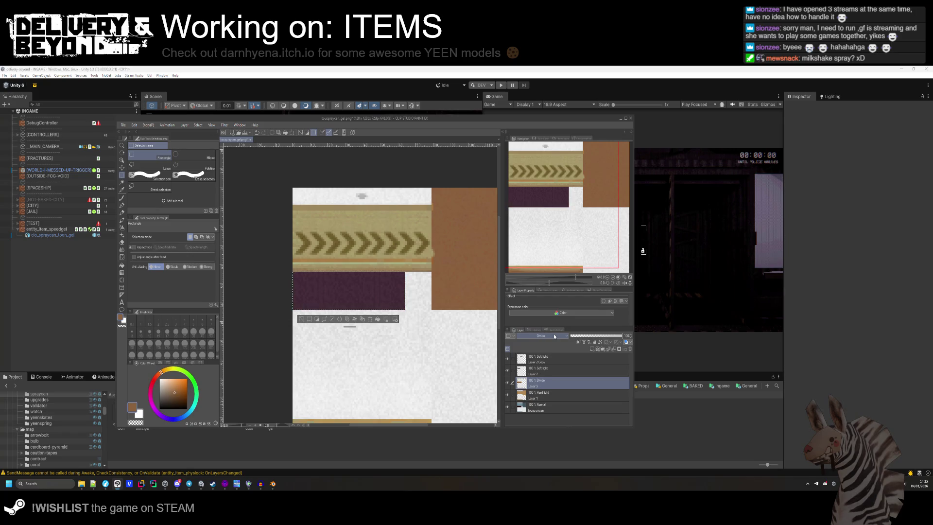
# - Save the recoloured texture over touspraycan_gel.png and review the spray can in Unity
pyautogui.hotkey('ctrl', 'shift', 's')
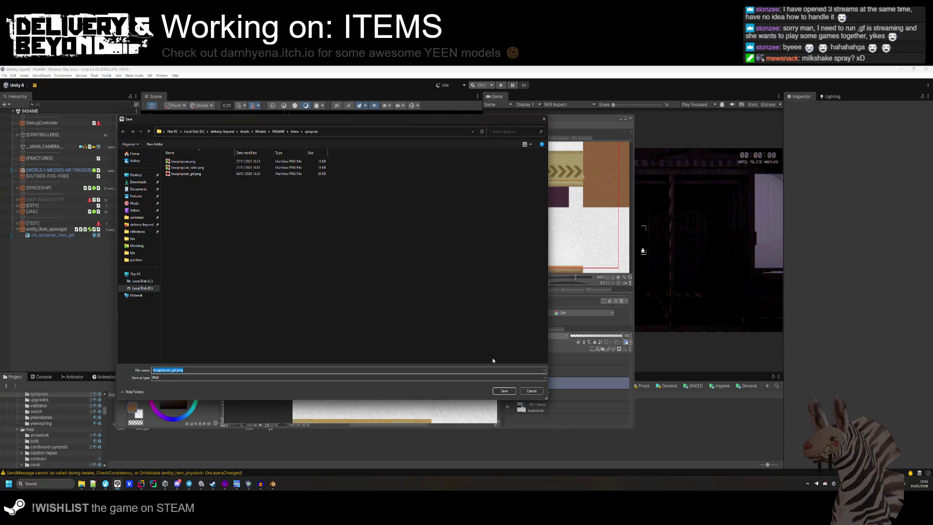
pyautogui.click(503, 391)
pyautogui.press('y')
pyautogui.hotkey('alt', 'Tab')
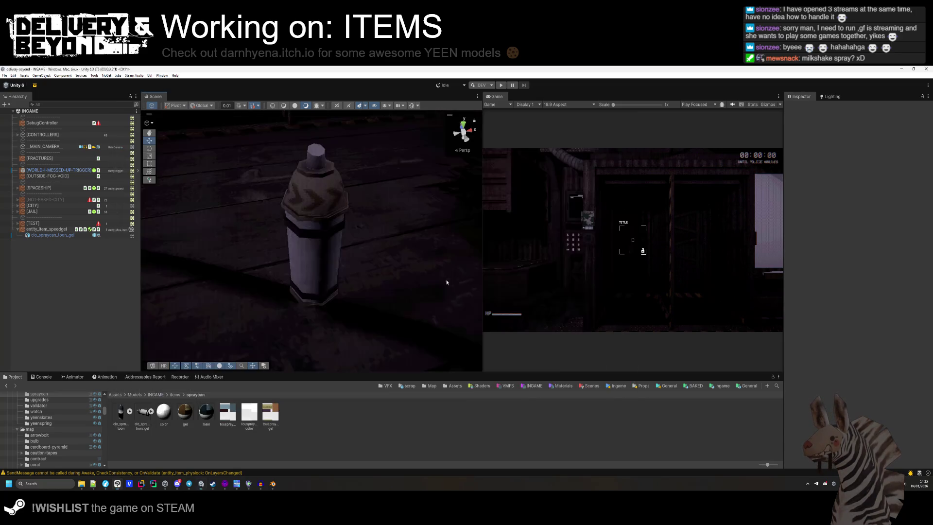
pyautogui.moveTo(403, 300)
pyautogui.mouseDown()
pyautogui.moveTo(369, 272)
pyautogui.moveTo(281, 110)
pyautogui.moveTo(307, 199)
pyautogui.moveTo(341, 243)
pyautogui.mouseUp()
pyautogui.hotkey('alt', 'Tab')
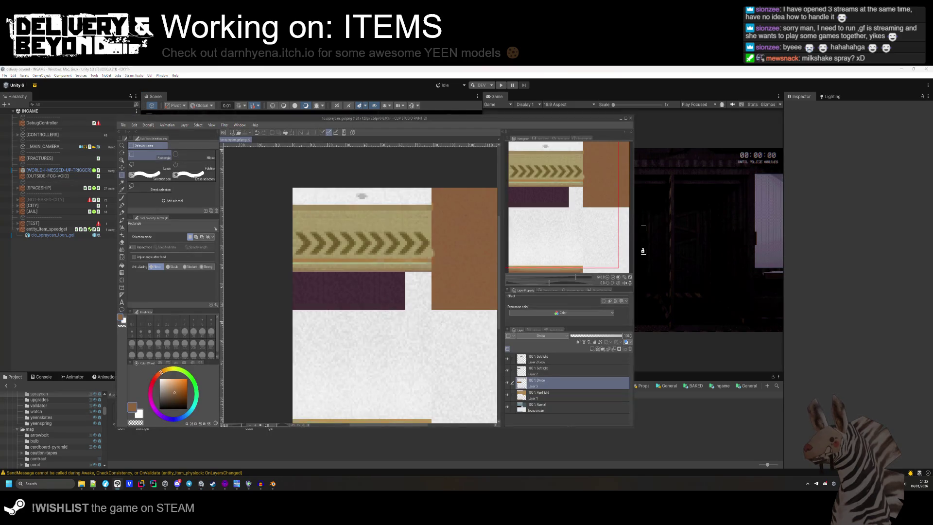
# - Set the chevron layer to Soft light, save, and check the muted arrows in Unity
pyautogui.scroll(4, 544, 336)
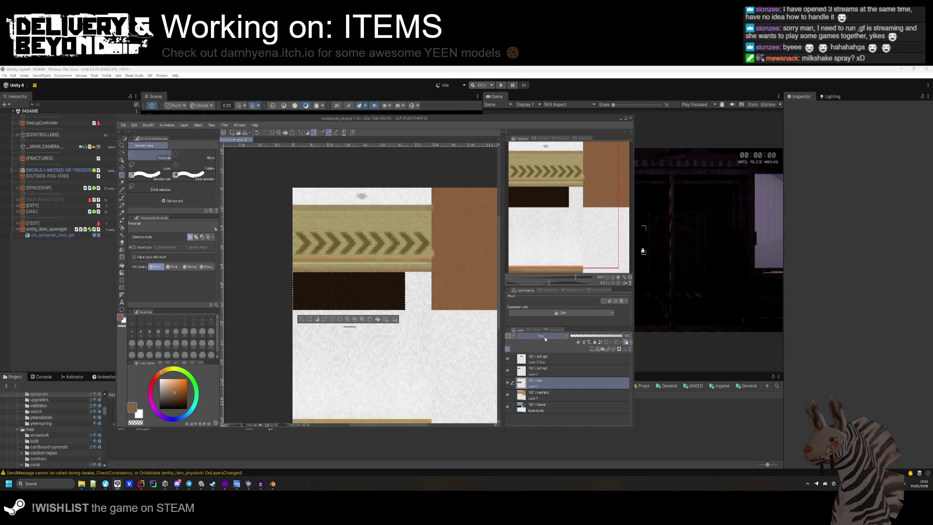
pyautogui.scroll(3, 544, 336)
pyautogui.scroll(2, 544, 336)
pyautogui.scroll(-3, 544, 336)
pyautogui.scroll(10, 545, 336)
pyautogui.scroll(-1, 544, 337)
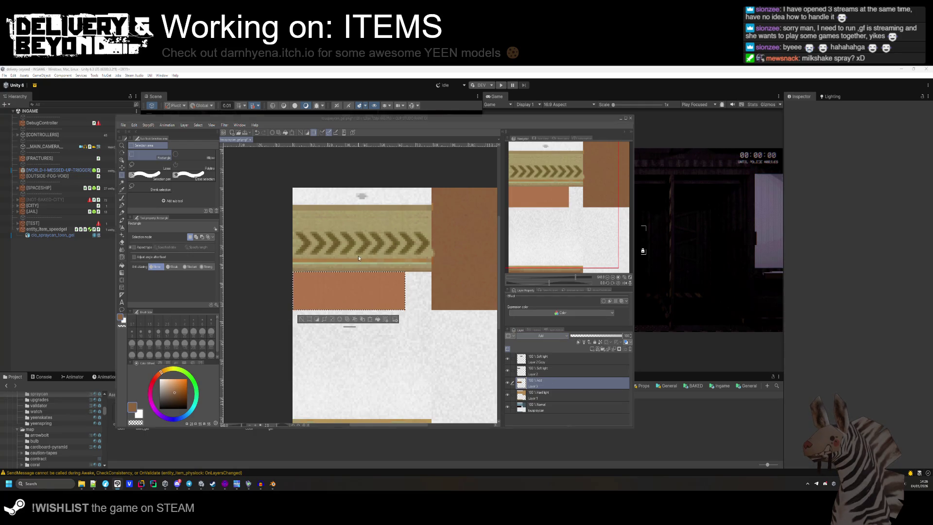
pyautogui.hotkey('ctrl', 's')
pyautogui.press('Return')
pyautogui.press('Return')
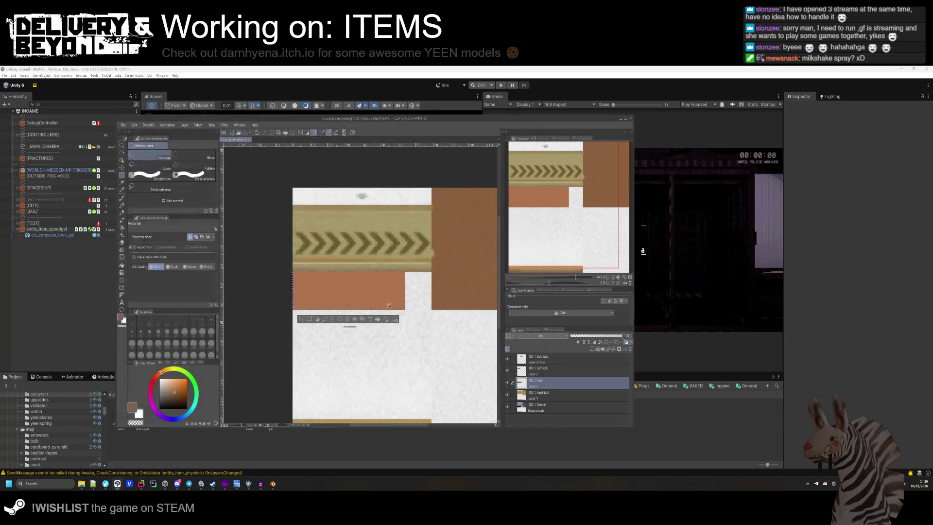
pyautogui.hotkey('alt', 'Tab')
pyautogui.moveTo(372, 306)
pyautogui.mouseDown()
pyautogui.moveTo(317, 263)
pyautogui.moveTo(340, 300)
pyautogui.moveTo(346, 288)
pyautogui.moveTo(245, 341)
pyautogui.moveTo(499, 322)
pyautogui.mouseUp()
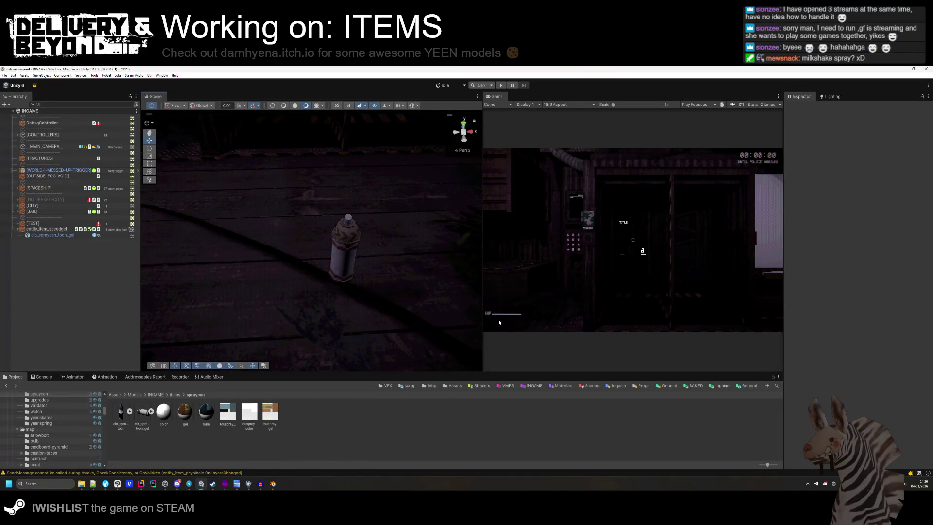
pyautogui.hotkey('alt', 'Tab')
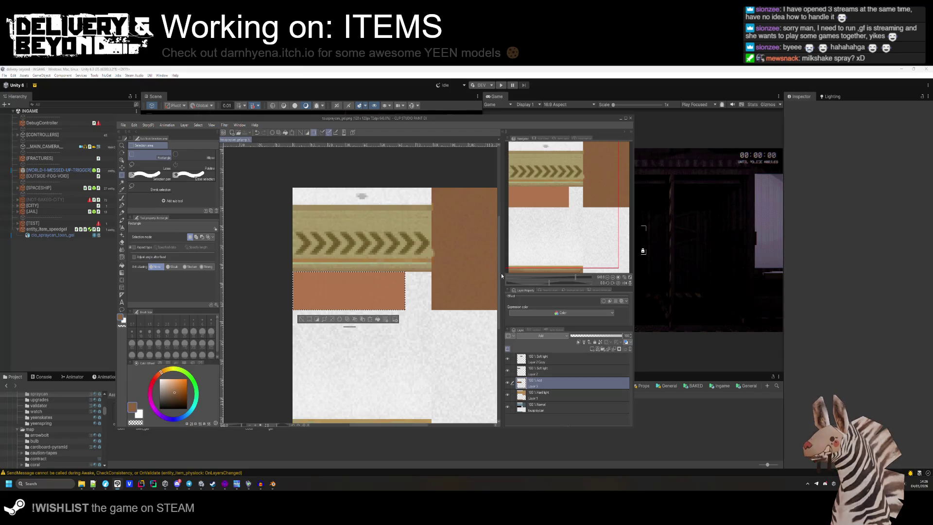
# - Merge the chevron layer down into the layer below
pyautogui.rightClick(559, 368)
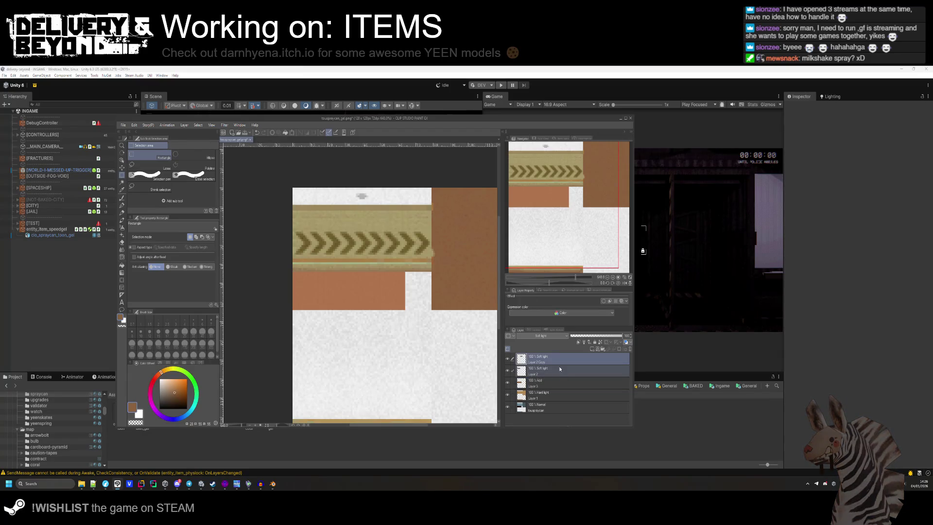
pyautogui.click(583, 341)
pyautogui.click(124, 168)
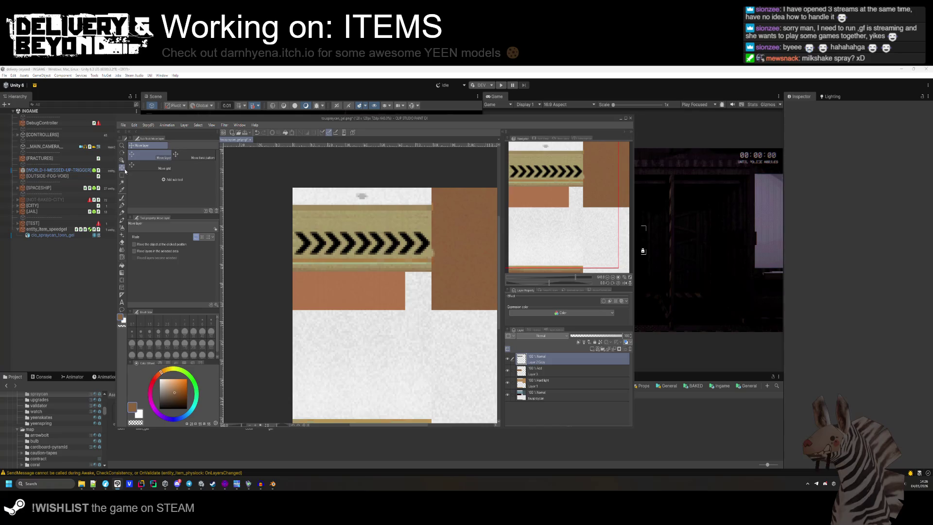
pyautogui.scroll(-5, 543, 337)
pyautogui.scroll(-3, 543, 338)
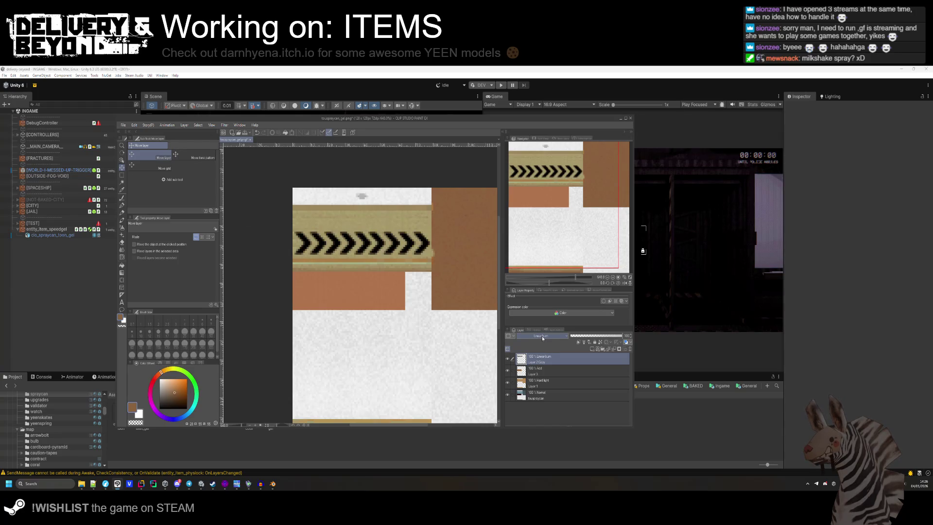
pyautogui.scroll(-2, 542, 338)
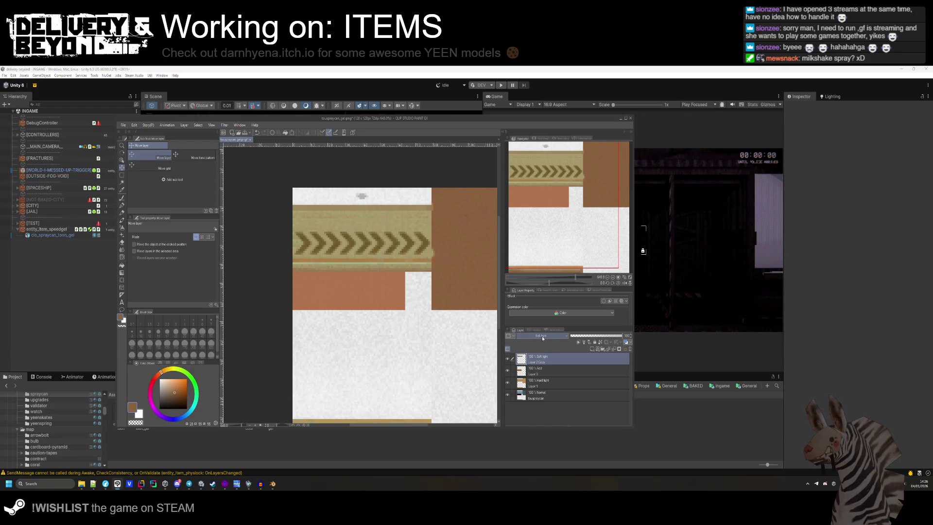
pyautogui.scroll(1, 416, 242)
pyautogui.scroll(2, 416, 242)
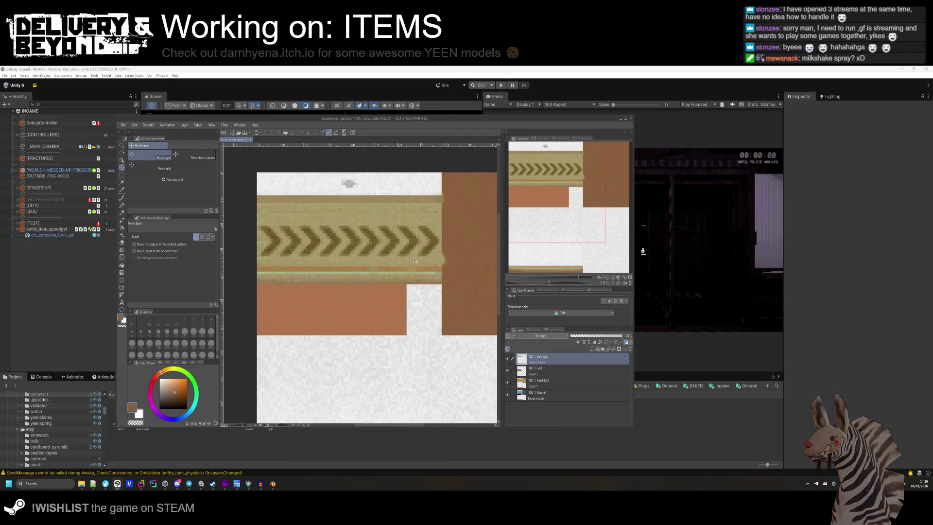
# - Save the merged texture over touspraycan_gel.png and review the spray can in Unity
pyautogui.hotkey('ctrl', 'shift', 's')
pyautogui.click(506, 391)
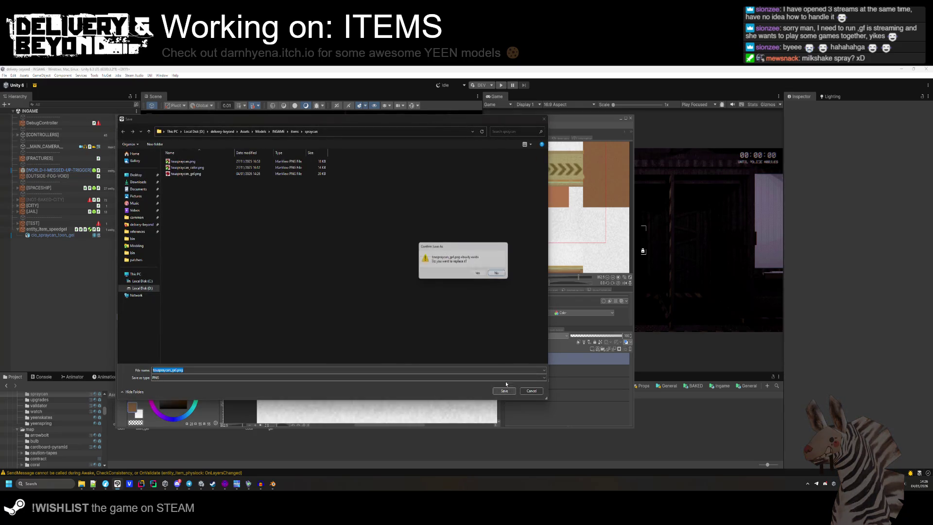
pyautogui.press('y')
pyautogui.moveTo(387, 341)
pyautogui.mouseDown()
pyautogui.moveTo(392, 252)
pyautogui.moveTo(282, 252)
pyautogui.moveTo(294, 294)
pyautogui.moveTo(234, 312)
pyautogui.moveTo(387, 316)
pyautogui.mouseUp()
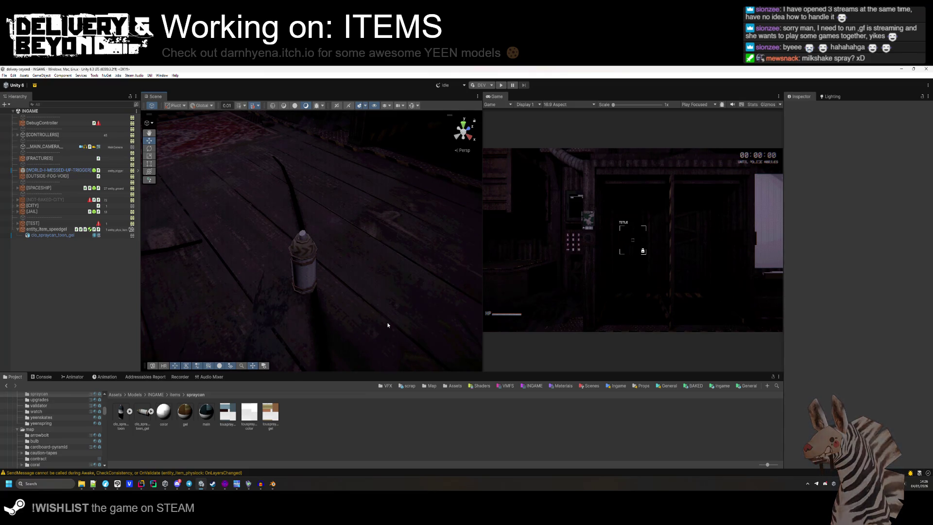
pyautogui.hotkey('alt', 'Tab')
pyautogui.scroll(-3, 388, 324)
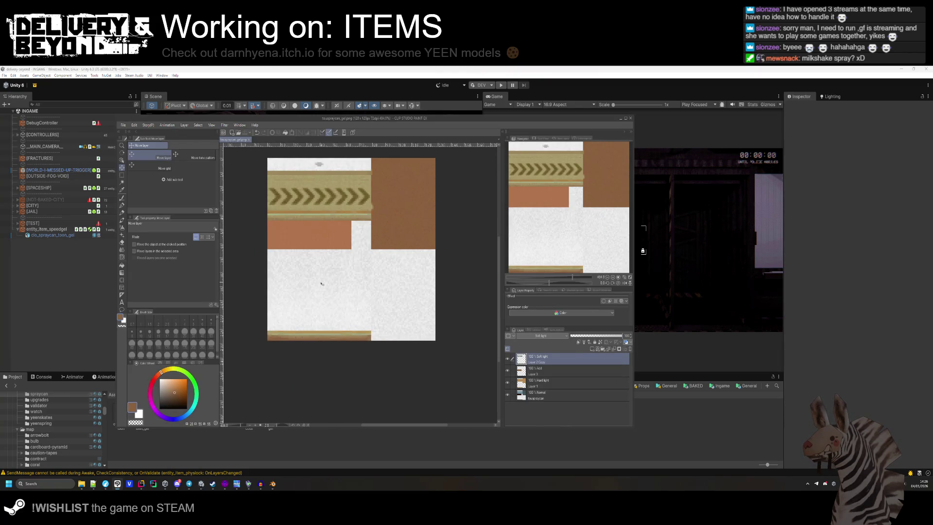
pyautogui.click(273, 483)
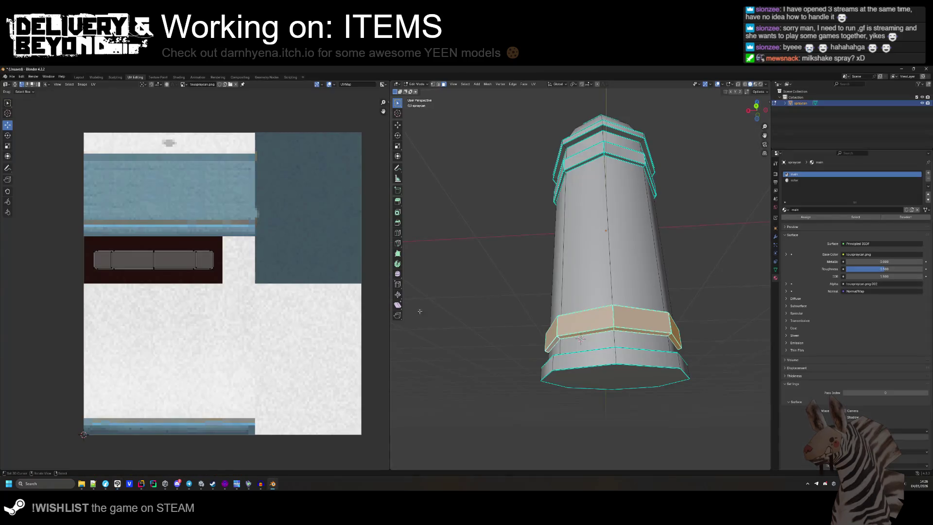
# - Remove the unused color material slot so only main remains on the spray can
pyautogui.click(800, 181)
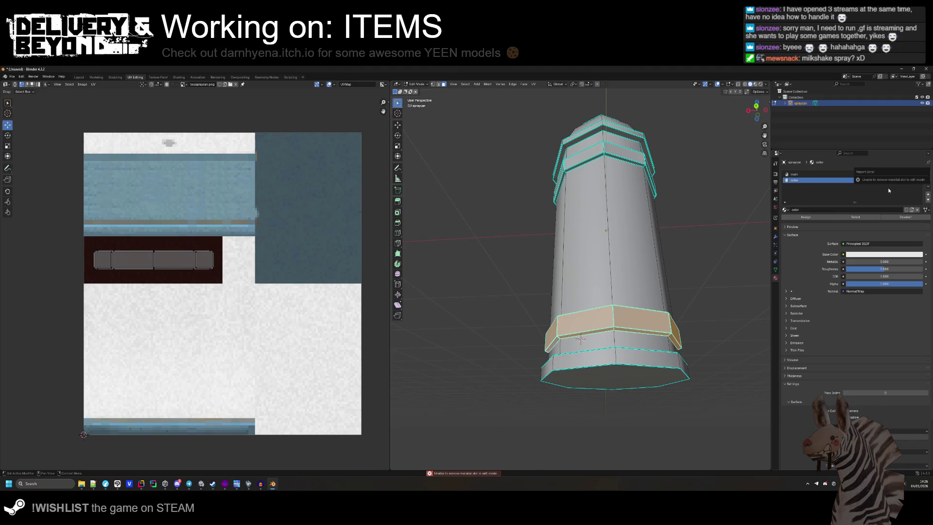
pyautogui.press('Tab')
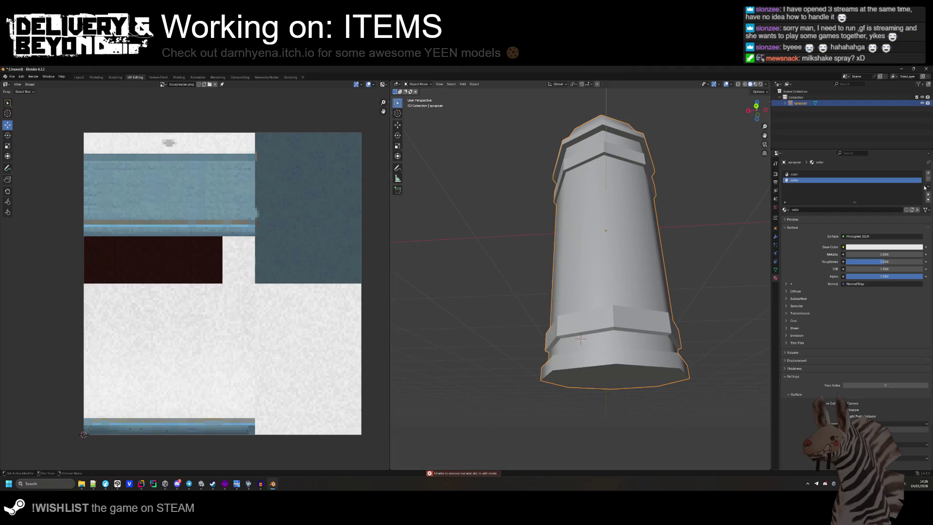
pyautogui.click(928, 178)
pyautogui.hotkey('ctrl', 'o')
pyautogui.click(591, 354)
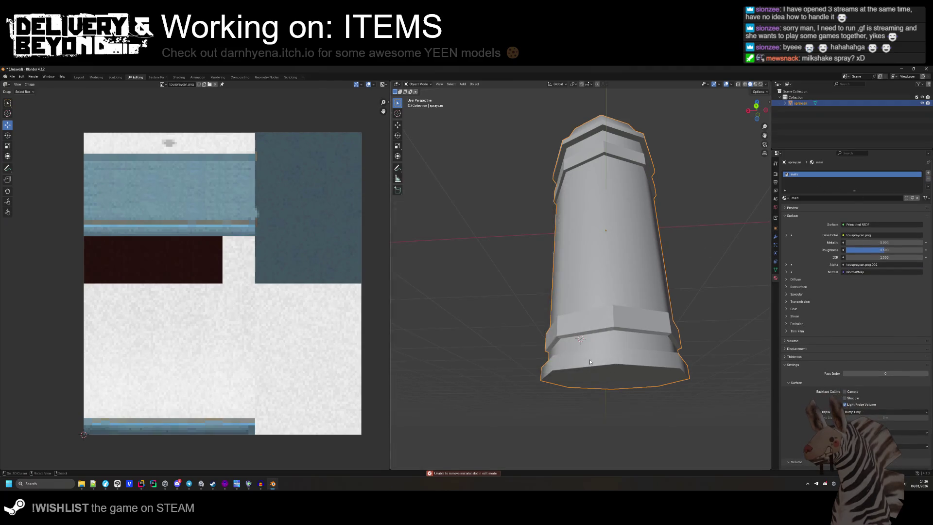
pyautogui.press('Tab')
pyautogui.press('a')
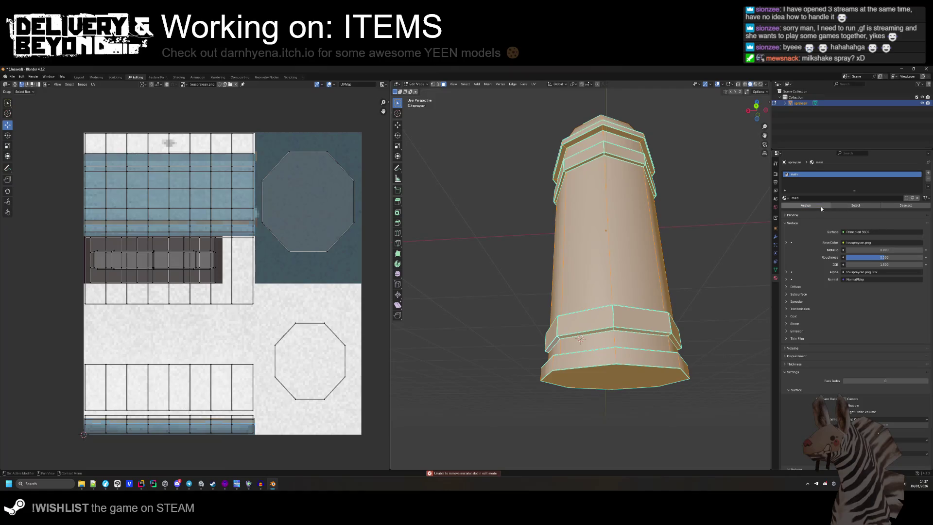
pyautogui.hotkey('alt', 'a')
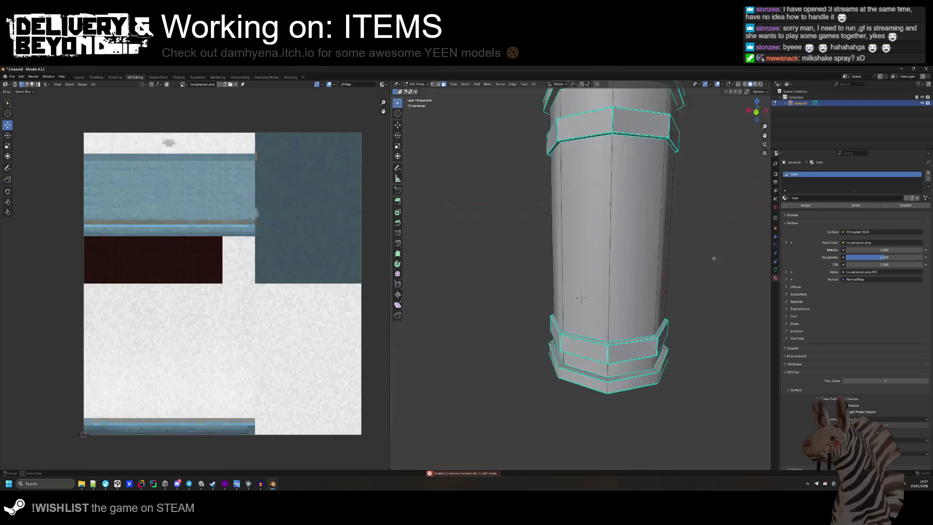
pyautogui.scroll(-3, 603, 272)
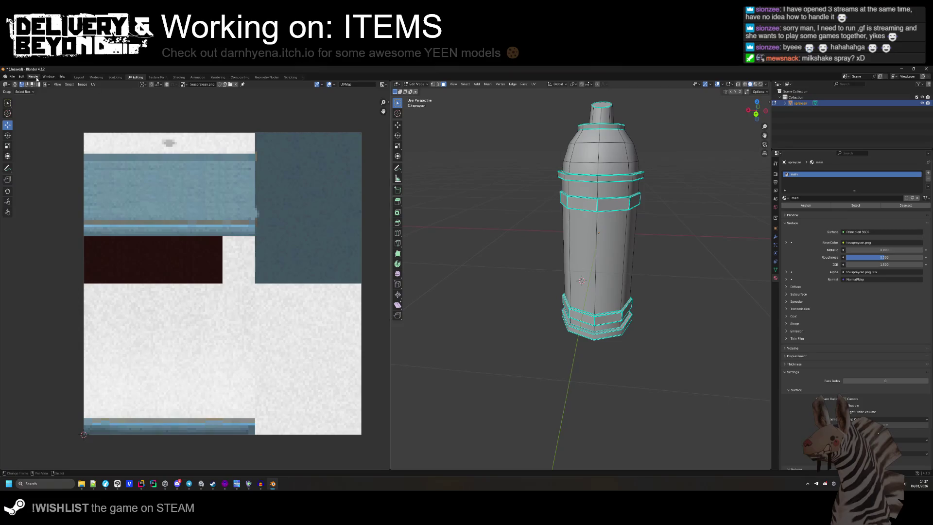
# - Export the model as clo_spraycan_toon_gel.fbx and return to Unity's spraycan folder
pyautogui.click(12, 77)
pyautogui.moveTo(34, 168)
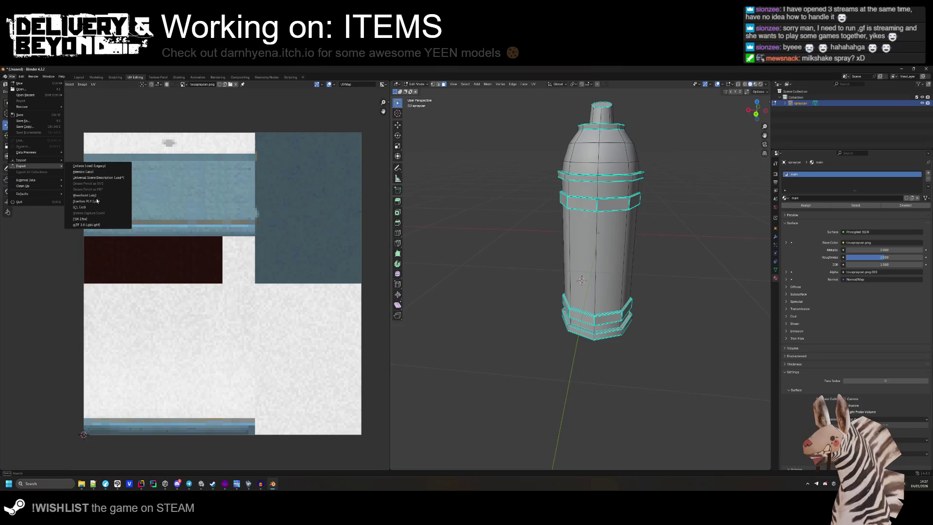
pyautogui.click(90, 204)
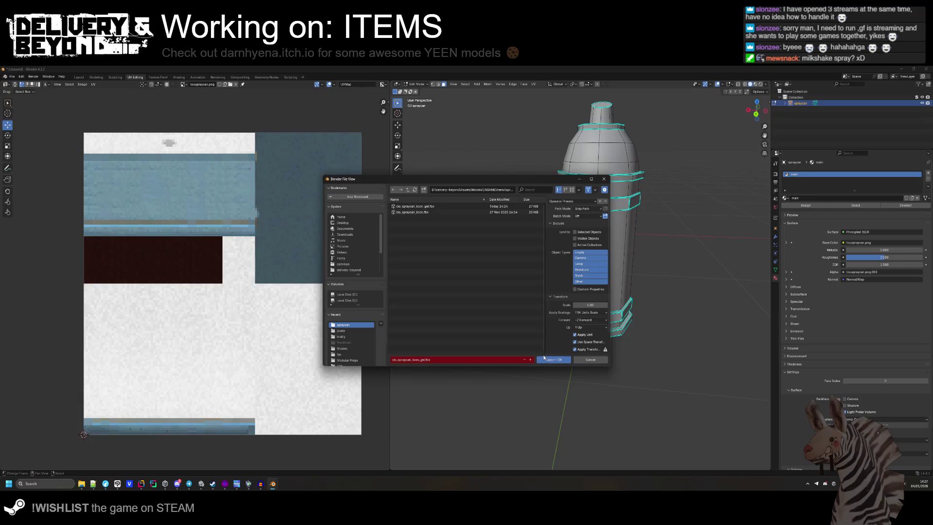
pyautogui.click(544, 359)
pyautogui.hotkey('alt', 'Tab')
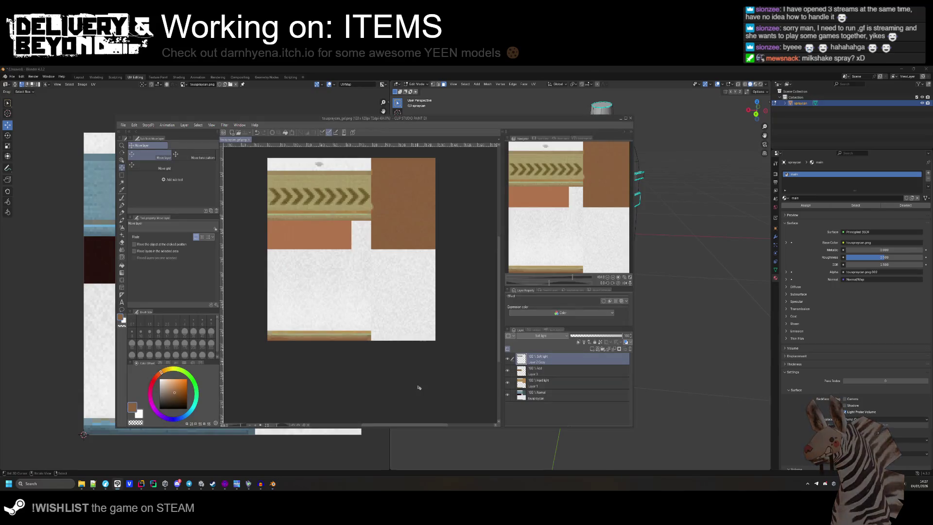
pyautogui.hotkey('alt', 'Tab')
pyautogui.rightClick(313, 430)
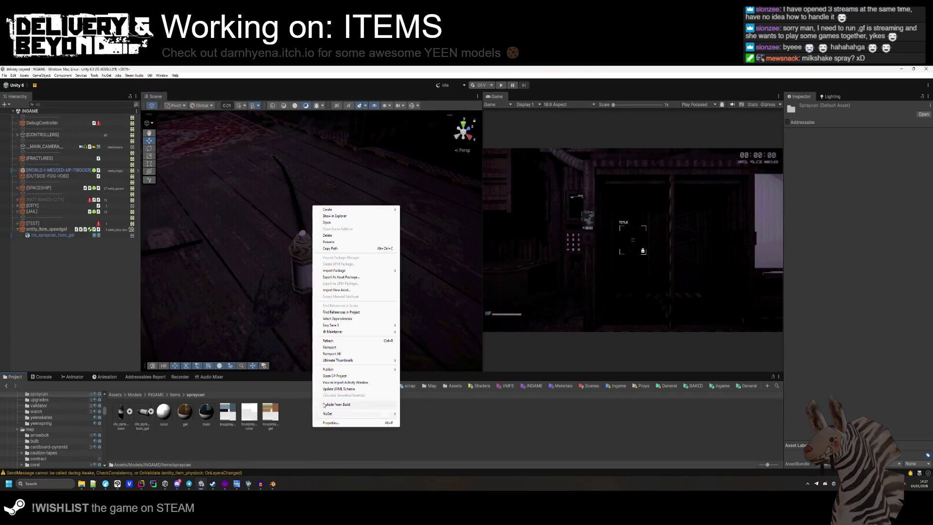
# - Refresh the Unity project and inspect the reimported clo_spraycan_toon_gel import settings
pyautogui.click(343, 342)
pyautogui.click(151, 411)
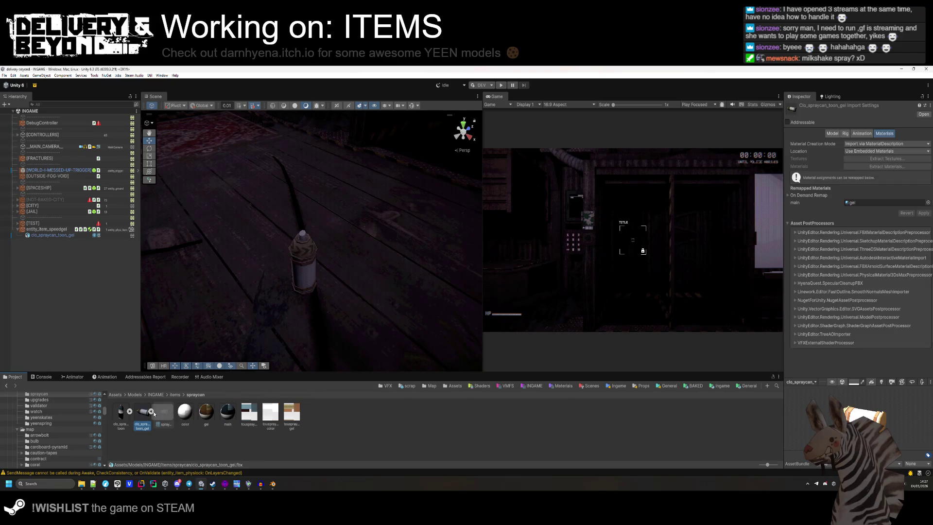
pyautogui.click(151, 412)
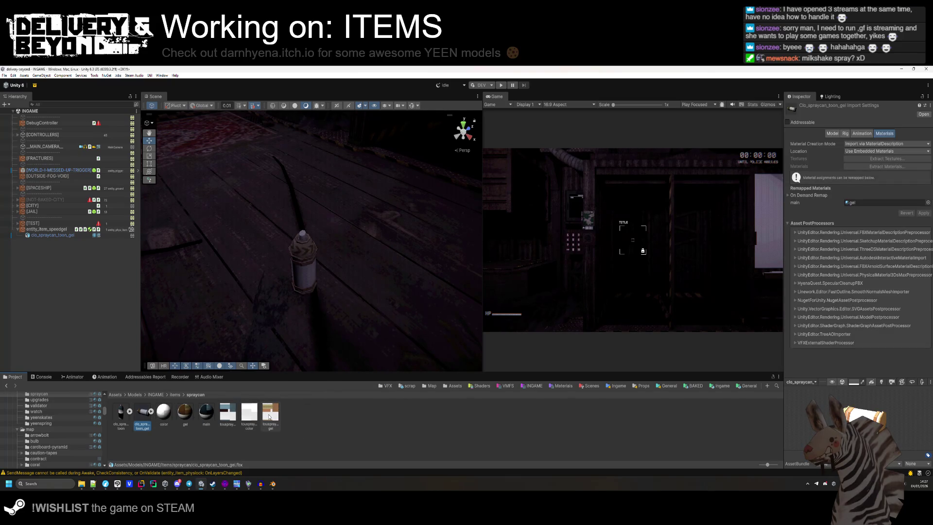
pyautogui.click(354, 421)
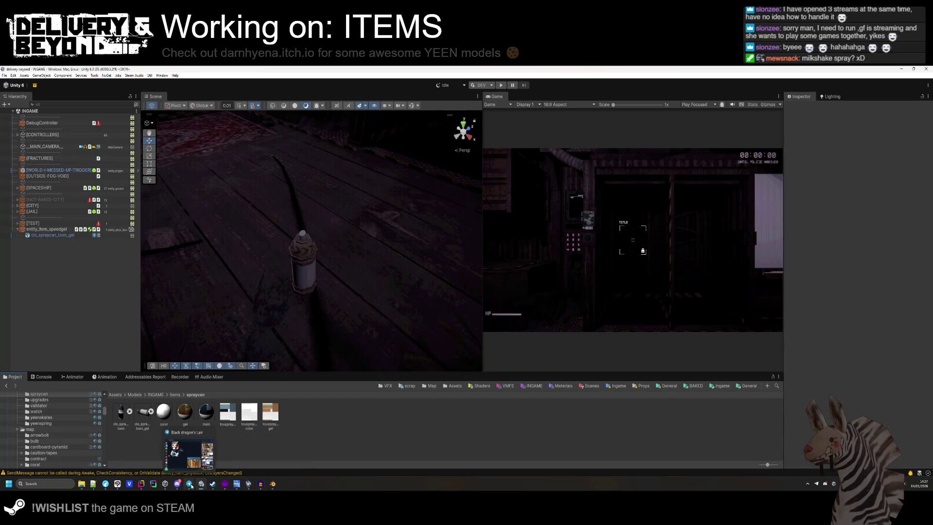
# - Go back to the spray can texture in Clip Studio Paint from the taskbar
pyautogui.moveTo(273, 485)
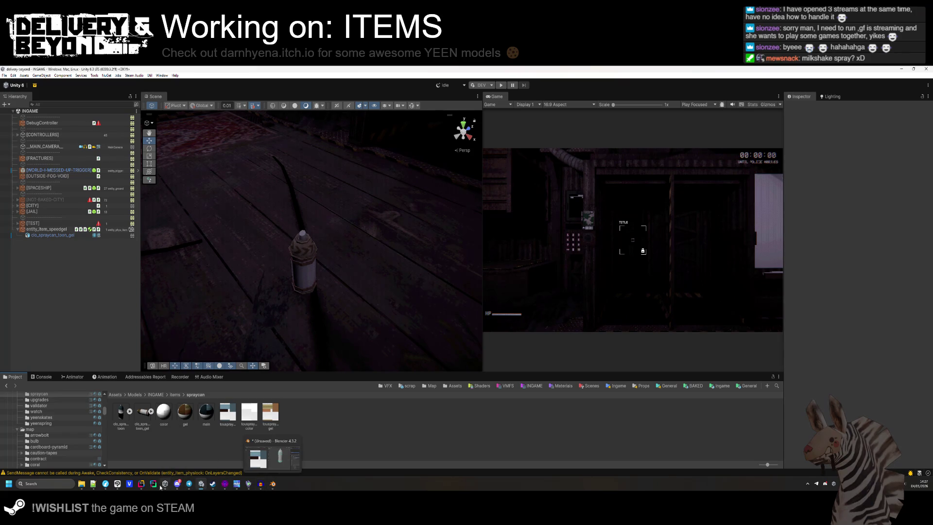
pyautogui.moveTo(235, 487)
pyautogui.moveTo(165, 483)
pyautogui.click(196, 466)
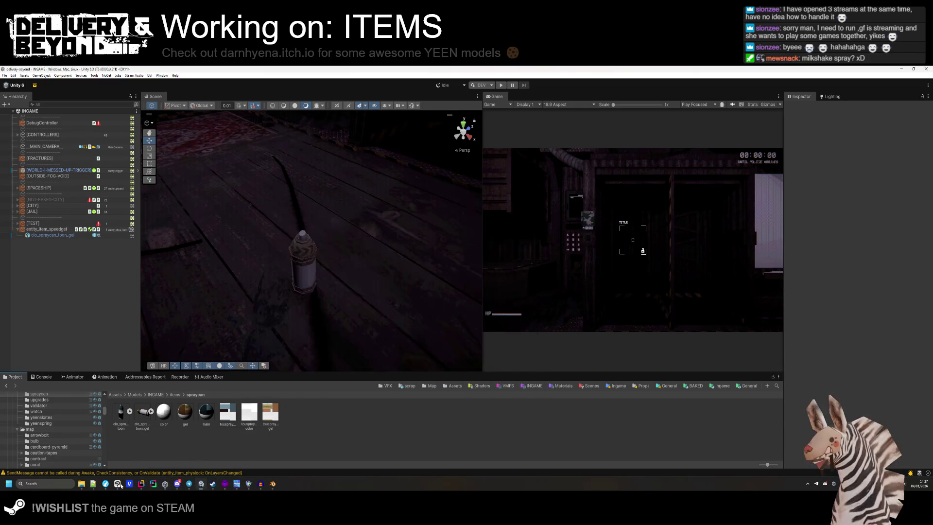
pyautogui.click(117, 483)
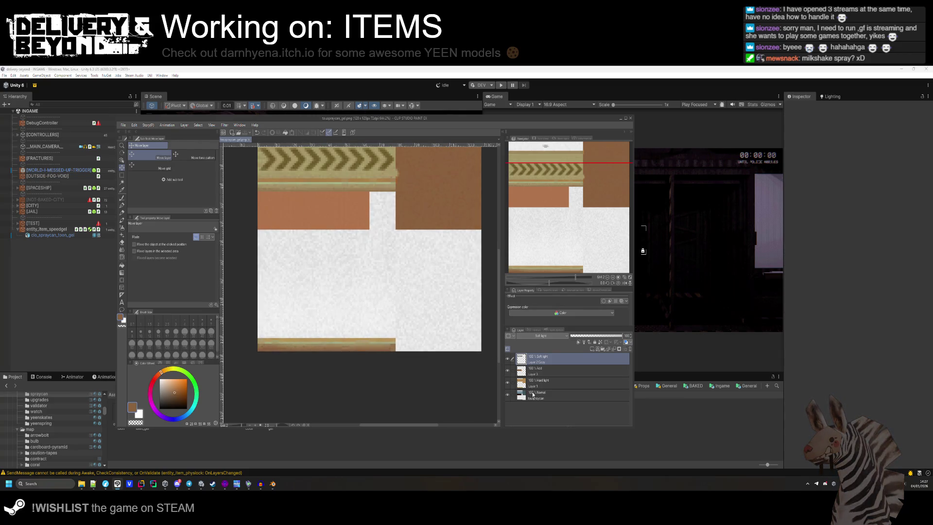
# - In File Explorer, navigate to delivery-beyond > map_vpk_gen > raw textures folder
pyautogui.moveTo(81, 484)
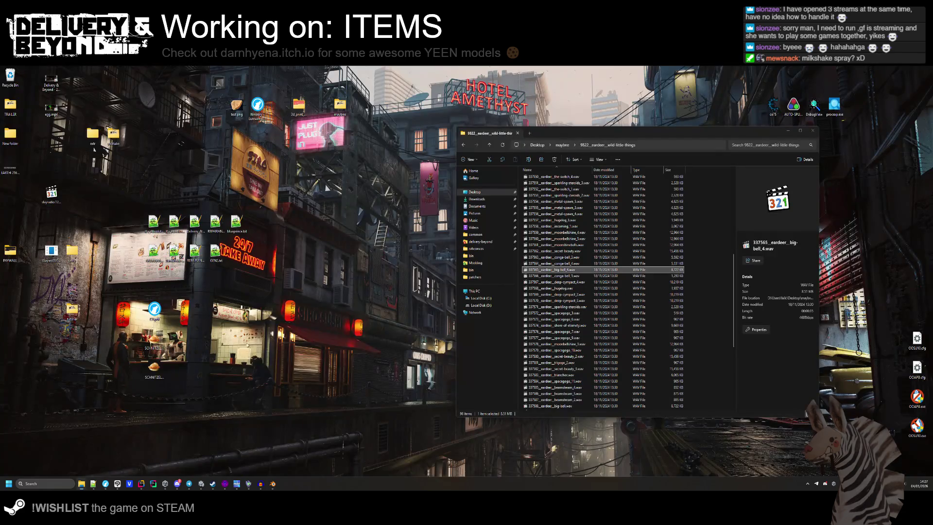
pyautogui.click(87, 448)
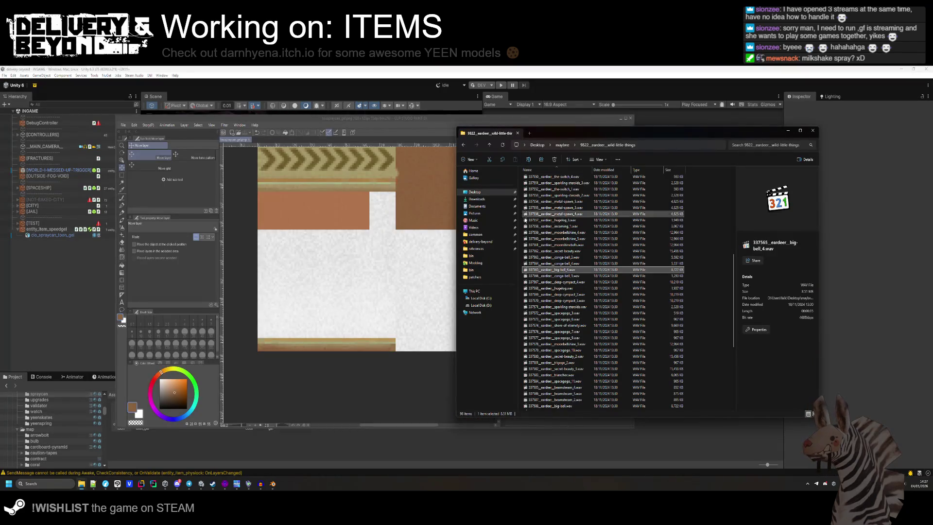
pyautogui.click(487, 242)
pyautogui.doubleClick(549, 265)
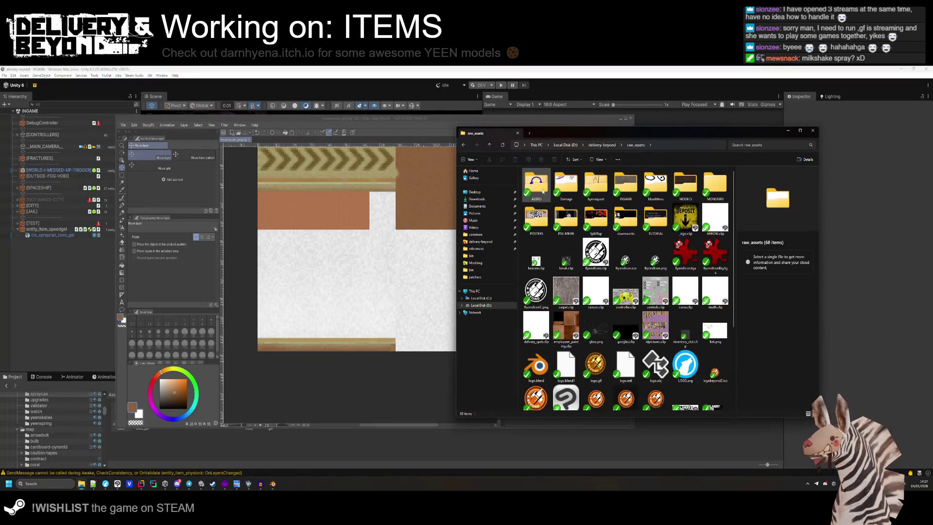
pyautogui.press('BackSpace')
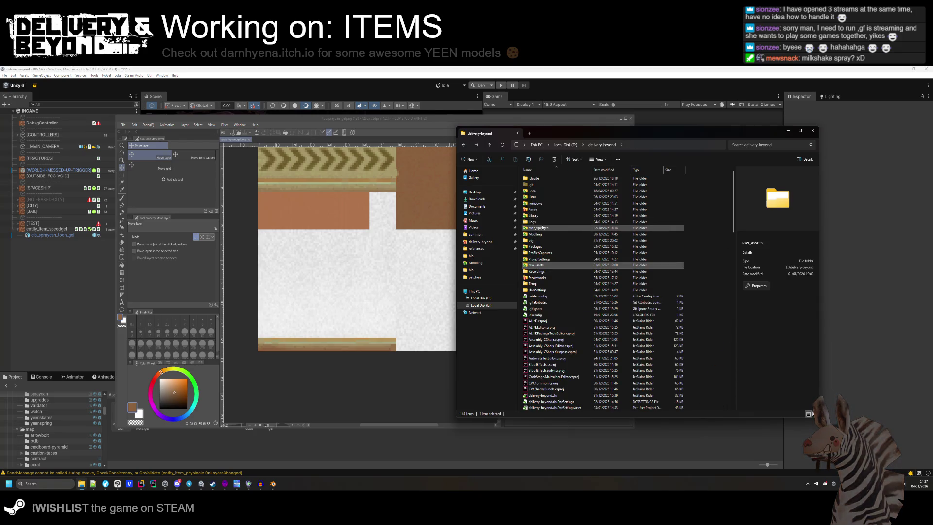
pyautogui.doubleClick(542, 227)
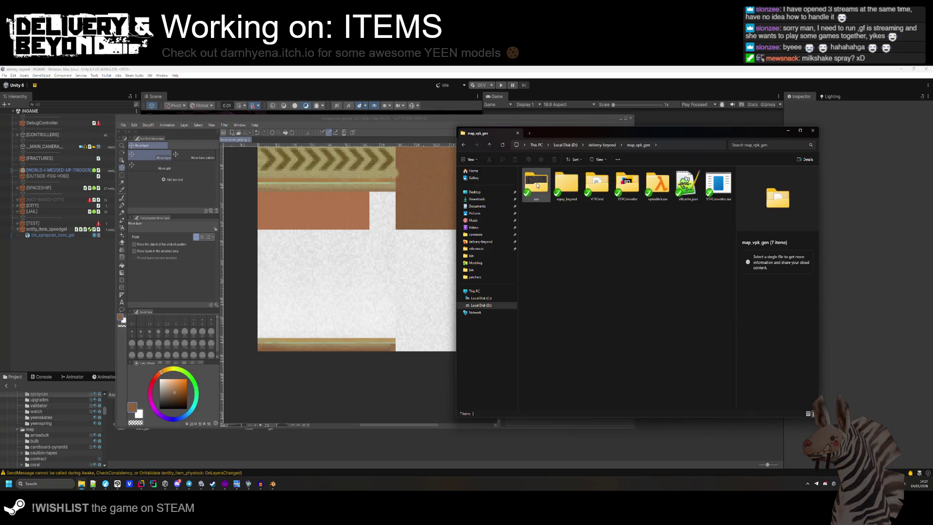
pyautogui.doubleClick(536, 185)
# - Find MetalWarningStripe2.png in the raw folder and drag it into Clip Studio Paint
pyautogui.scroll(-10, 583, 213)
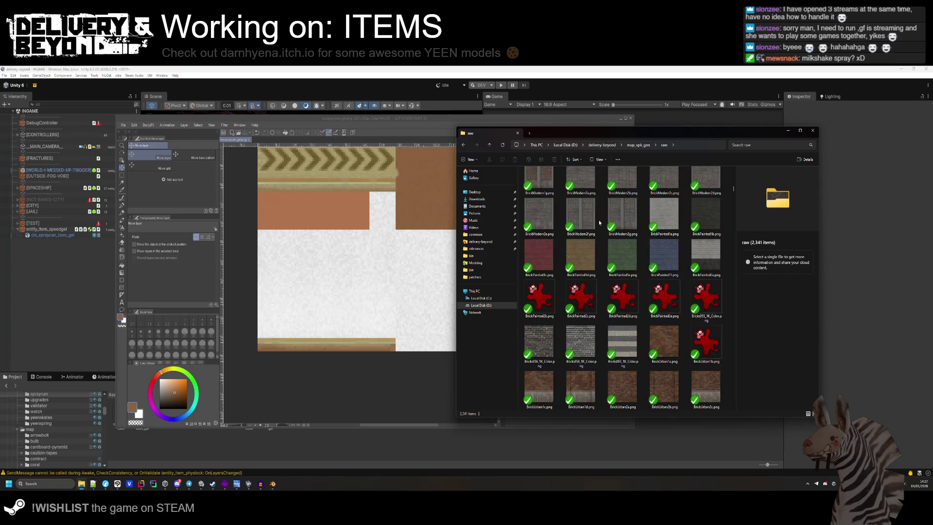
pyautogui.scroll(-15, 599, 223)
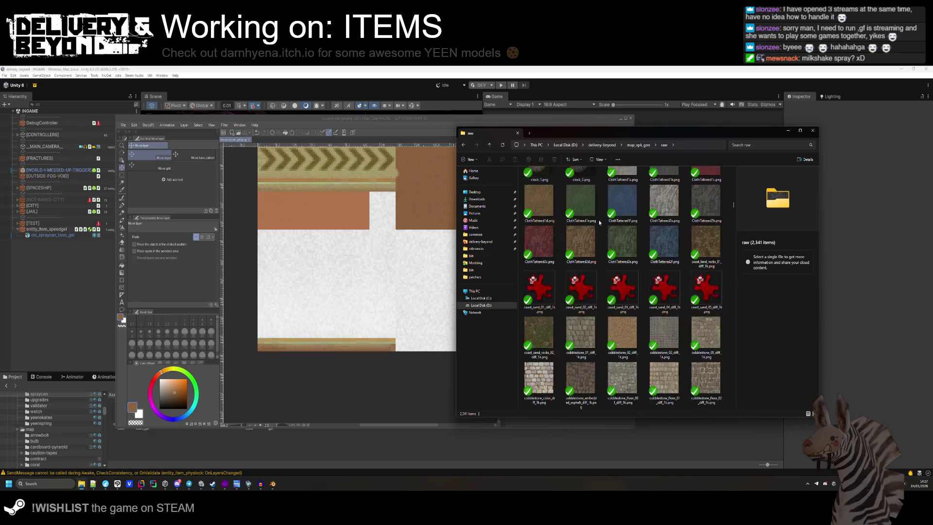
pyautogui.scroll(-10, 599, 223)
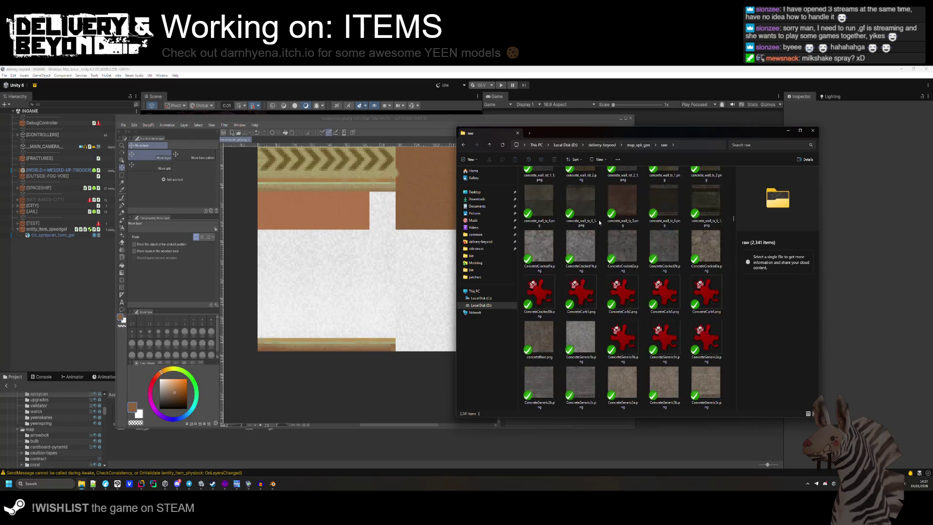
pyautogui.scroll(-10, 599, 222)
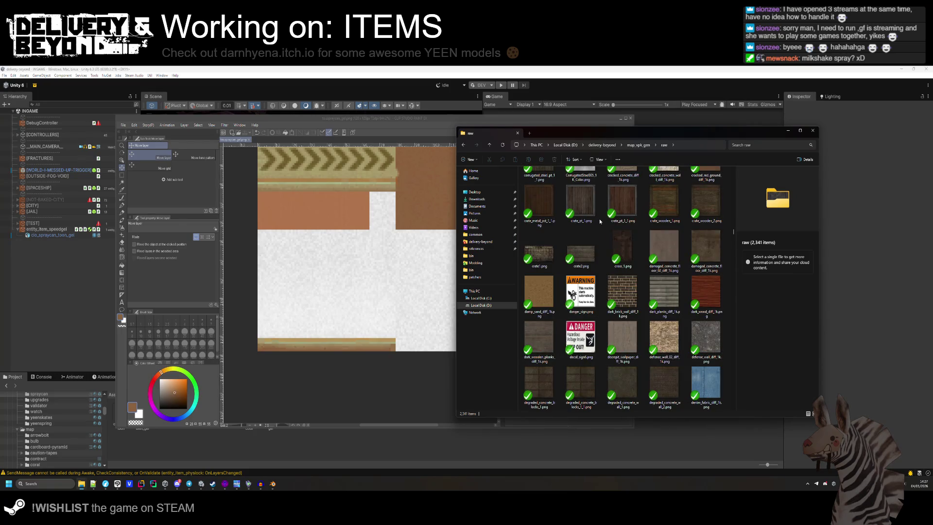
pyautogui.scroll(-15, 600, 222)
pyautogui.scroll(-15, 599, 220)
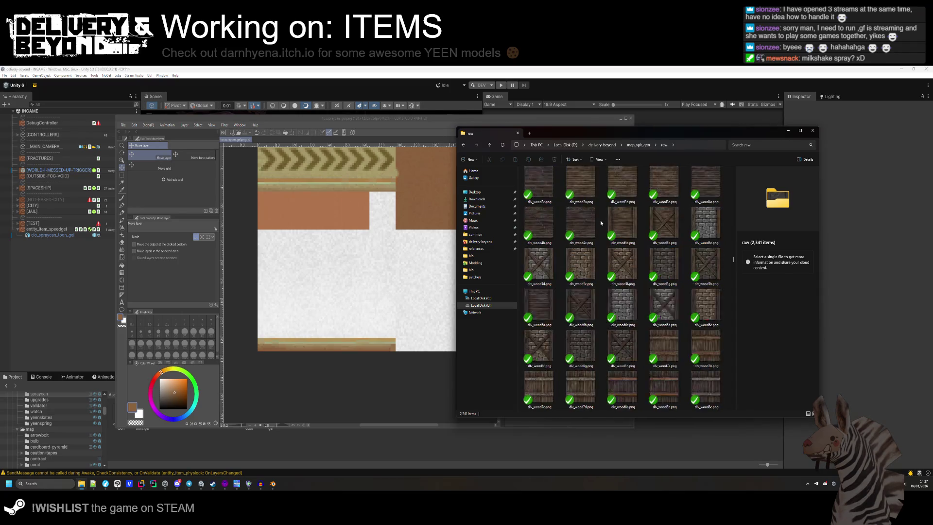
pyautogui.scroll(-15, 600, 220)
pyautogui.scroll(-15, 602, 225)
pyautogui.scroll(-15, 603, 226)
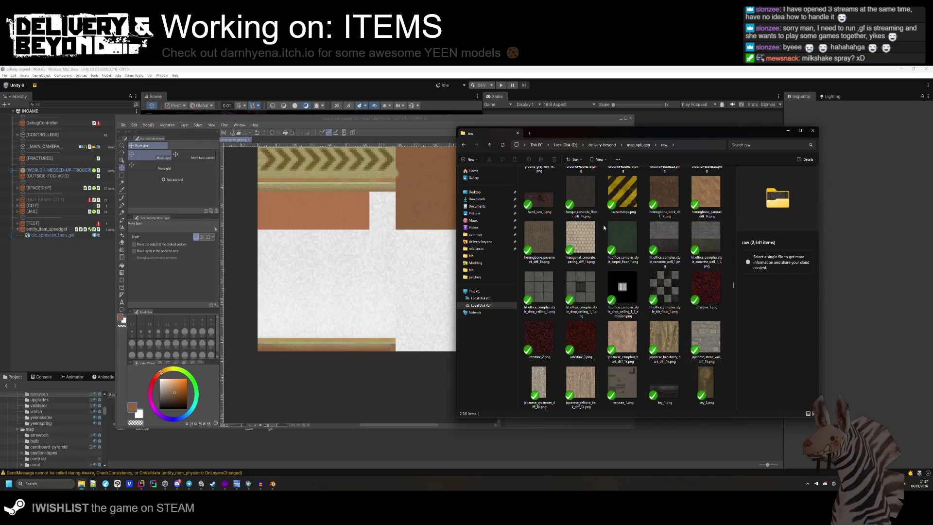
pyautogui.scroll(-15, 602, 224)
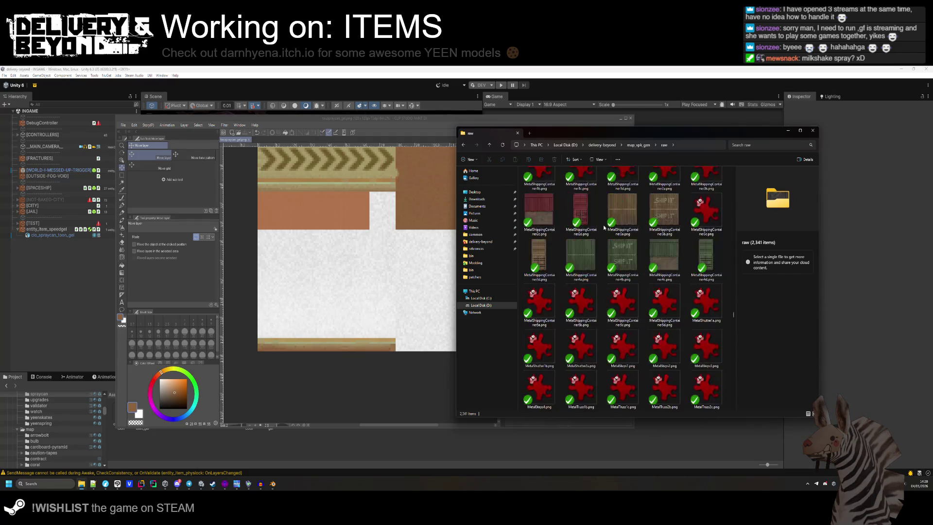
pyautogui.scroll(-15, 630, 240)
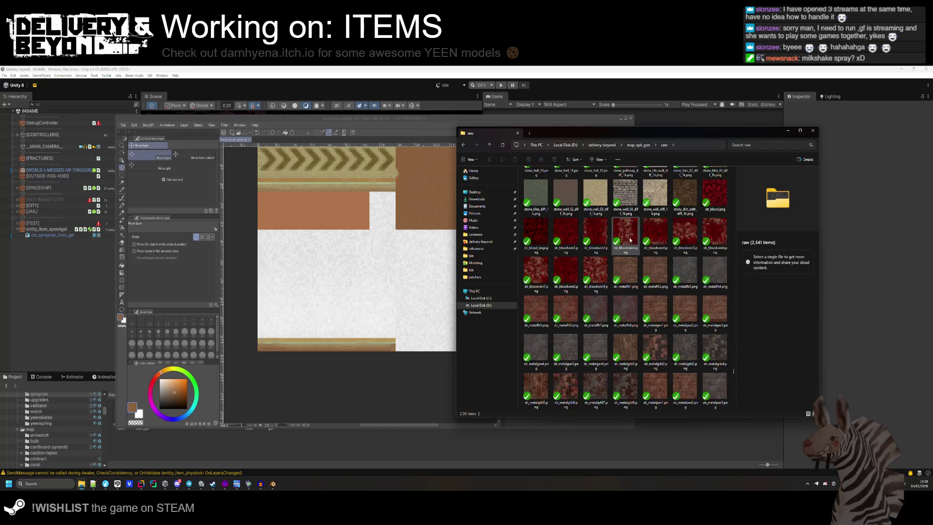
pyautogui.scroll(-10, 630, 240)
pyautogui.scroll(15, 634, 246)
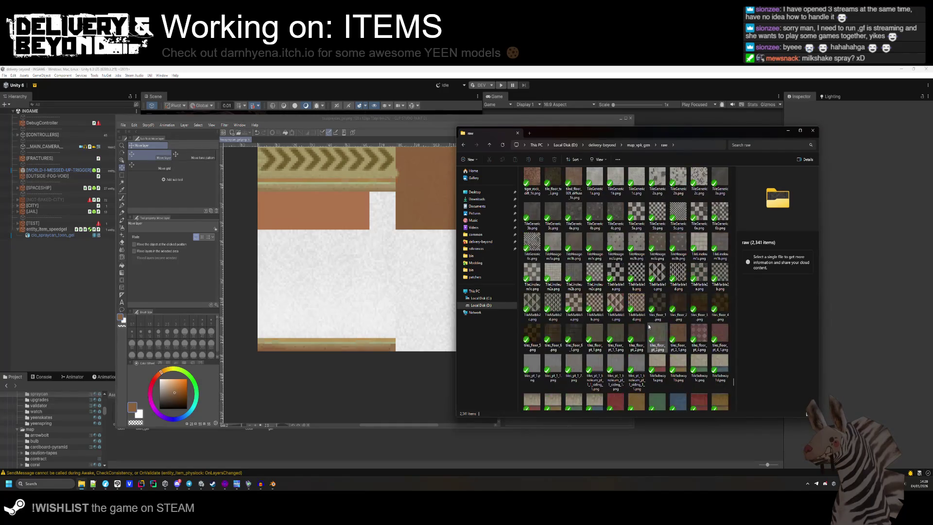
pyautogui.scroll(10, 649, 321)
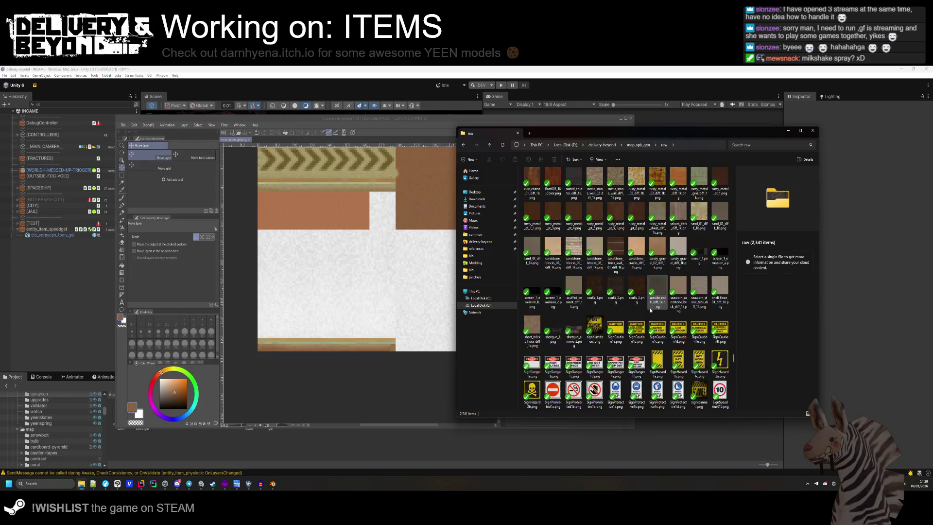
pyautogui.scroll(10, 651, 310)
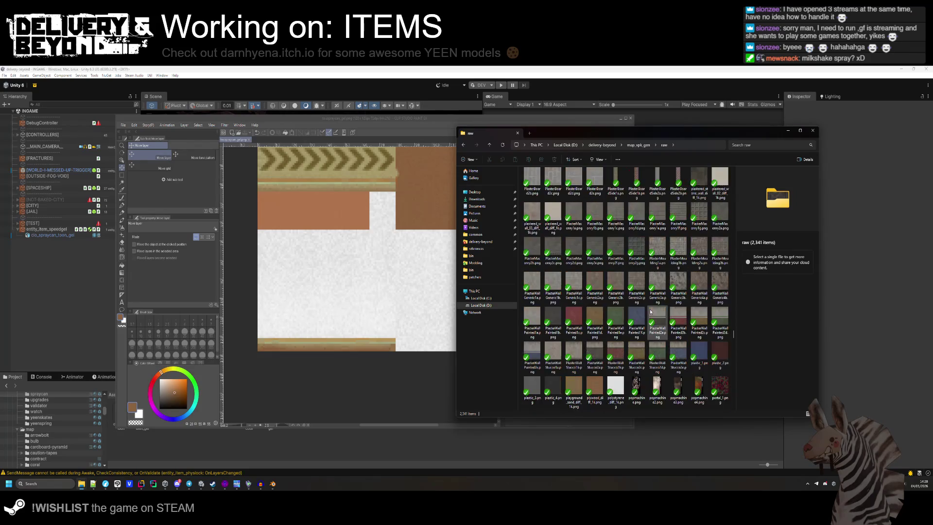
pyautogui.scroll(-10, 651, 312)
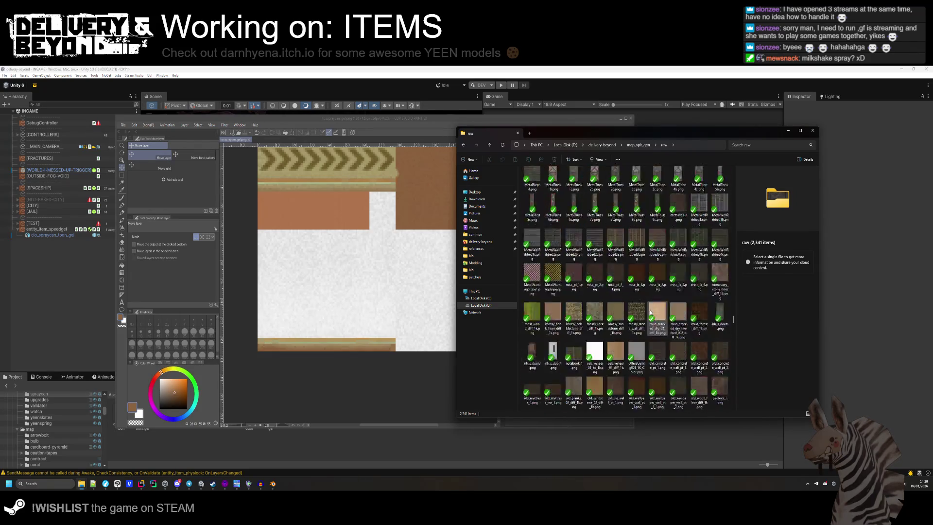
pyautogui.scroll(-15, 650, 312)
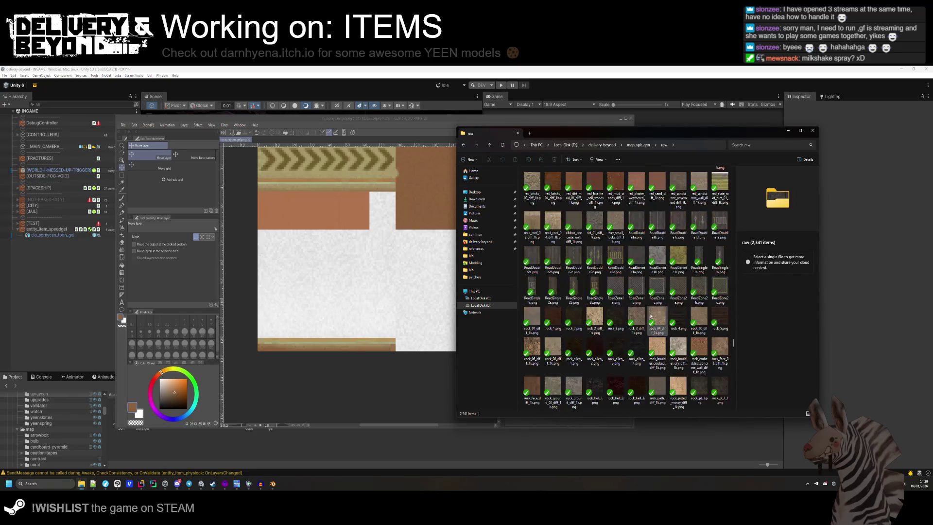
pyautogui.scroll(-5, 651, 317)
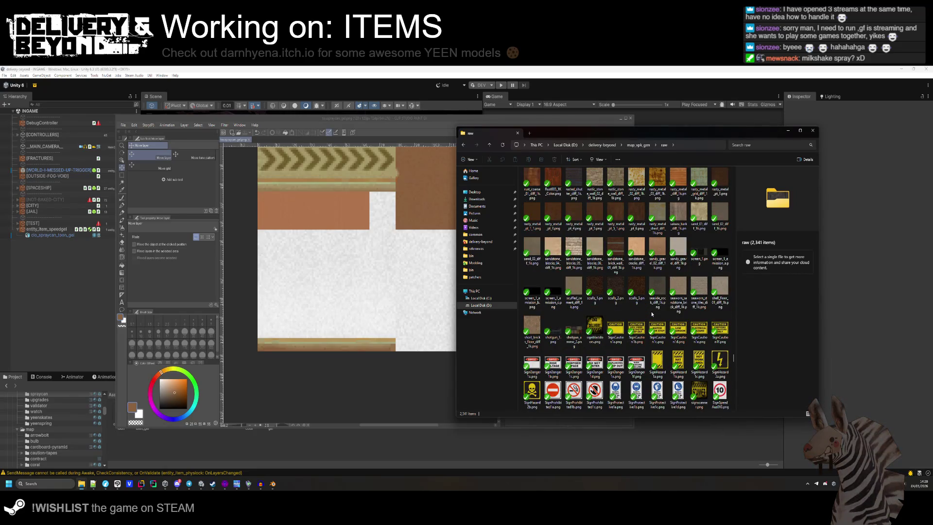
pyautogui.scroll(-5, 652, 314)
pyautogui.scroll(5, 653, 312)
pyautogui.scroll(15, 653, 313)
pyautogui.scroll(-5, 660, 315)
pyautogui.click(553, 281)
pyautogui.moveTo(553, 281); pyautogui.dragTo(339, 265)
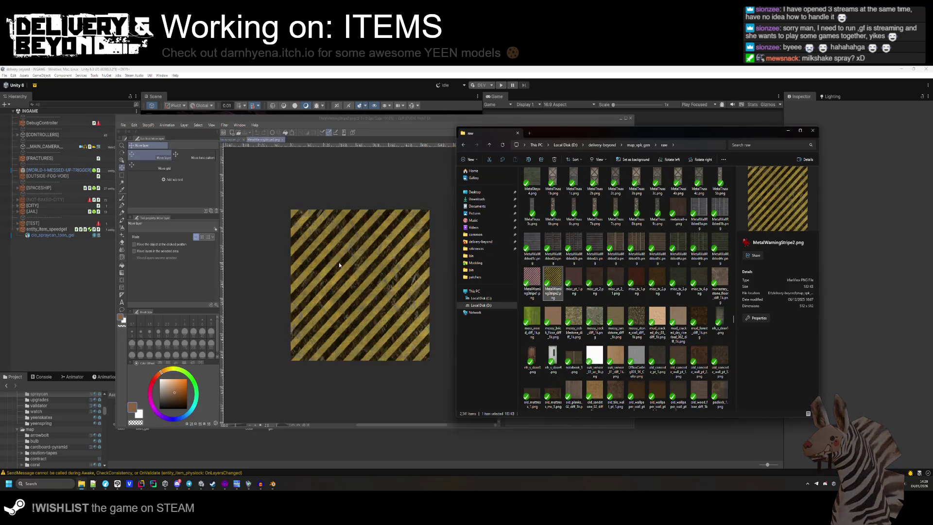
# - Paste the stripe image into touspraycan_gel and scale it to fit the lower-left block
pyautogui.click(261, 275)
pyautogui.hotkey('ctrl', 'c')
pyautogui.click(234, 140)
pyautogui.hotkey('ctrl', 'v')
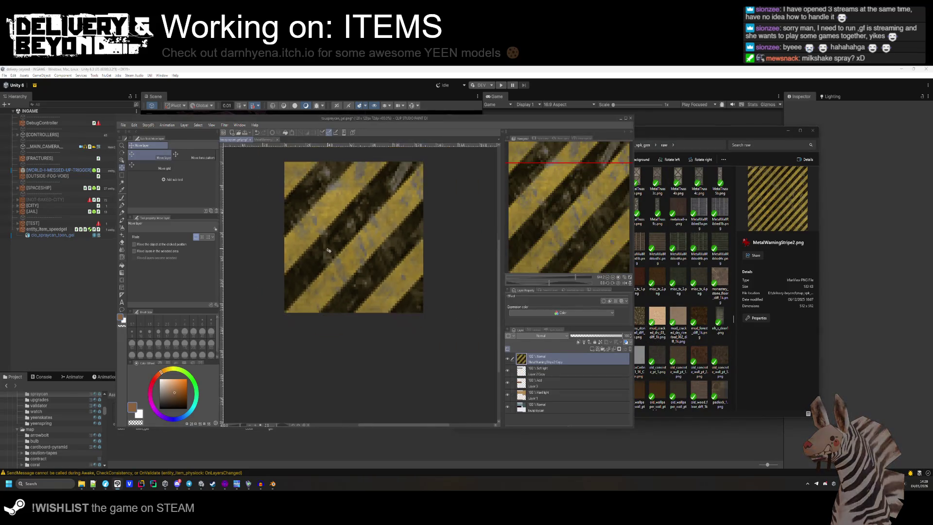
pyautogui.hotkey('ctrl', 't')
pyautogui.scroll(-4, 331, 252)
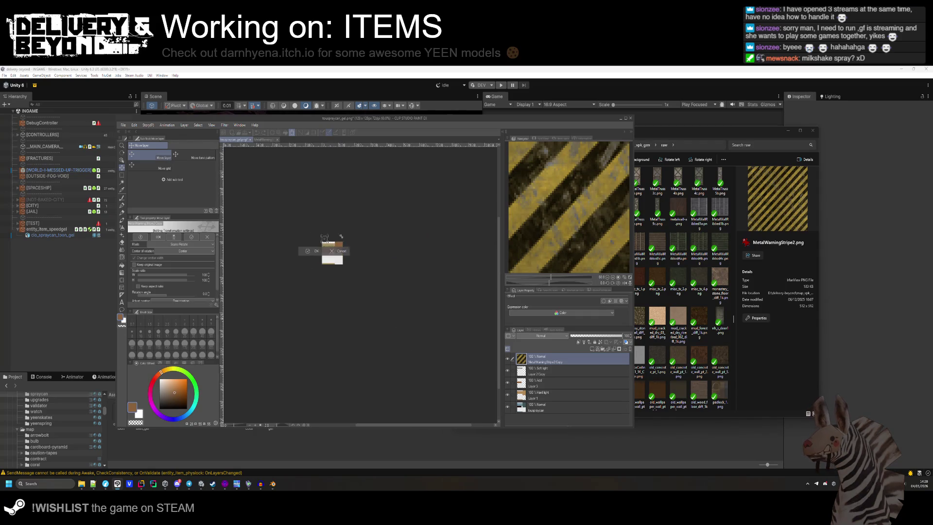
pyautogui.scroll(10, 350, 256)
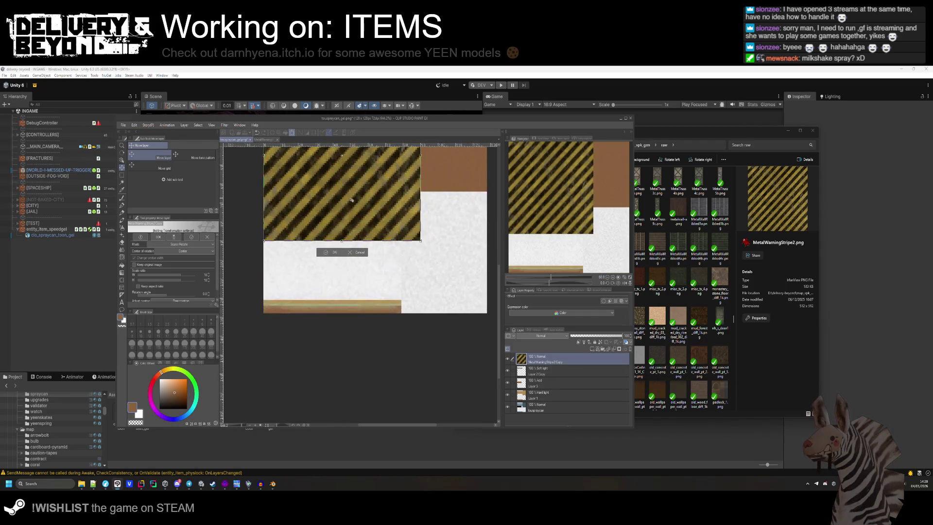
pyautogui.moveTo(348, 254); pyautogui.dragTo(349, 311)
pyautogui.scroll(-1, 391, 201)
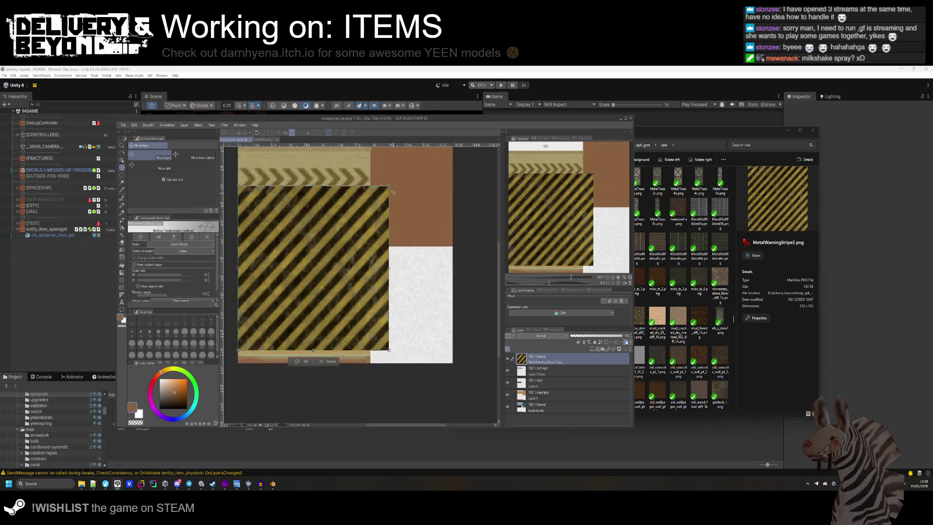
pyautogui.moveTo(389, 186)
pyautogui.mouseDown()
pyautogui.moveTo(371, 250)
pyautogui.moveTo(360, 217)
pyautogui.moveTo(371, 209)
pyautogui.mouseUp()
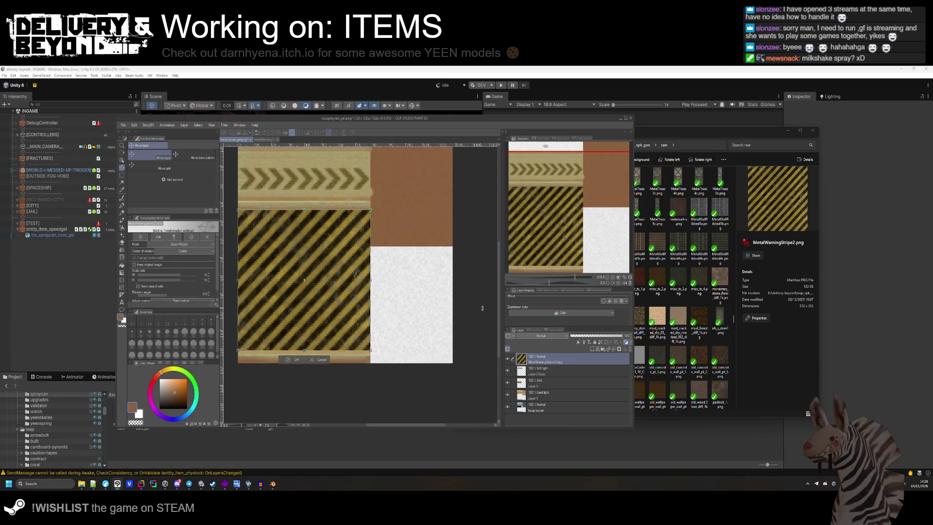
pyautogui.press('Return')
# - Fill the band above the stripes with solid orange
pyautogui.scroll(-11, 560, 336)
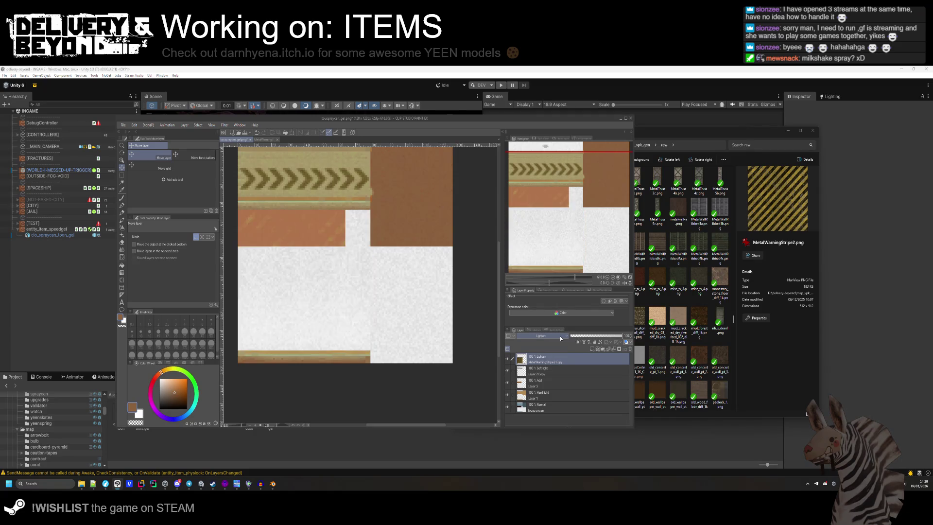
pyautogui.scroll(-4, 560, 336)
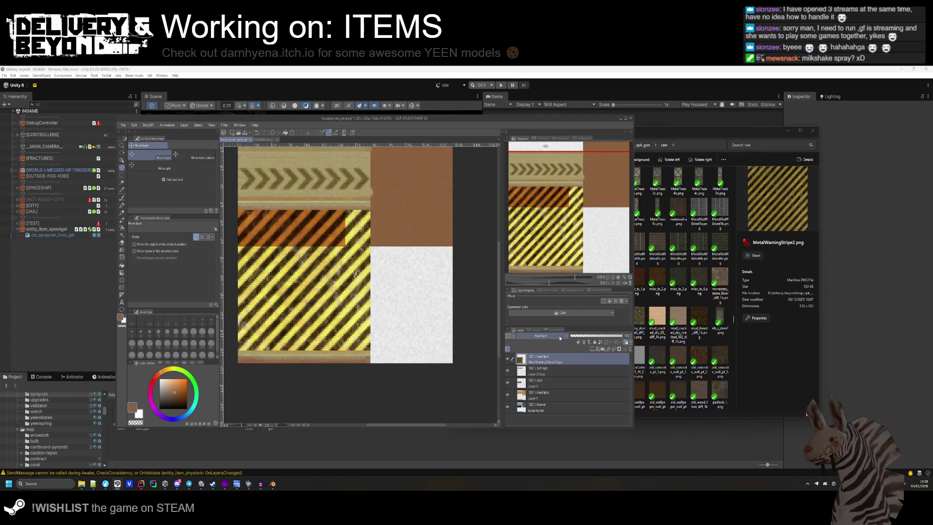
pyautogui.scroll(-5, 560, 337)
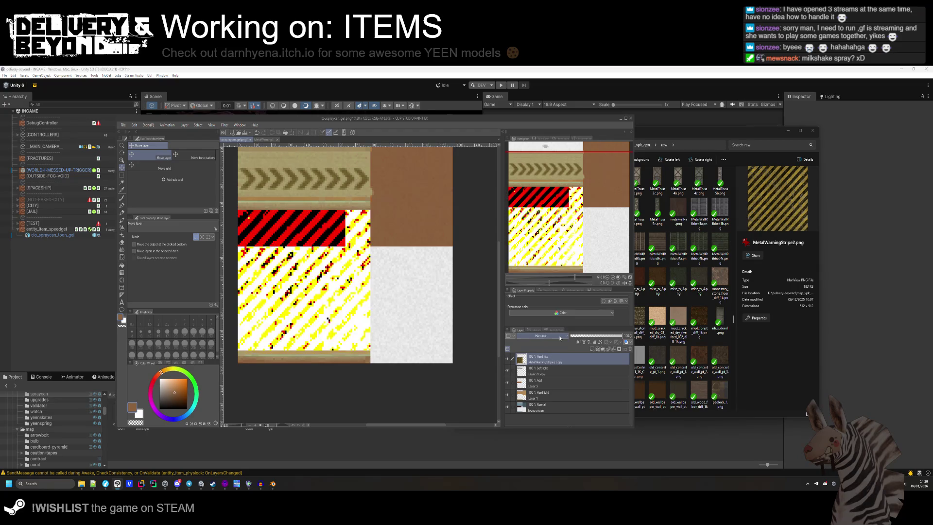
pyautogui.scroll(-2, 559, 337)
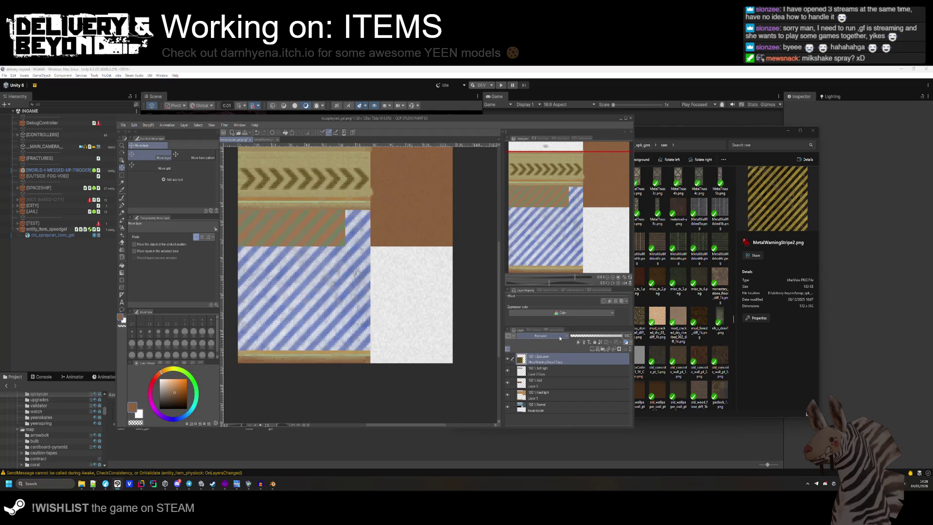
pyautogui.scroll(-4, 560, 337)
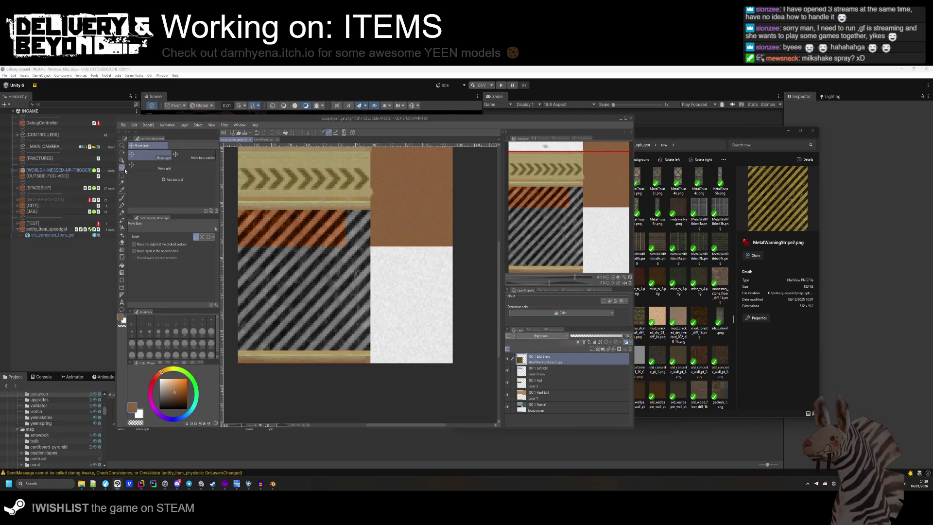
pyautogui.press('m')
pyautogui.scroll(1, 365, 268)
pyautogui.moveTo(234, 206); pyautogui.dragTo(352, 242)
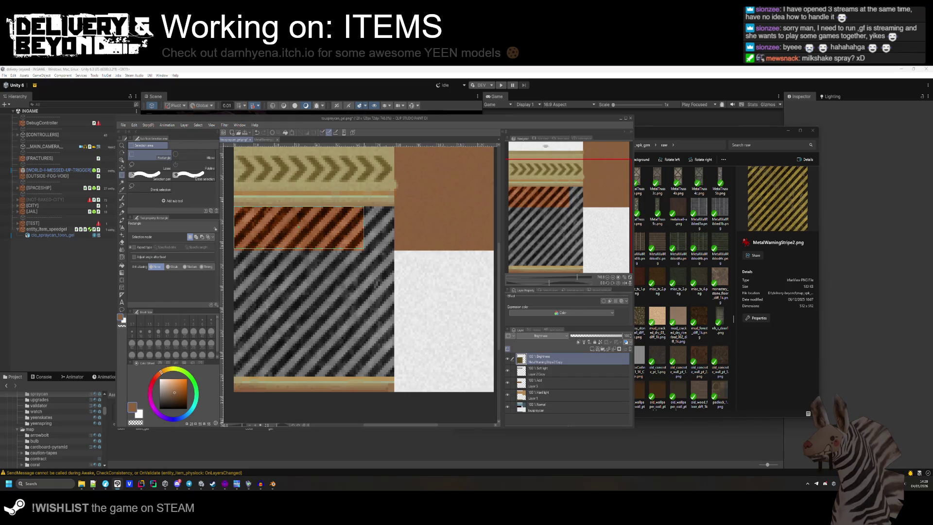
pyautogui.hotkey('alt', 'BackSpace')
pyautogui.hotkey('ctrl', 'd')
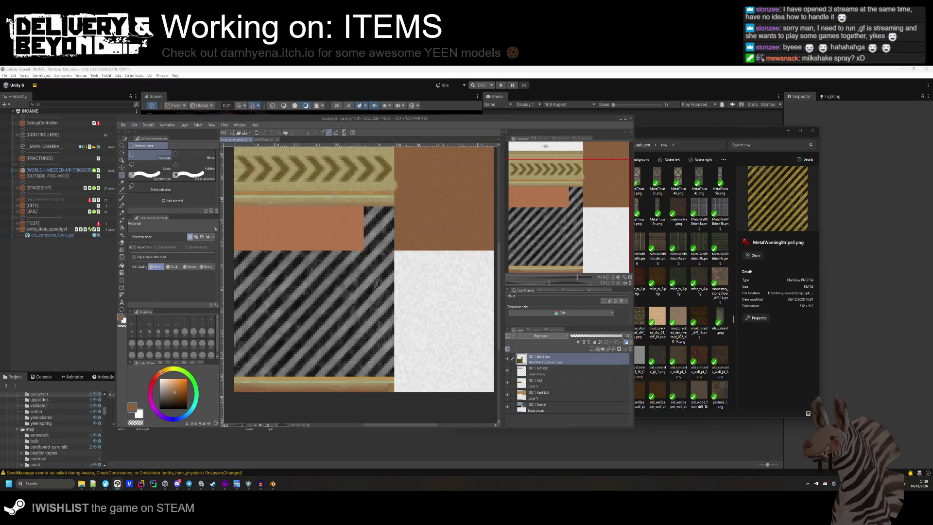
# - Set the stripe layer opacity to about 90% and start saving the texture
pyautogui.scroll(10, 543, 339)
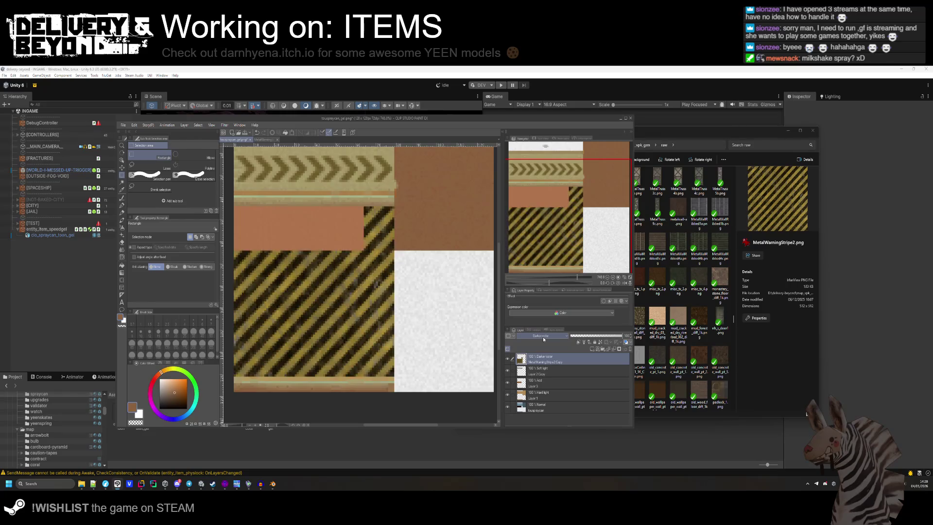
pyautogui.moveTo(607, 337)
pyautogui.mouseDown()
pyautogui.moveTo(593, 337)
pyautogui.moveTo(617, 338)
pyautogui.mouseUp()
pyautogui.hotkey('ctrl', 'shift', 's')
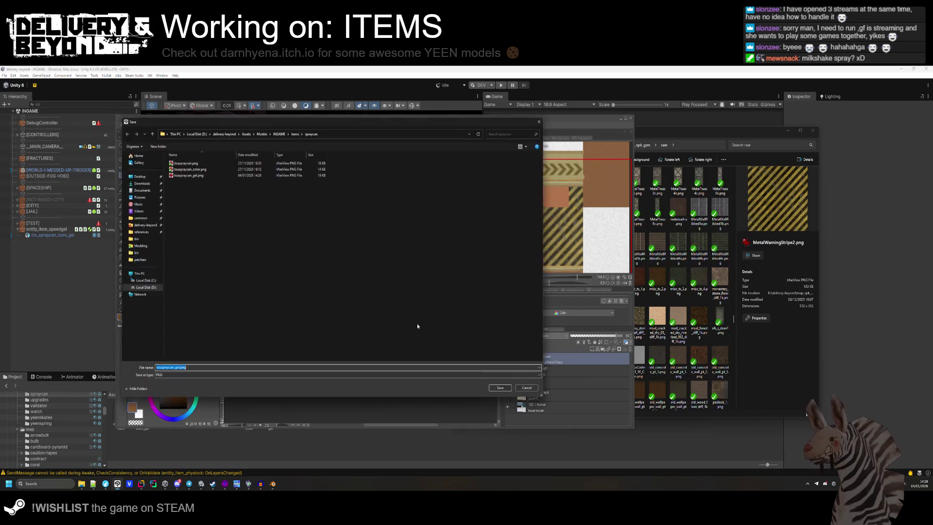
# - Save the texture over the existing PNG and view the spray can in Unity
pyautogui.press('Return')
pyautogui.press('y')
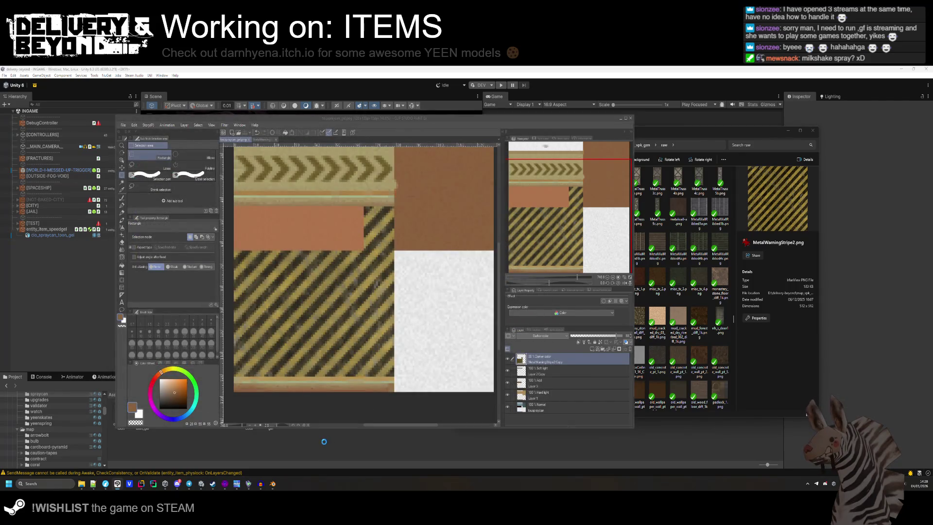
pyautogui.click(325, 440)
pyautogui.moveTo(354, 311)
pyautogui.mouseDown()
pyautogui.moveTo(371, 348)
pyautogui.moveTo(333, 333)
pyautogui.moveTo(408, 188)
pyautogui.moveTo(259, 290)
pyautogui.moveTo(419, 324)
pyautogui.moveTo(437, 311)
pyautogui.moveTo(499, 326)
pyautogui.moveTo(337, 329)
pyautogui.moveTo(385, 342)
pyautogui.mouseUp()
# - Save the texture again as the gel PNG, overwriting it, and check the spray can in Unity
pyautogui.hotkey('alt', 'Tab')
pyautogui.scroll(-20, 549, 336)
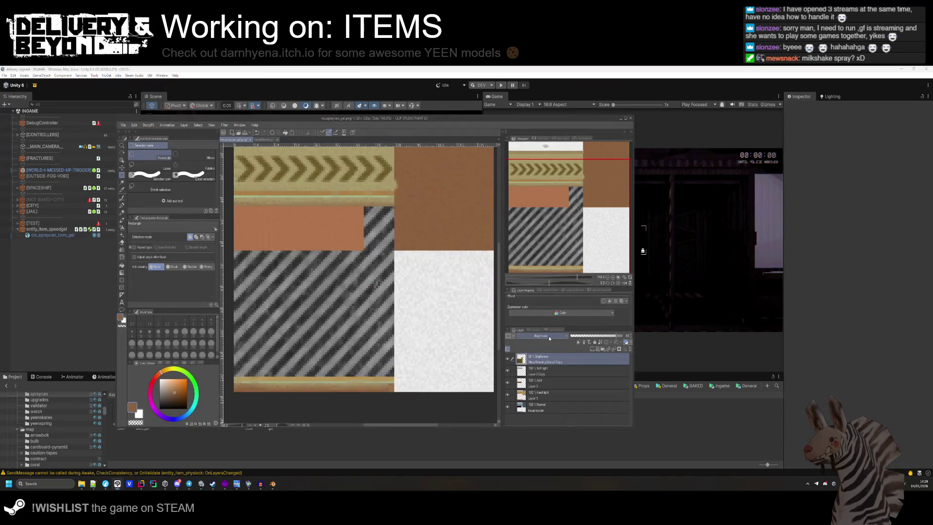
pyautogui.hotkey('ctrl', 'shift', 's')
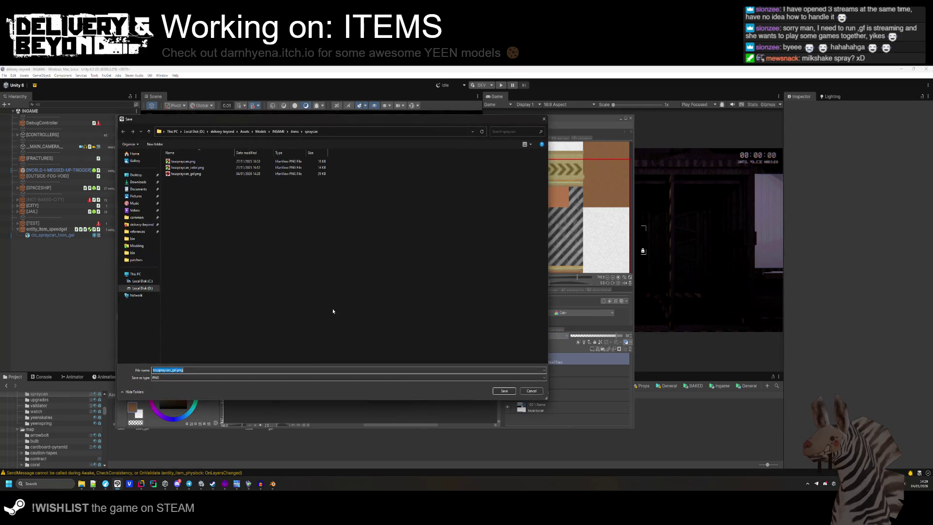
pyautogui.click(503, 390)
pyautogui.click(481, 276)
pyautogui.hotkey('alt', 'Tab')
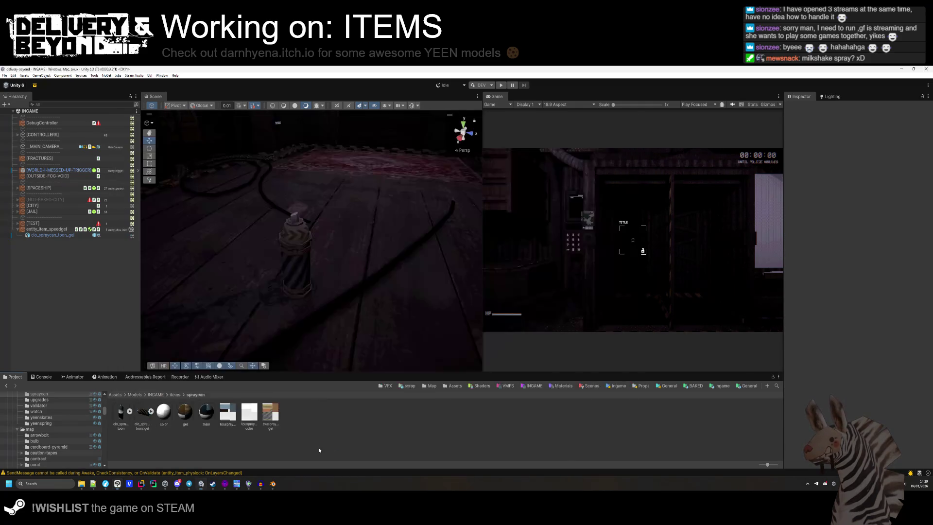
pyautogui.moveTo(349, 349)
pyautogui.mouseDown()
pyautogui.moveTo(313, 244)
pyautogui.moveTo(370, 262)
pyautogui.moveTo(243, 327)
pyautogui.moveTo(292, 313)
pyautogui.mouseUp()
# - On a new layer, fill the texture's top white band with dark grey
pyautogui.hotkey('alt', 'Tab')
pyautogui.scroll(-4, 302, 192)
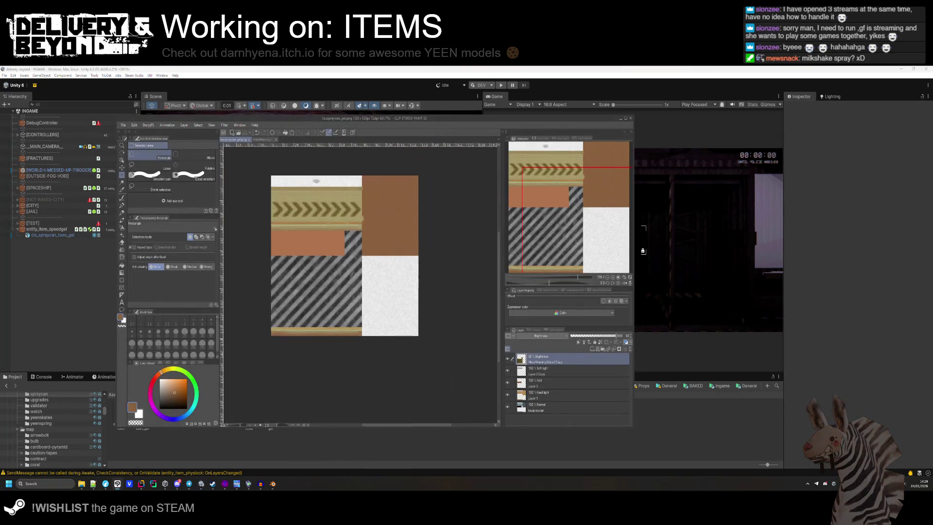
pyautogui.scroll(4, 302, 191)
pyautogui.hotkey('ctrl', 'shift', 'n')
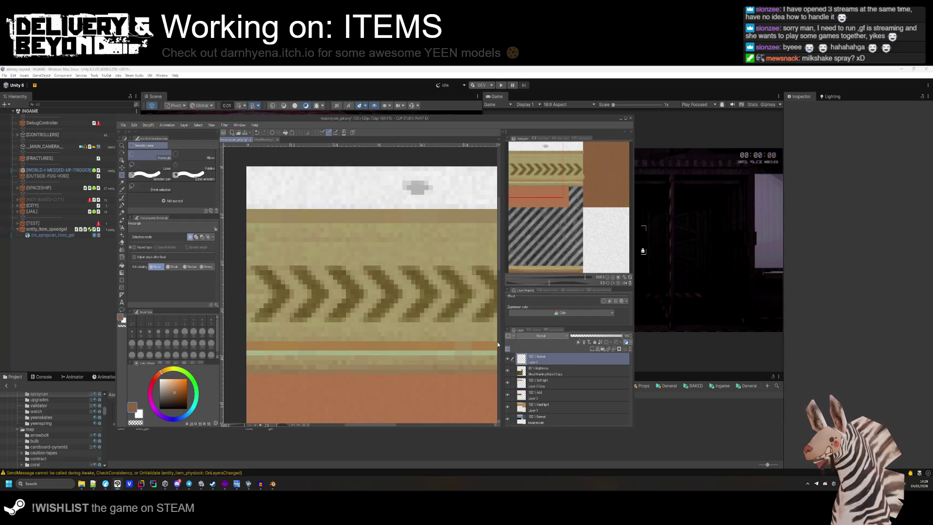
pyautogui.scroll(-1, 278, 222)
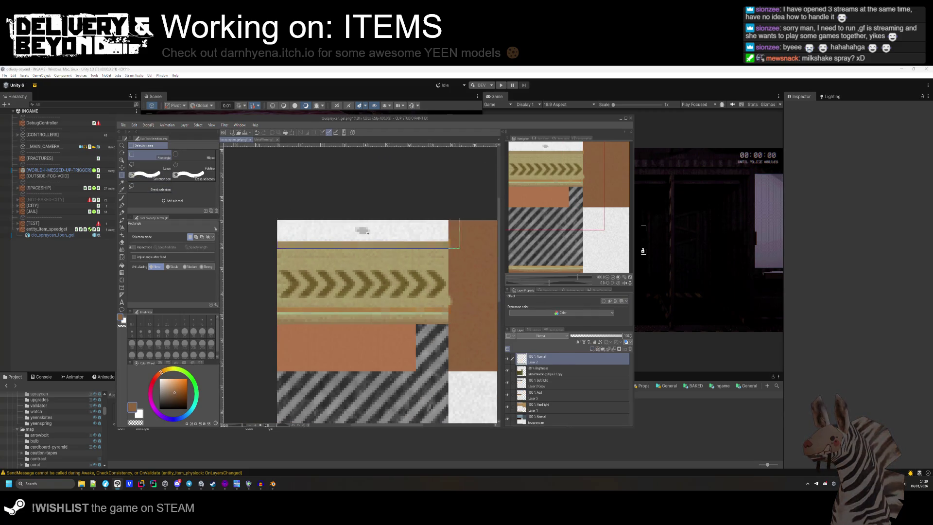
pyautogui.moveTo(278, 221); pyautogui.dragTo(448, 241)
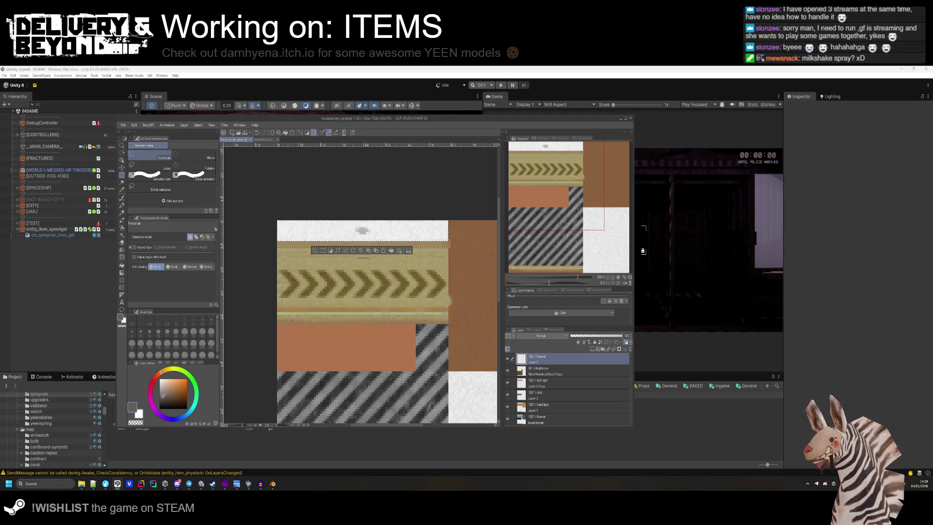
pyautogui.click(159, 399)
pyautogui.click(393, 250)
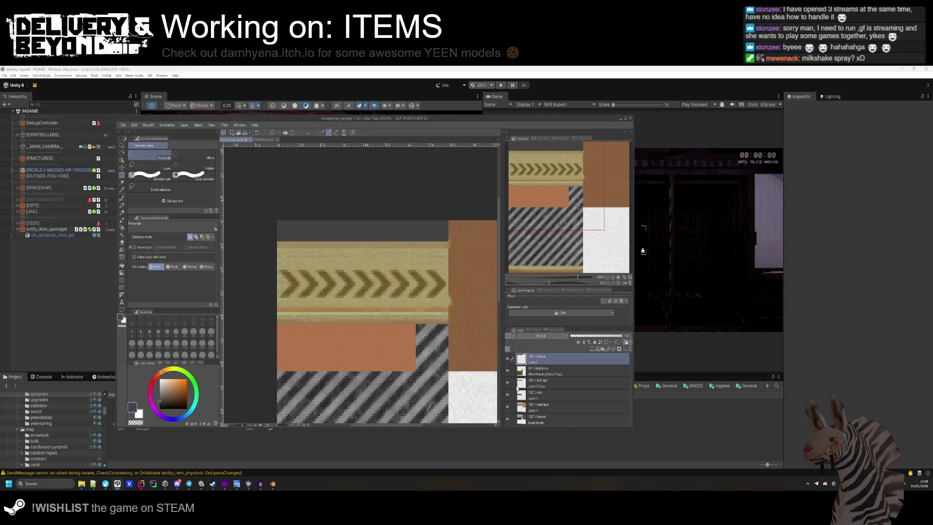
pyautogui.scroll(-7, 534, 335)
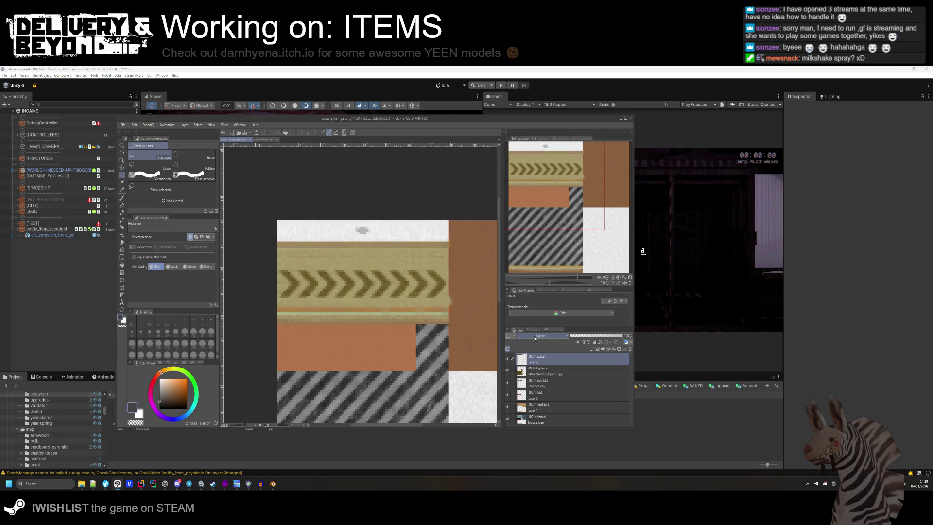
pyautogui.scroll(-10, 534, 335)
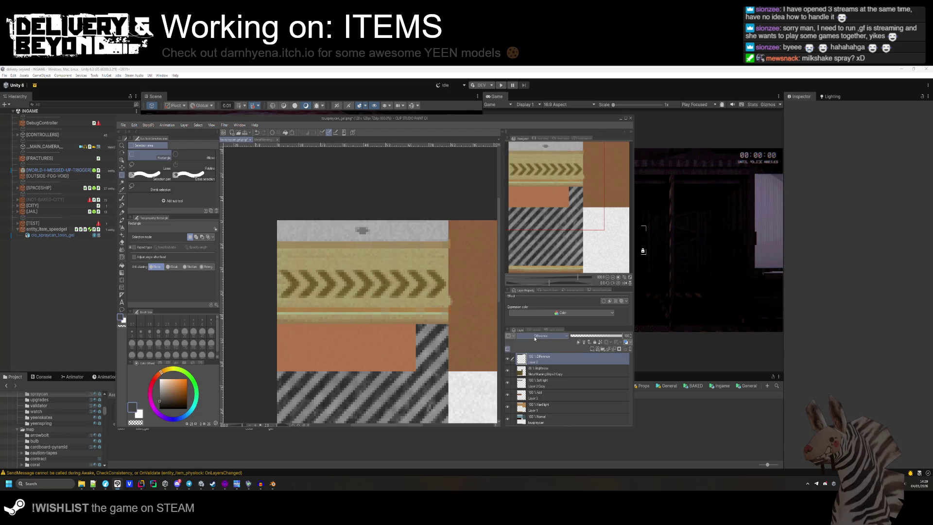
pyautogui.scroll(-2, 535, 336)
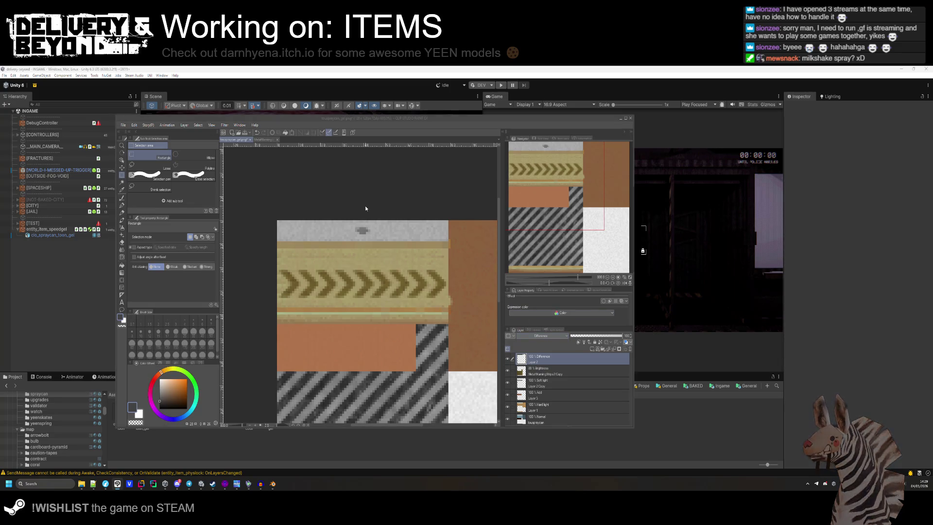
# - Save the edited gel texture over the PNG and bring up the spraycan asset options in Unity
pyautogui.hotkey('ctrl', 'shift', 's')
pyautogui.press('Return')
pyautogui.click(480, 271)
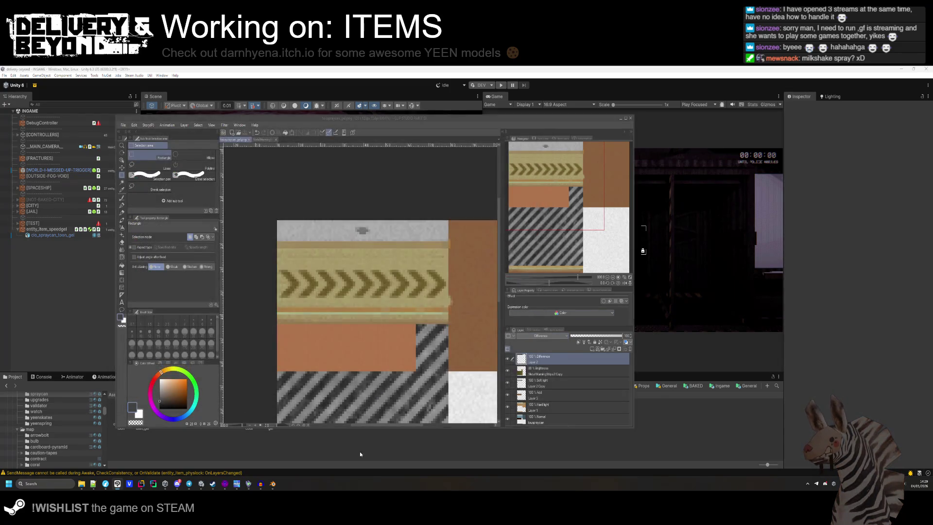
pyautogui.hotkey('alt', 'Tab')
pyautogui.rightClick(302, 421)
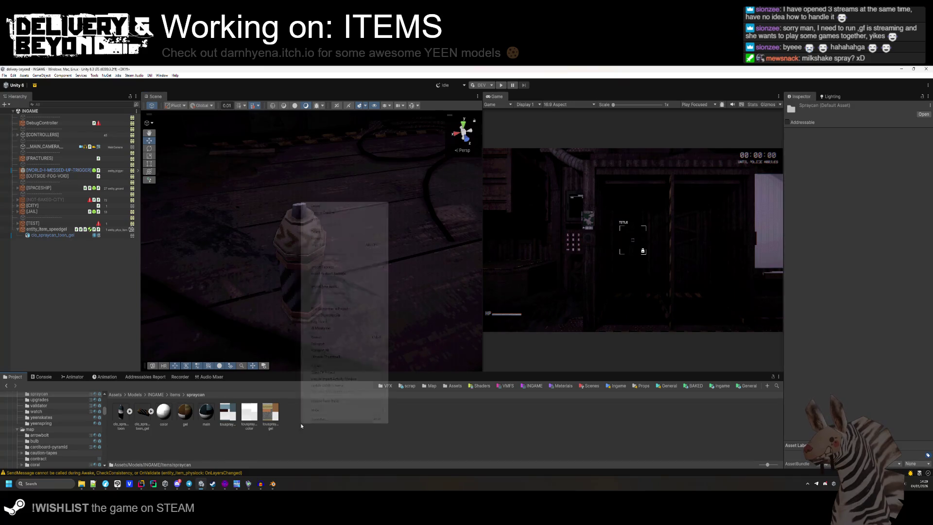
# - Reimport the changed assets and select the entity_item_speedgel object
pyautogui.click(327, 338)
pyautogui.moveTo(337, 301)
pyautogui.mouseDown()
pyautogui.moveTo(351, 257)
pyautogui.moveTo(341, 265)
pyautogui.mouseUp()
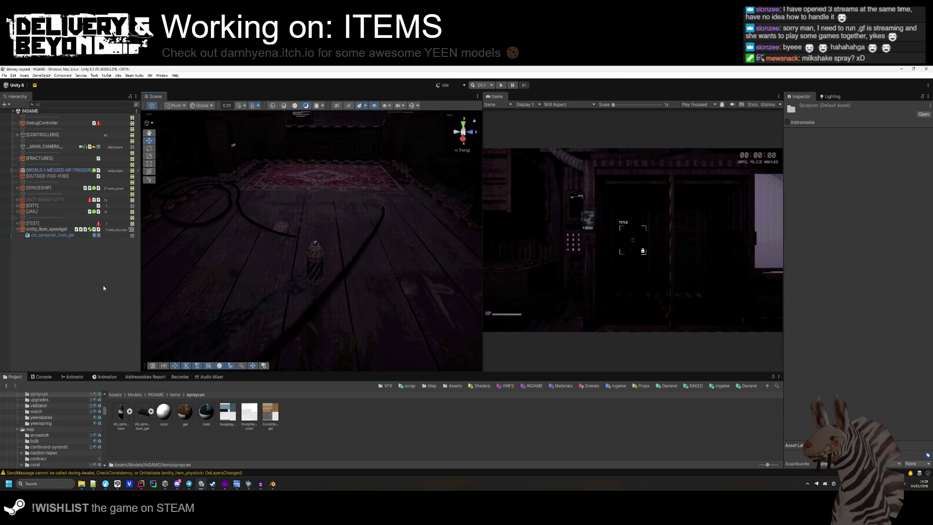
pyautogui.click(102, 229)
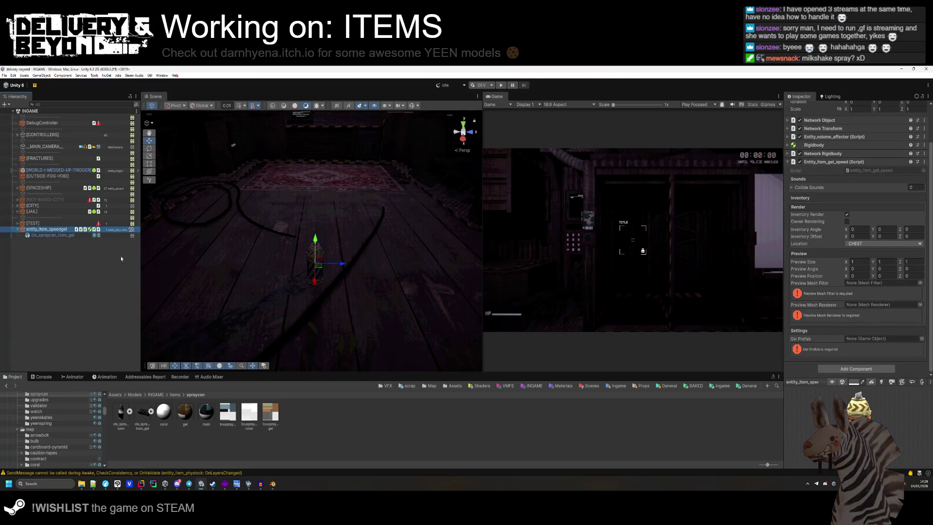
pyautogui.click(58, 235)
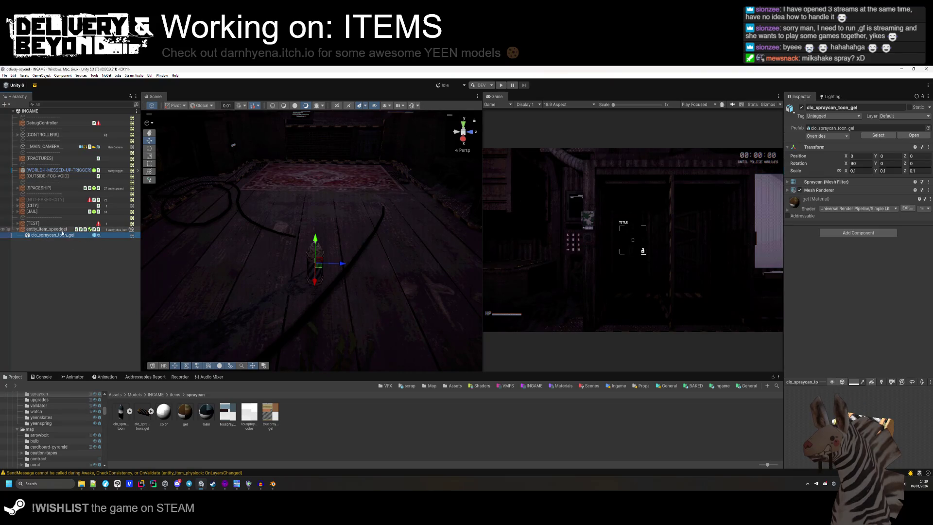
pyautogui.click(63, 230)
# - Assign clo_spraycan_toon_gel to Preview Mesh Filter, Preview Mesh Renderer and Gel Prefab
pyautogui.moveTo(48, 237)
pyautogui.mouseDown()
pyautogui.moveTo(891, 321)
pyautogui.moveTo(874, 326)
pyautogui.mouseUp()
pyautogui.moveTo(53, 235); pyautogui.dragTo(875, 335)
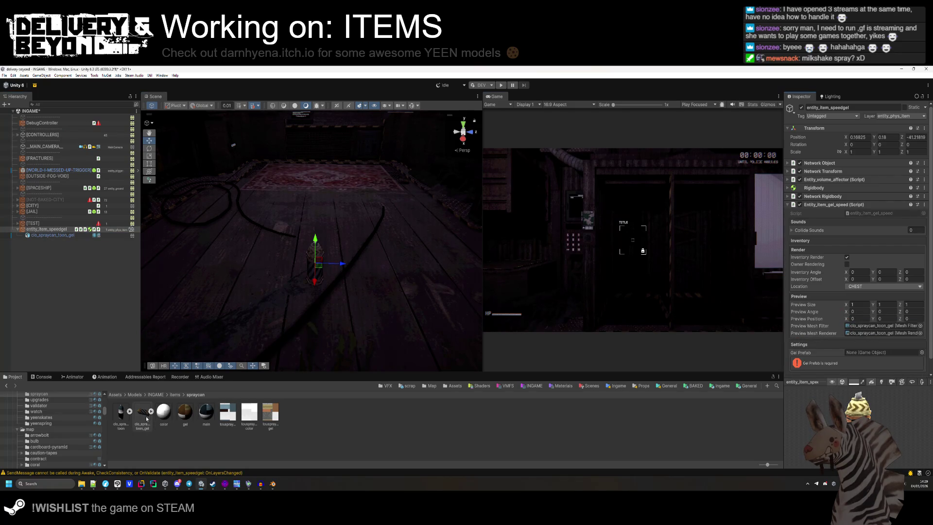
pyautogui.moveTo(143, 413)
pyautogui.mouseDown()
pyautogui.moveTo(895, 353)
pyautogui.moveTo(888, 342)
pyautogui.mouseUp()
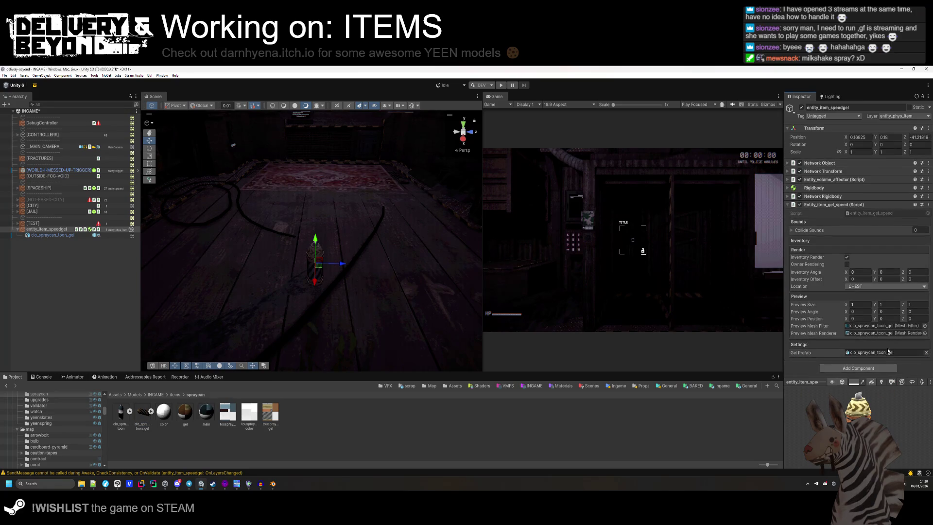
pyautogui.click(273, 484)
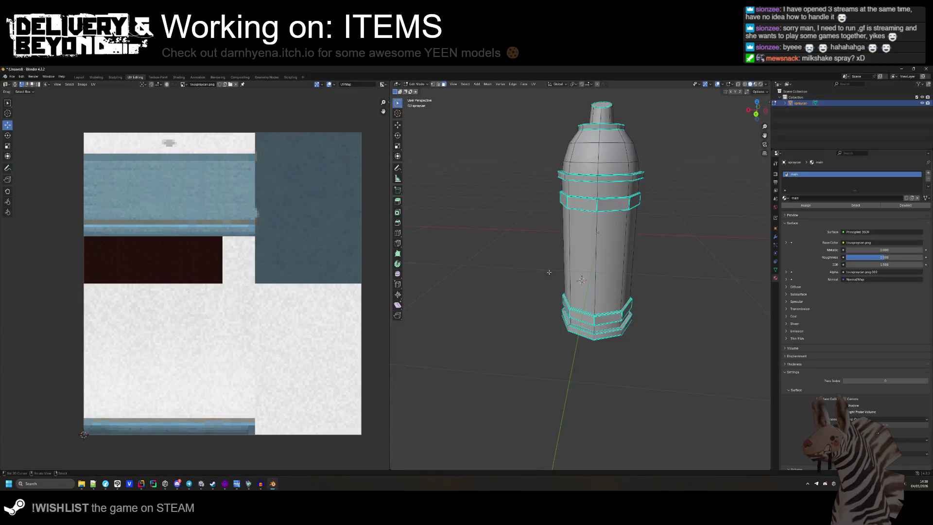
# - Export the Blender spraycan model as clo_spraycan_toon_gel.fbx, overwriting the earlier file
pyautogui.click(13, 77)
pyautogui.moveTo(41, 170)
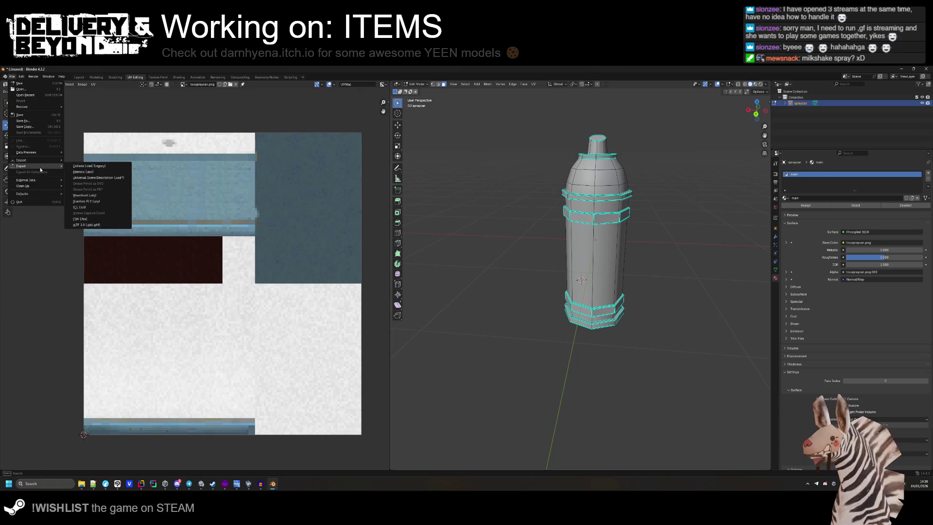
pyautogui.click(95, 219)
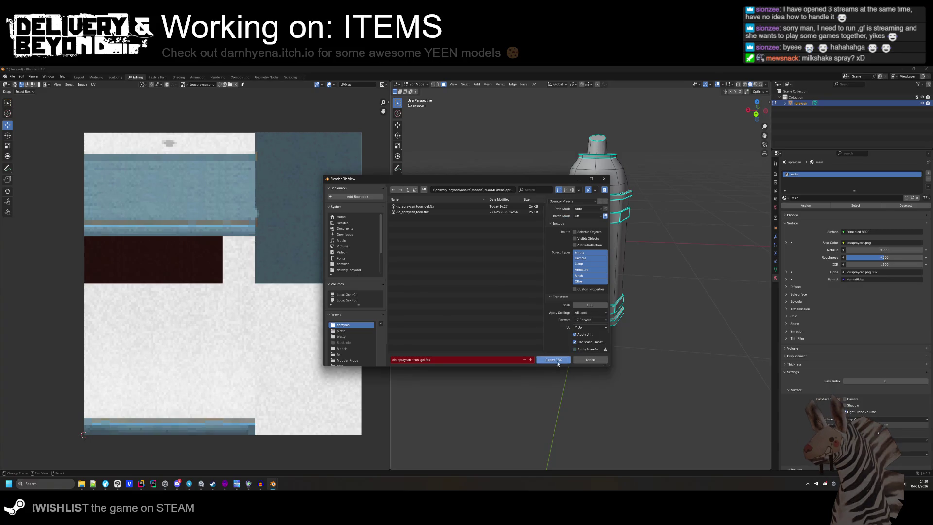
pyautogui.press('Return')
pyautogui.hotkey('alt', 'Tab')
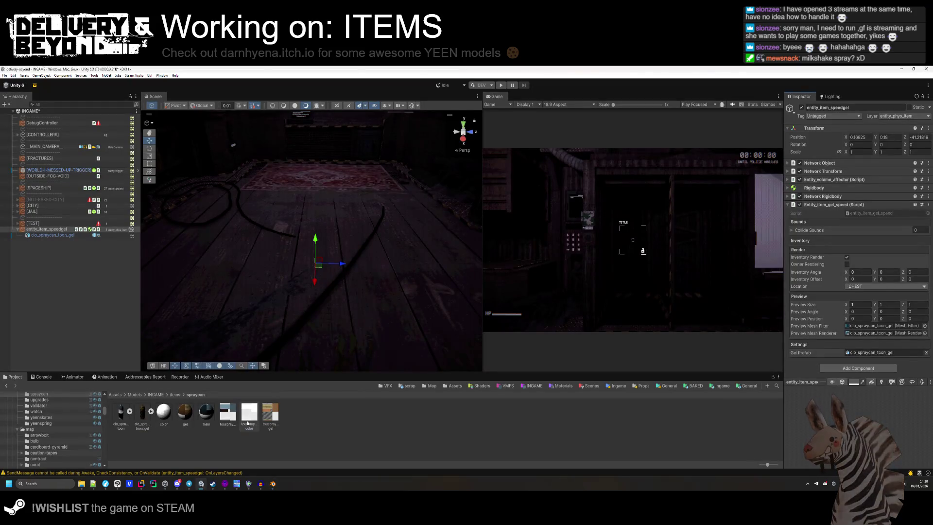
# - Set the clo_spraycan_toon_gel child's rotation to 0, 0, 0
pyautogui.click(52, 234)
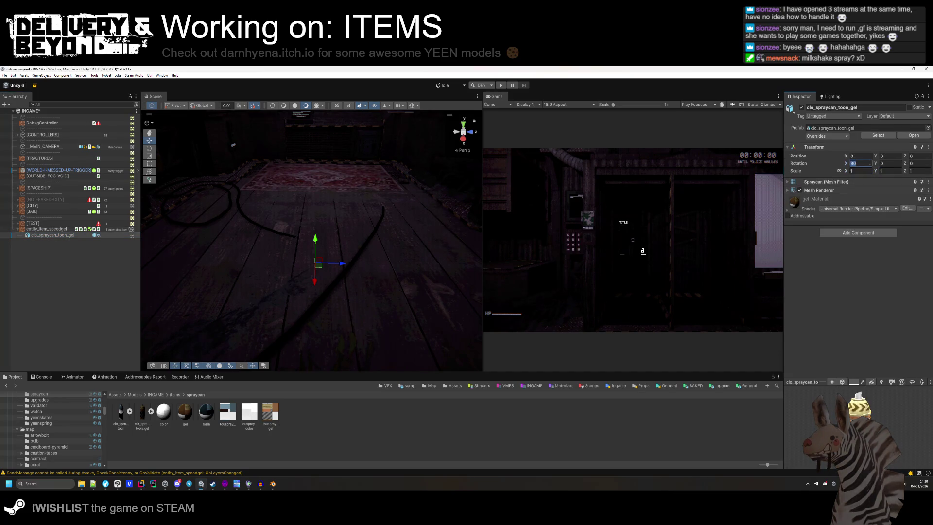
pyautogui.press('Escape')
pyautogui.scroll(-15, 406, 269)
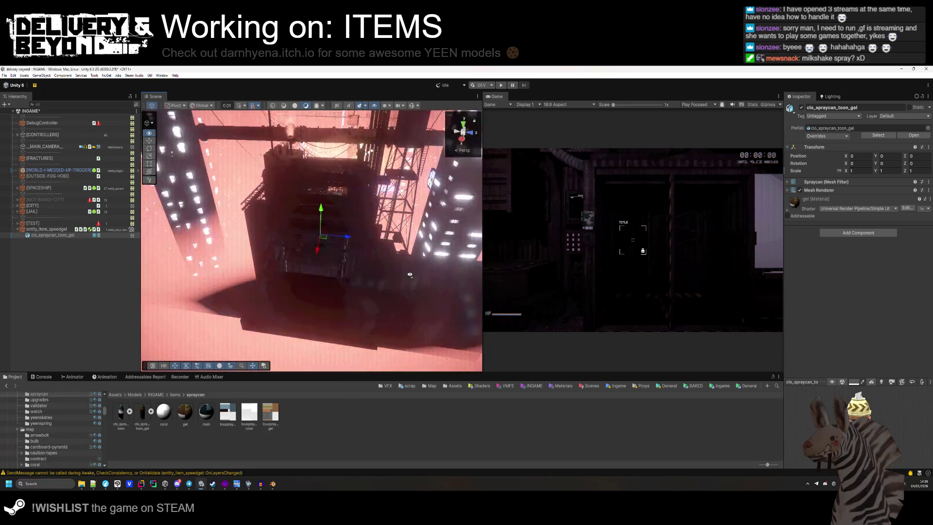
pyautogui.scroll(12, 406, 268)
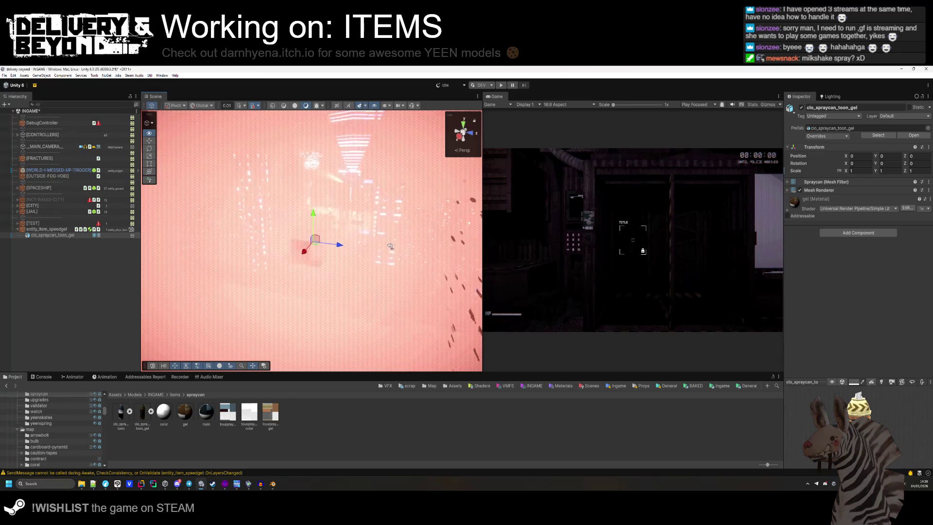
pyautogui.scroll(-5, 387, 243)
pyautogui.scroll(5, 389, 244)
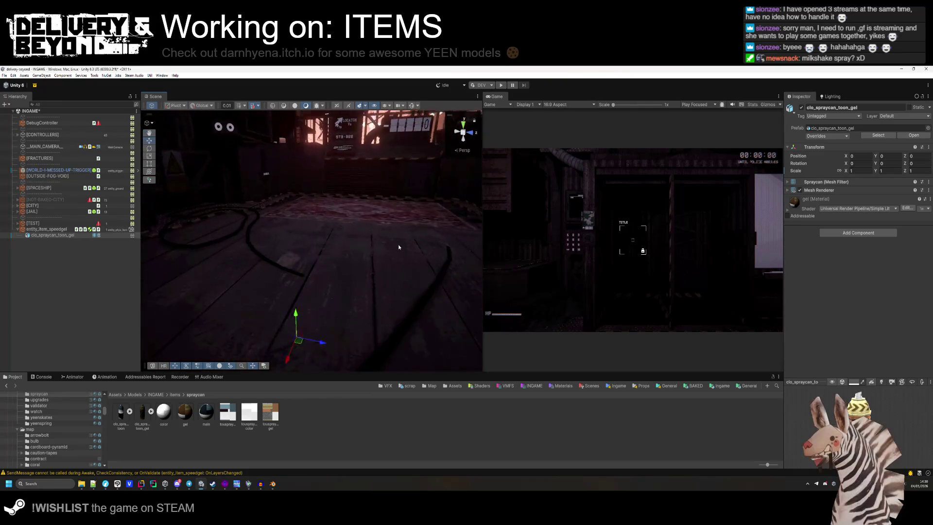
pyautogui.hotkey('alt', 'Tab')
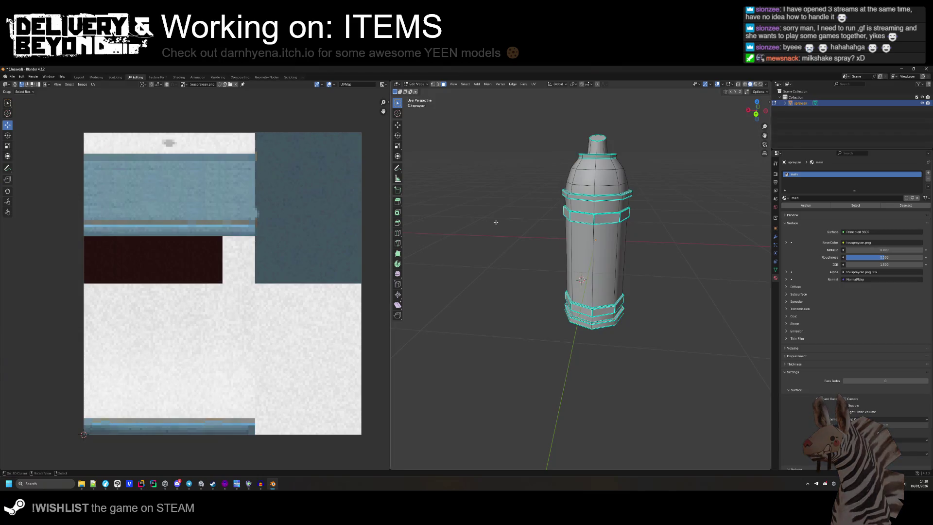
# - Export the spraycan FBX again and frame it in Unity's Scene view
pyautogui.click(12, 77)
pyautogui.moveTo(34, 166)
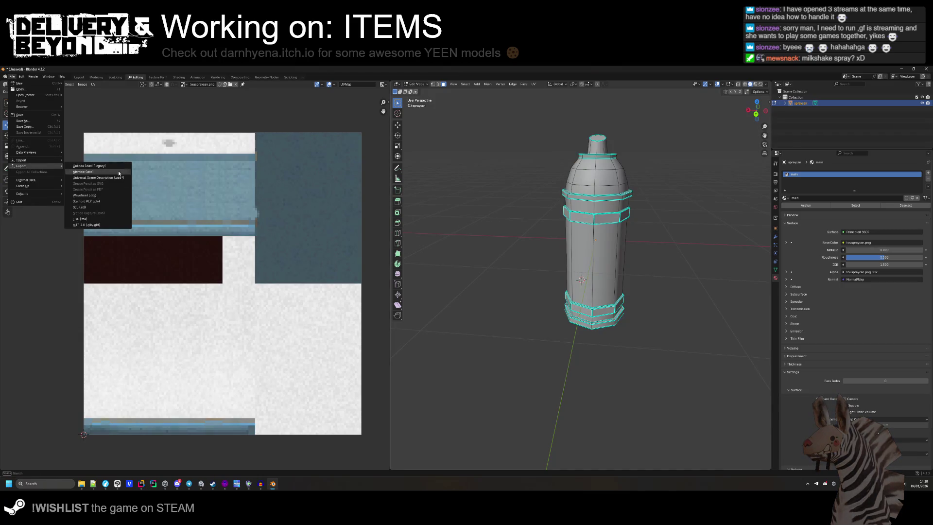
pyautogui.click(90, 219)
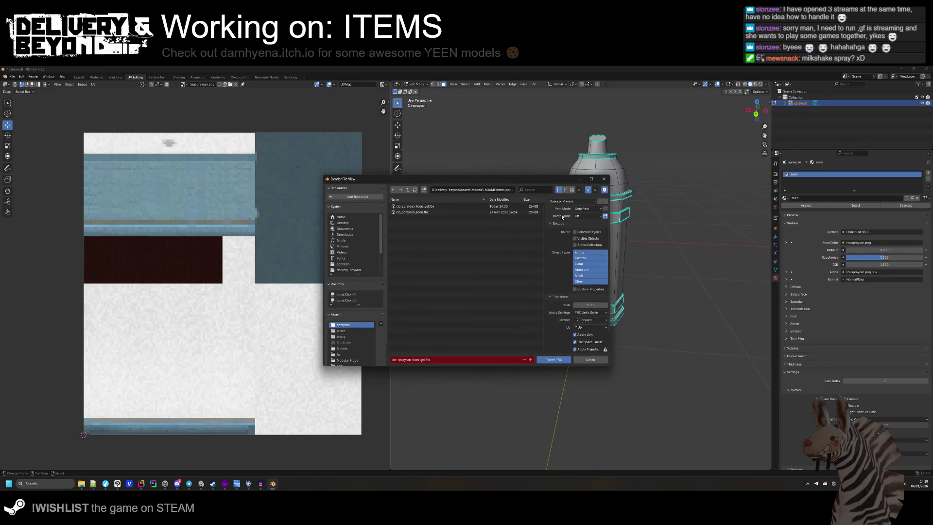
pyautogui.click(559, 359)
pyautogui.hotkey('alt', 'Tab')
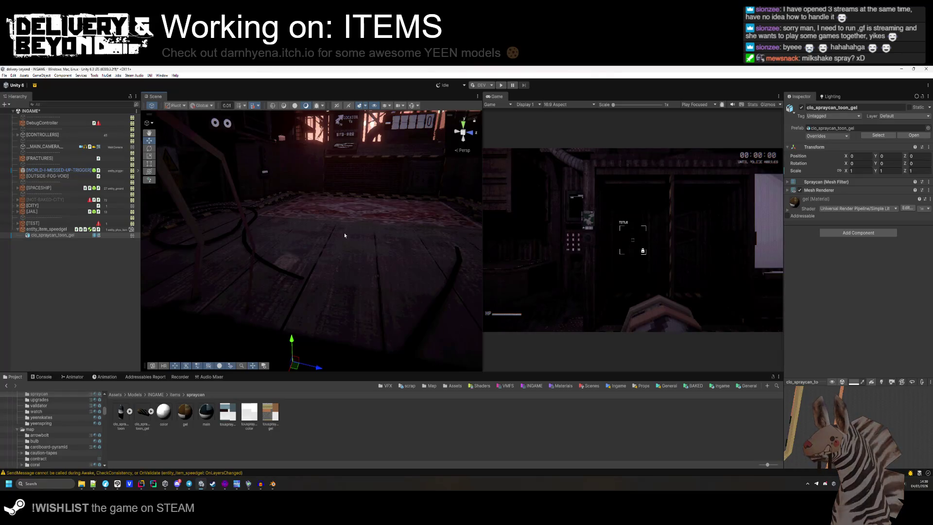
pyautogui.press('f')
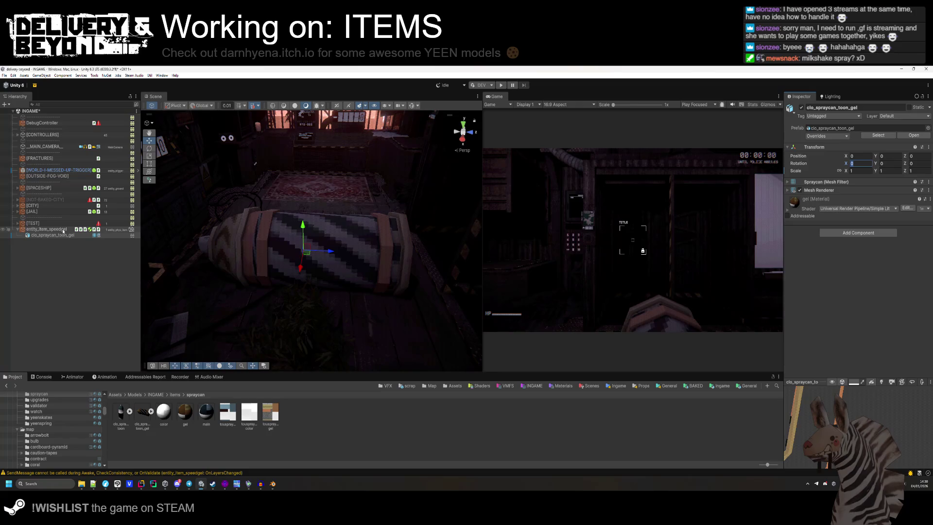
pyautogui.hotkey('alt', 'Tab')
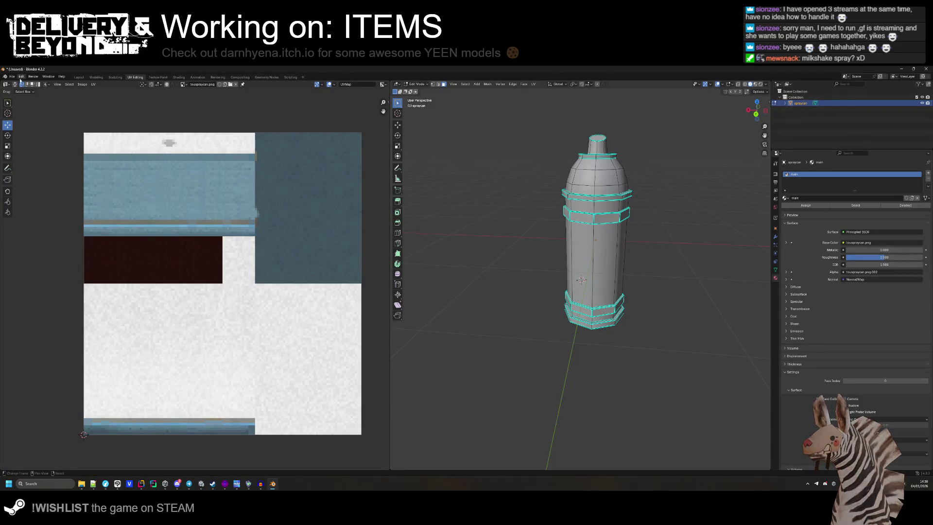
# - Export the spraycan FBX with FBX All scaling and check it in Unity
pyautogui.click(13, 77)
pyautogui.moveTo(38, 166)
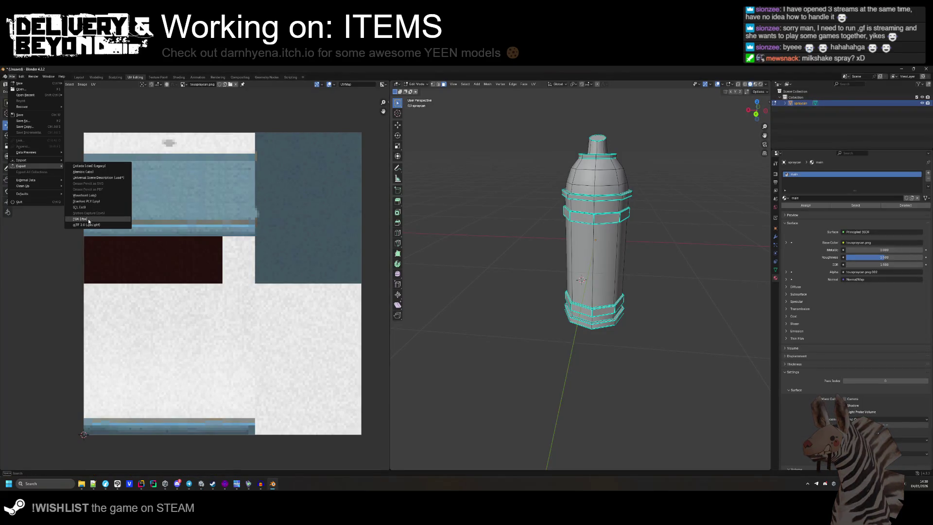
pyautogui.click(88, 220)
pyautogui.click(586, 201)
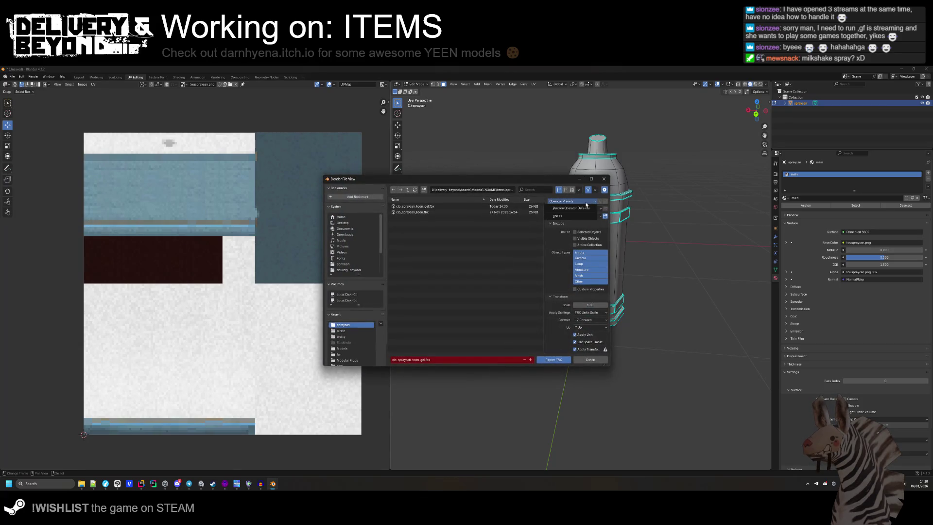
pyautogui.scroll(-2, 558, 237)
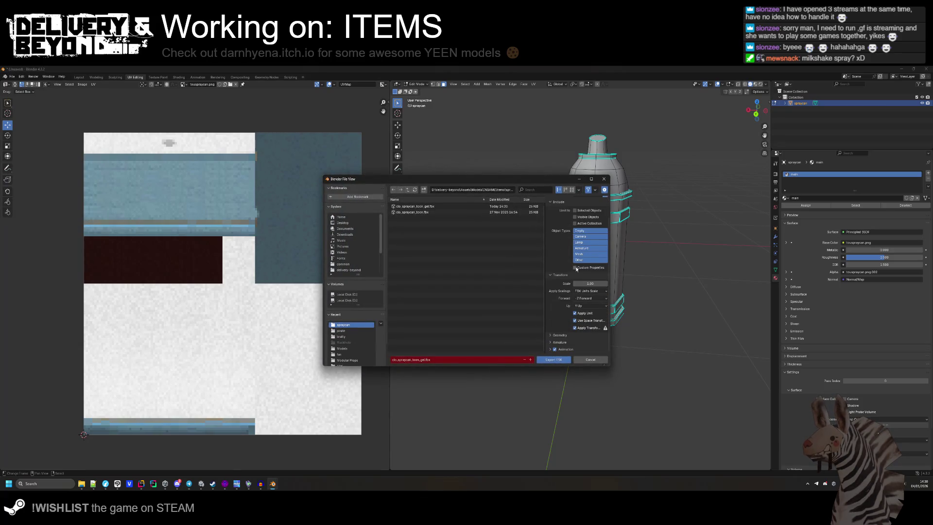
pyautogui.click(596, 292)
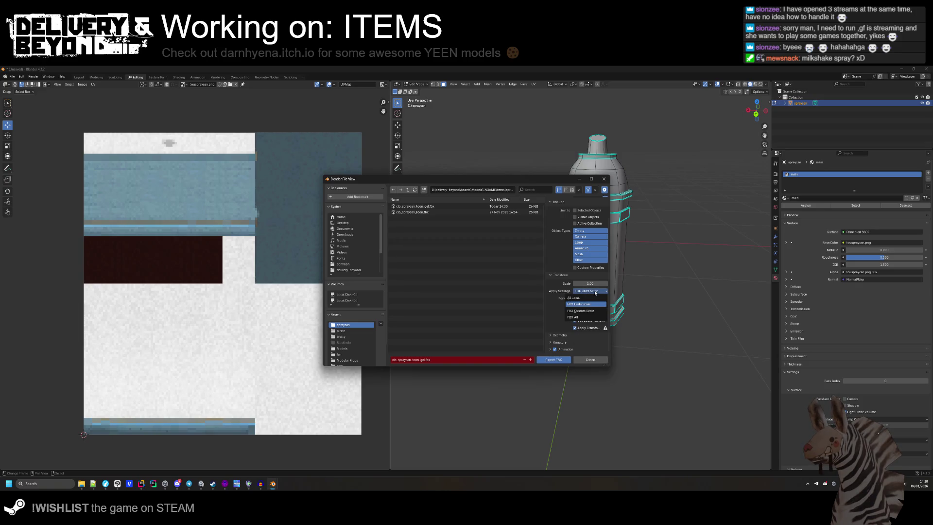
pyautogui.click(585, 318)
pyautogui.click(553, 360)
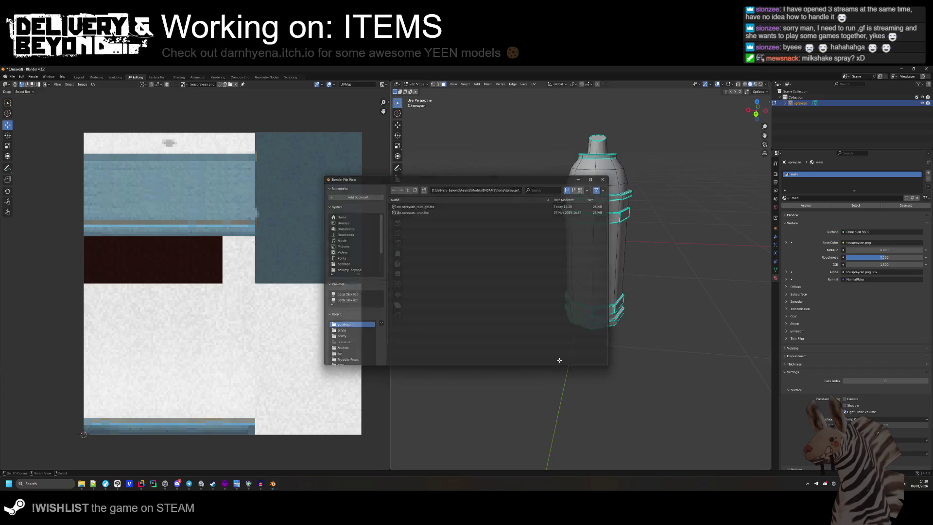
pyautogui.hotkey('alt', 'Tab')
pyautogui.hotkey('alt', 'Tab')
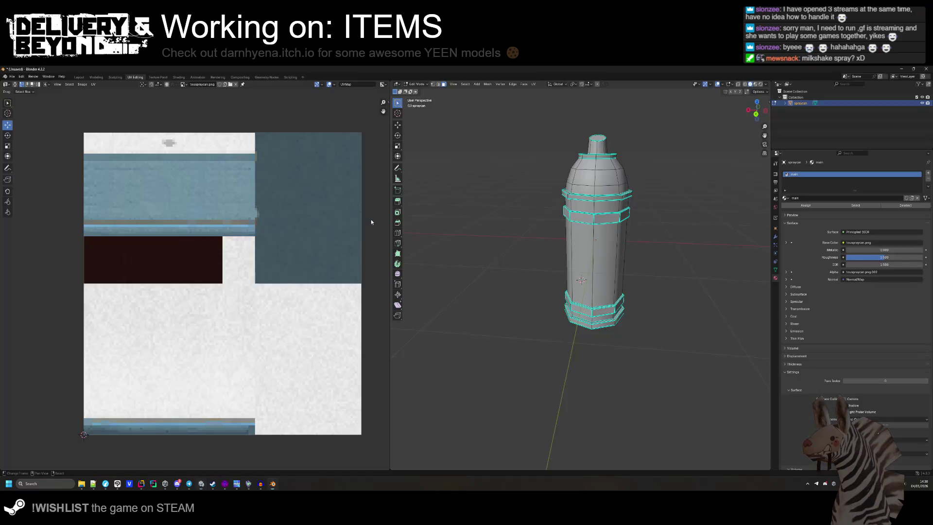
# - Export the FBX again using FBX Units Scale and scale 0.1, then check it in Unity
pyautogui.click(11, 77)
pyautogui.moveTo(38, 166)
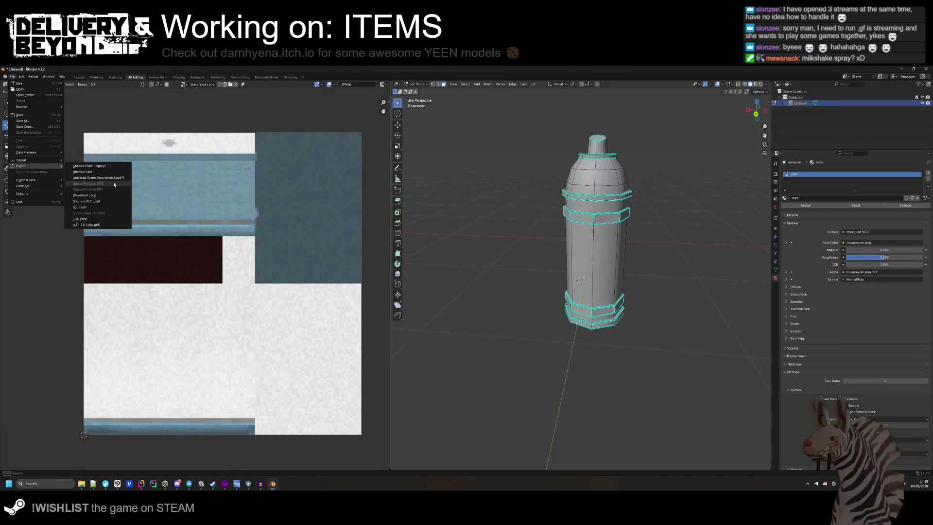
pyautogui.click(92, 216)
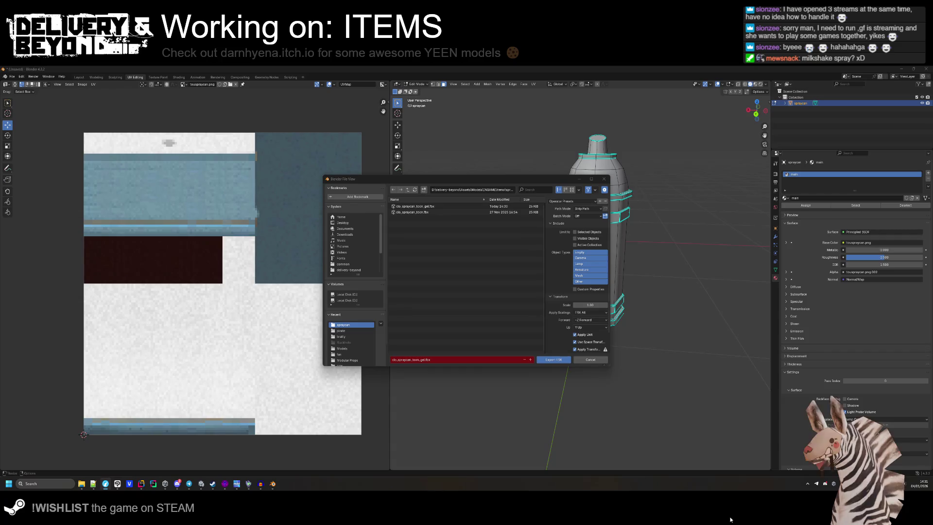
pyautogui.click(589, 313)
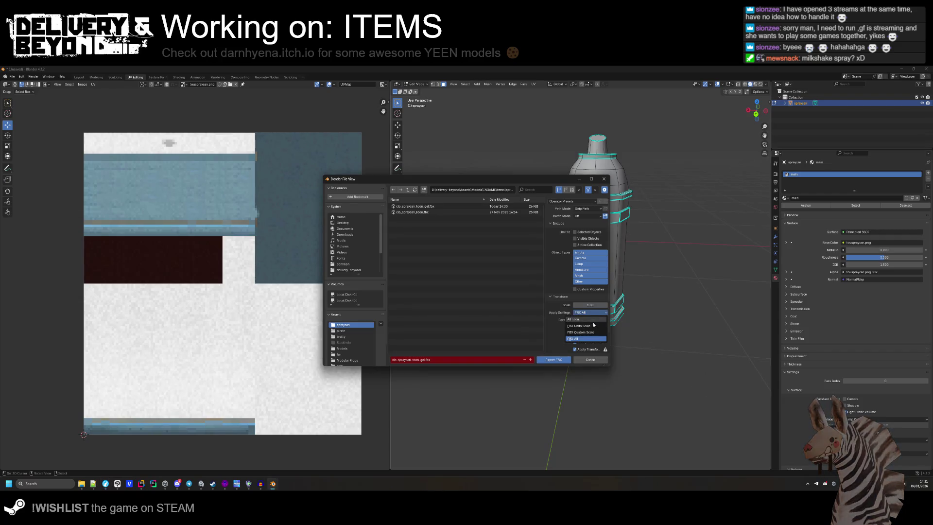
pyautogui.click(591, 327)
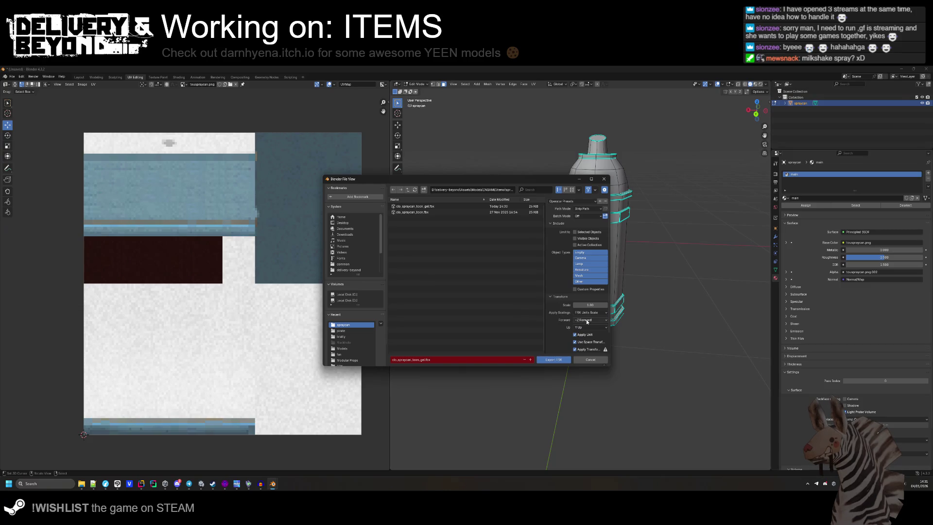
pyautogui.click(592, 305)
pyautogui.press('Return')
pyautogui.click(553, 360)
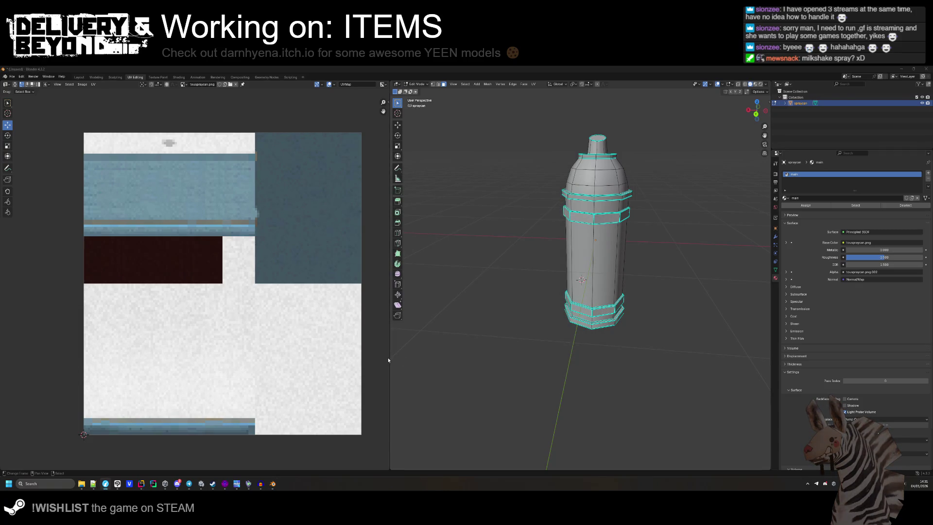
pyautogui.hotkey('alt', 'Tab')
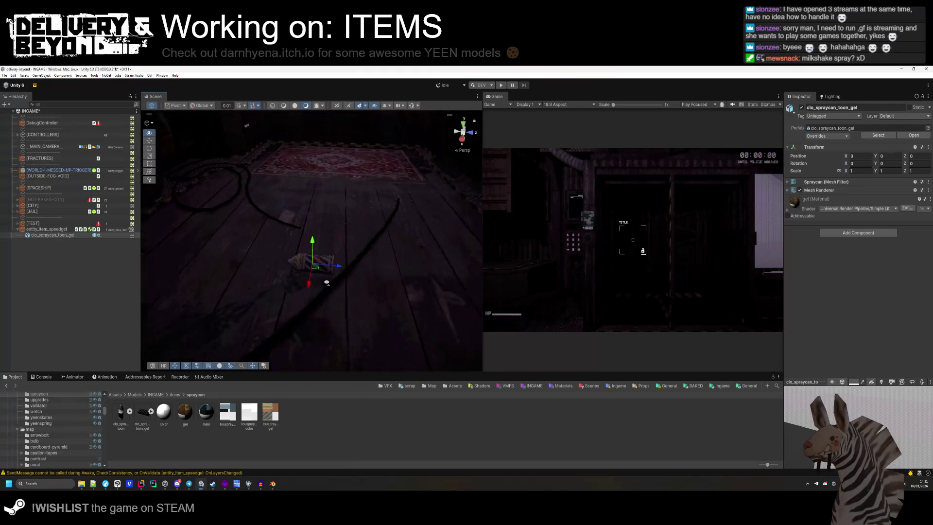
pyautogui.scroll(3, 327, 282)
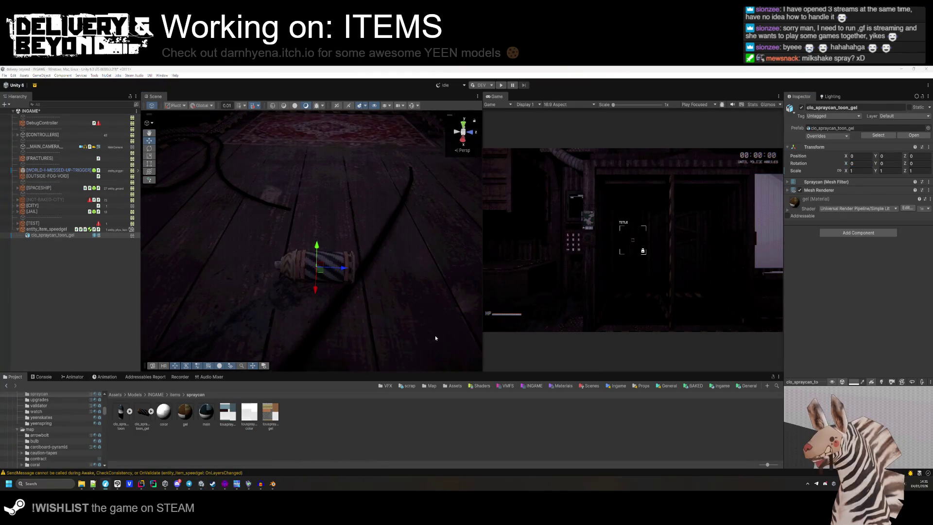
pyautogui.hotkey('alt', 'Tab')
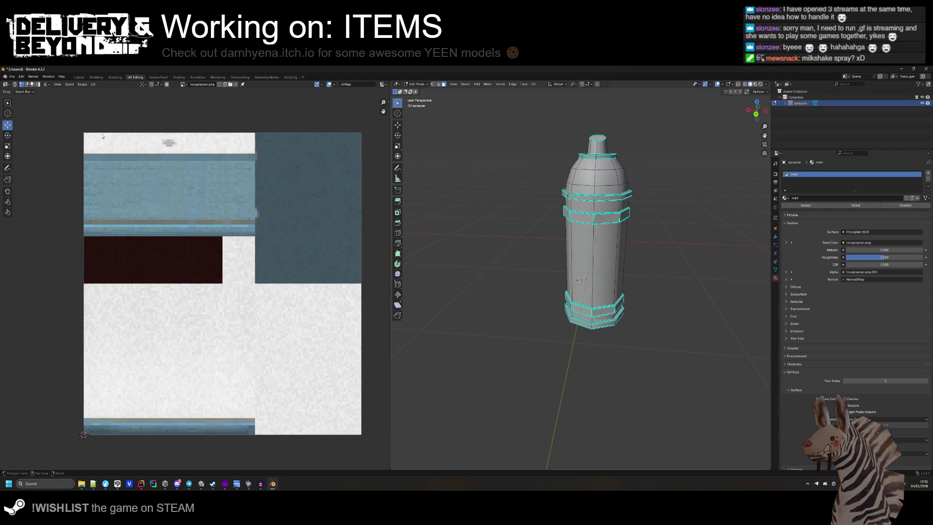
# - Export the spraycan FBX with a different Up axis and check its orientation in Unity
pyautogui.click(12, 77)
pyautogui.moveTo(46, 168)
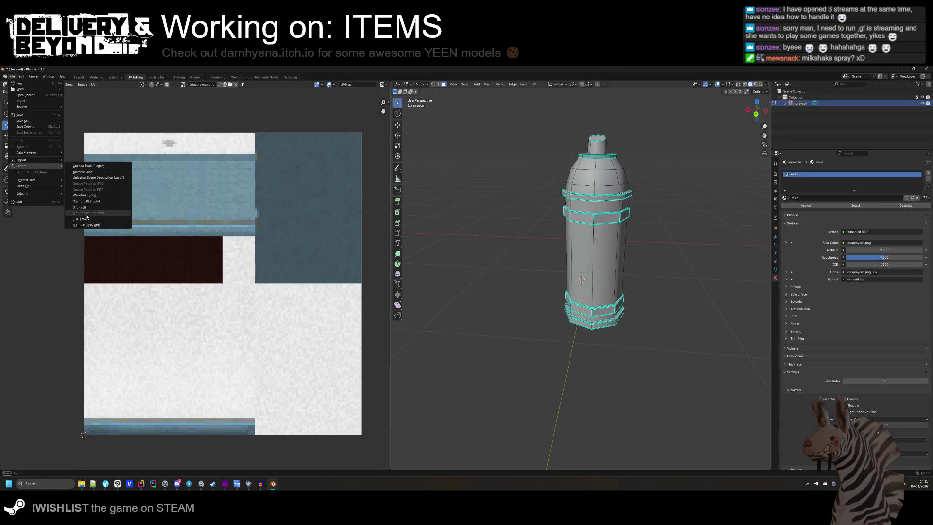
pyautogui.click(81, 219)
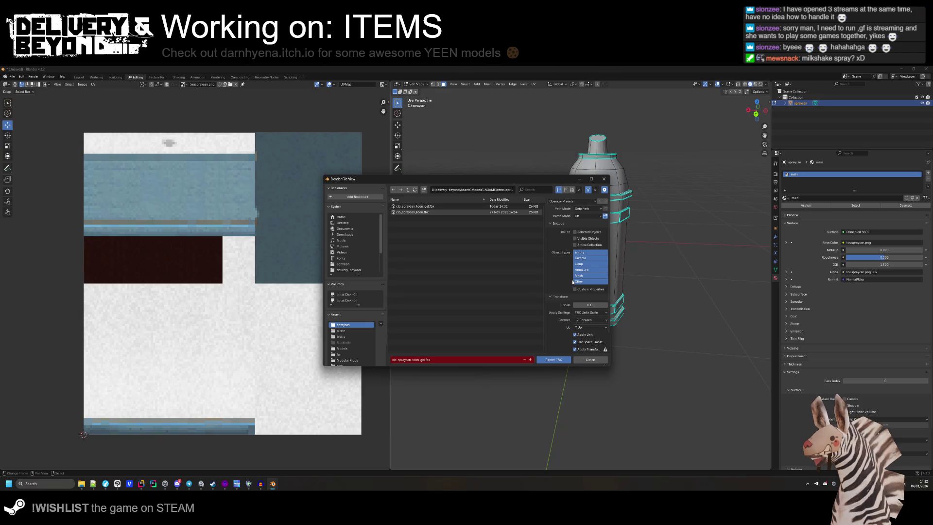
pyautogui.click(581, 328)
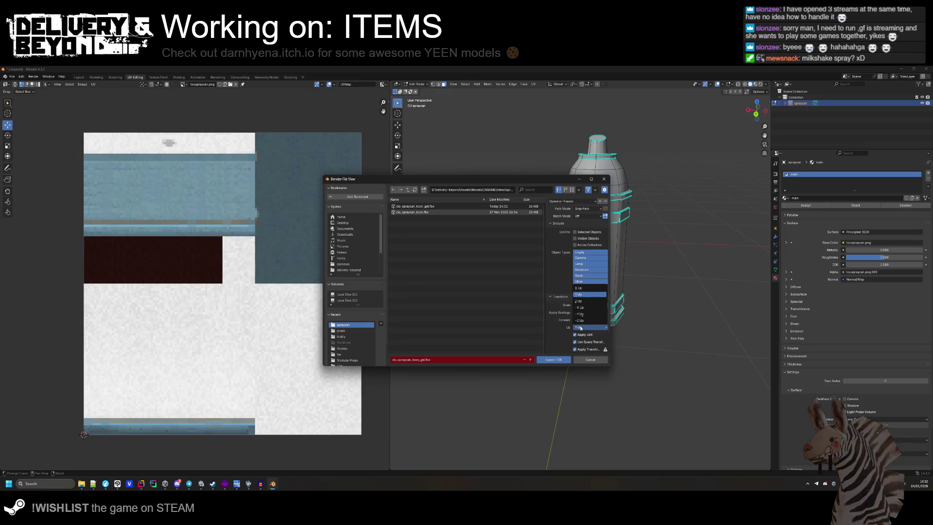
pyautogui.click(581, 300)
pyautogui.click(552, 360)
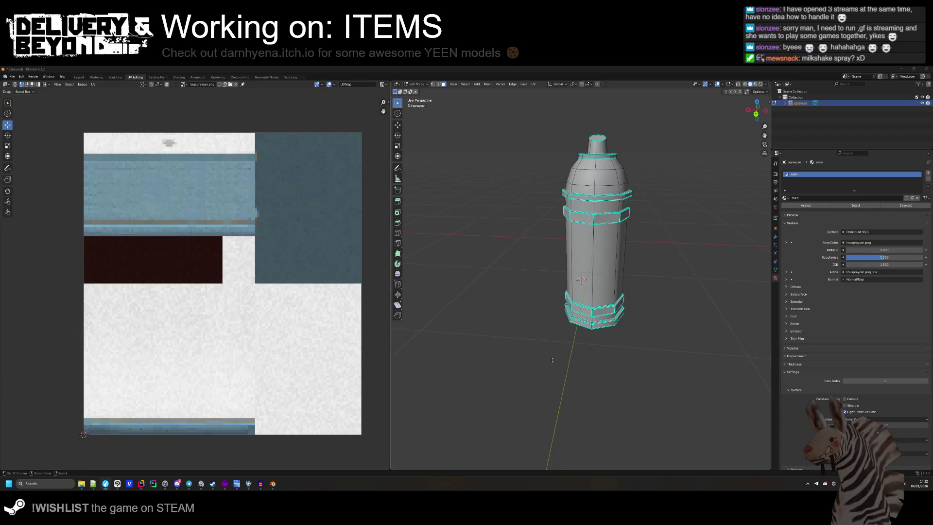
pyautogui.hotkey('alt', 'Tab')
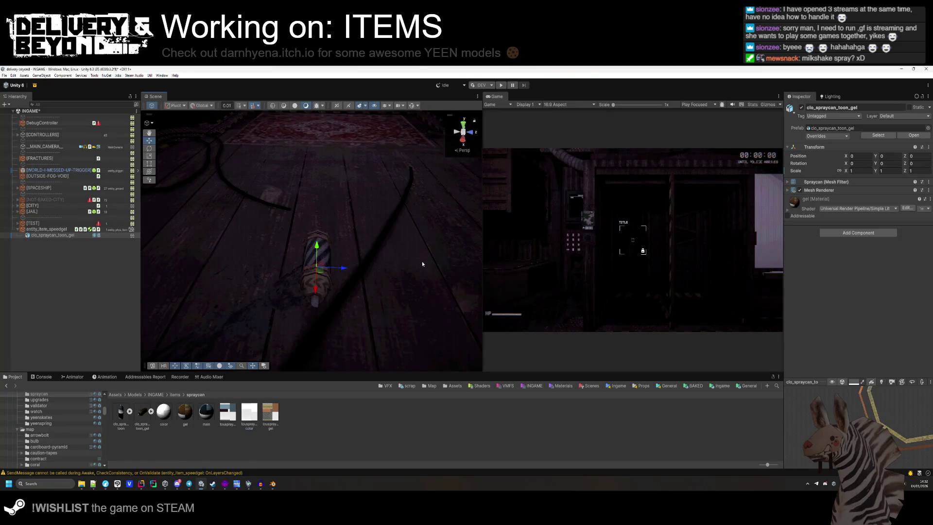
pyautogui.hotkey('alt', 'Tab')
# - Reopen Blender's FBX export settings
pyautogui.click(14, 77)
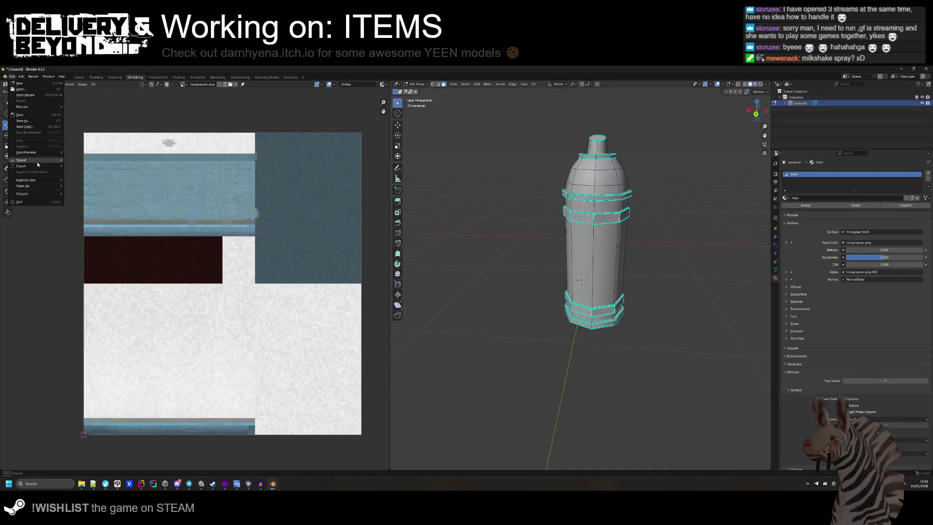
pyautogui.moveTo(37, 159)
pyautogui.click(88, 217)
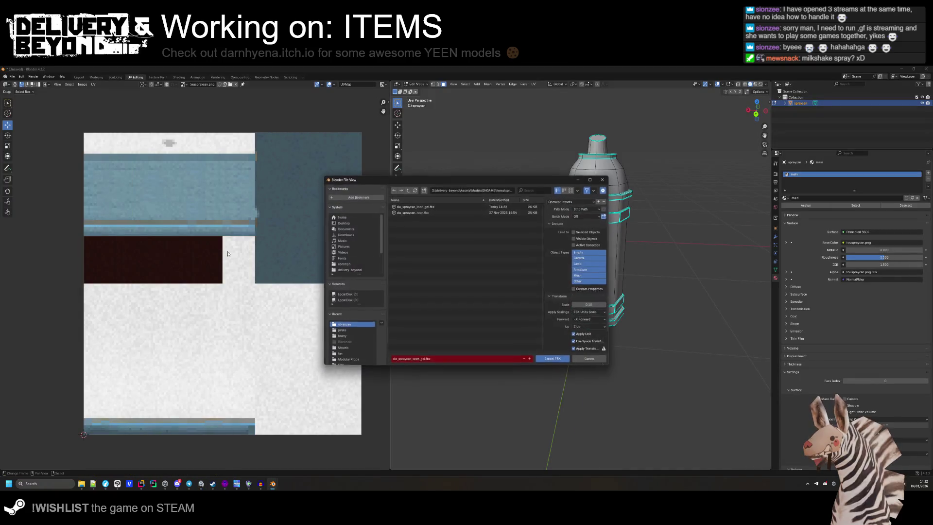
# - Export the FBX with changed up and forward axes and check it in Unity
pyautogui.click(589, 327)
pyautogui.click(587, 288)
pyautogui.click(557, 362)
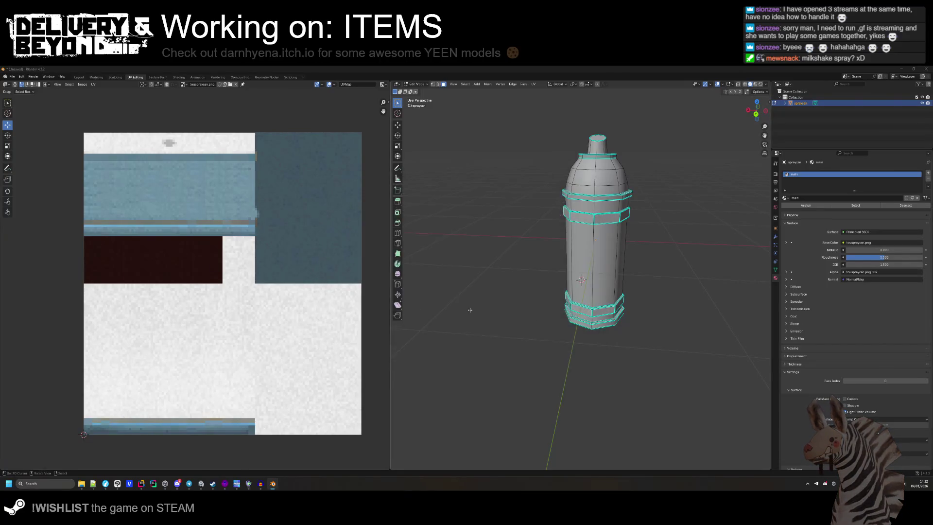
pyautogui.hotkey('alt', 'Tab')
pyautogui.hotkey('alt', 'Tab')
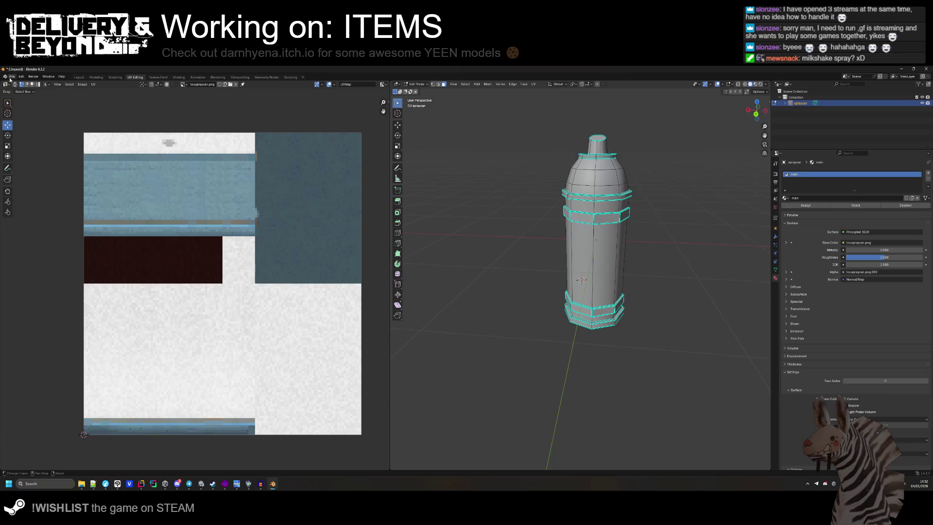
# - Re-export the spray can FBX with -Y Up and check the orientation in Unity
pyautogui.click(12, 77)
pyautogui.moveTo(49, 167)
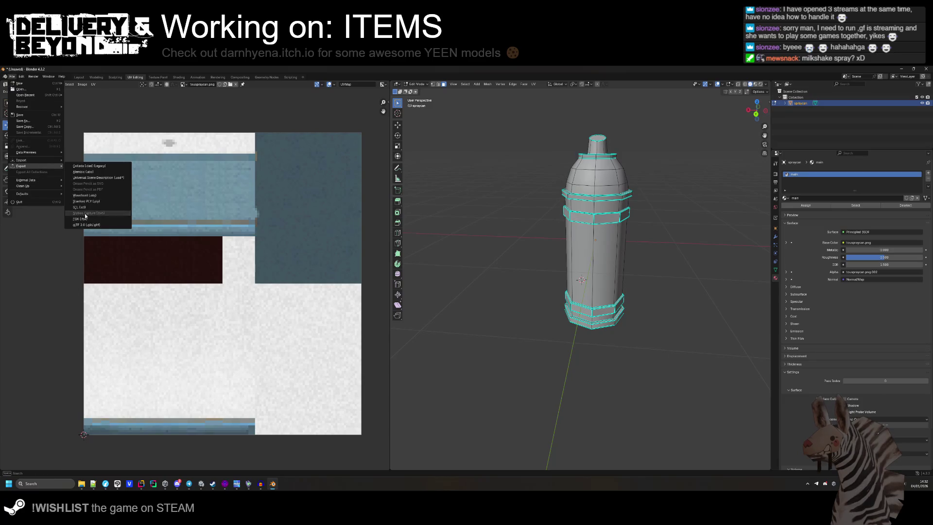
pyautogui.click(80, 219)
pyautogui.click(581, 327)
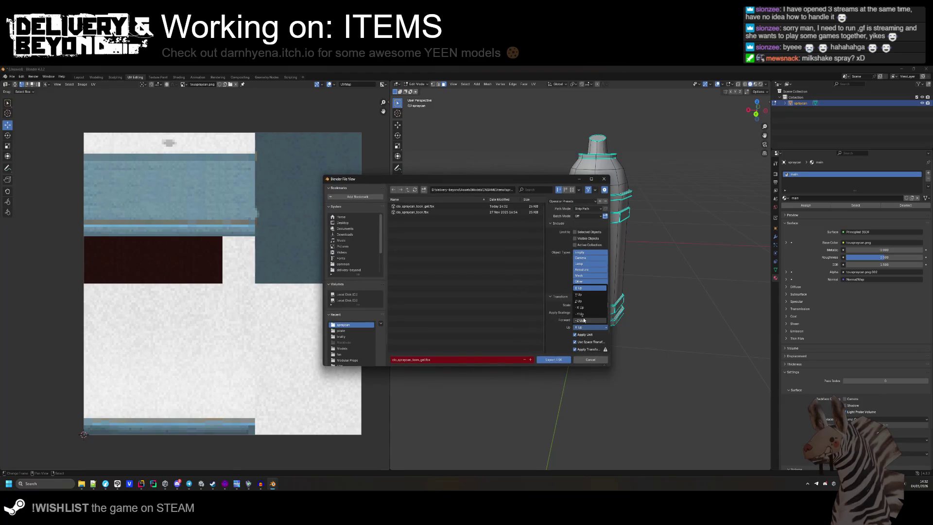
pyautogui.click(584, 314)
pyautogui.press('Return')
pyautogui.hotkey('alt', 'Tab')
pyautogui.hotkey('alt', 'Tab')
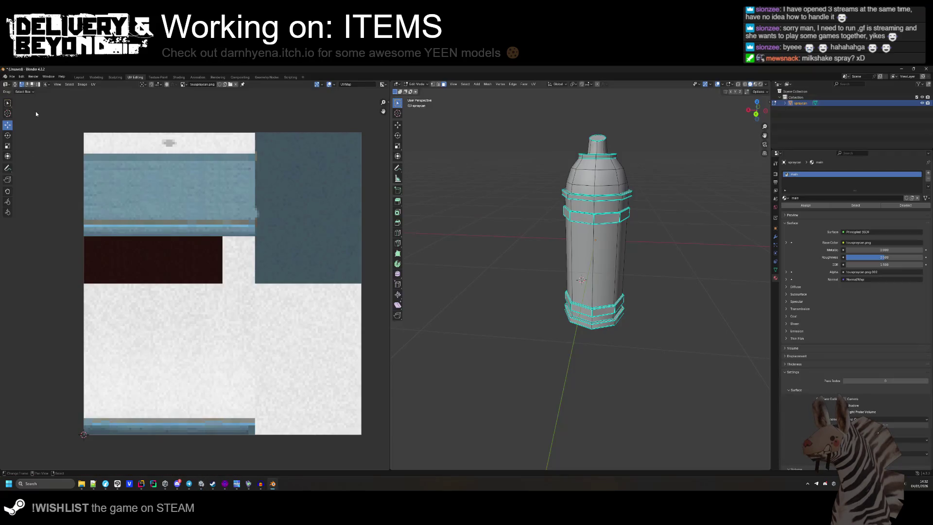
# - Re-export the FBX with Y Up and a different forward axis, then check it in Unity
pyautogui.click(12, 76)
pyautogui.moveTo(36, 169)
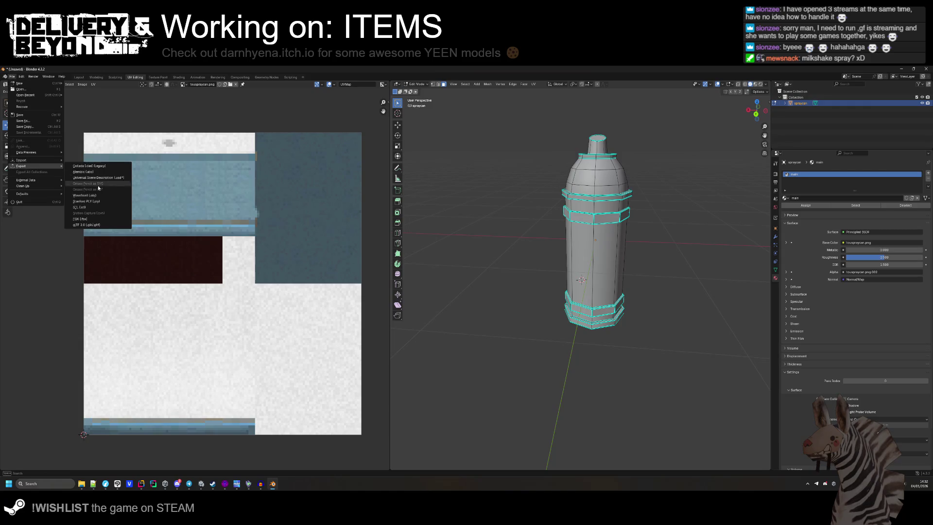
pyautogui.click(81, 219)
pyautogui.click(582, 329)
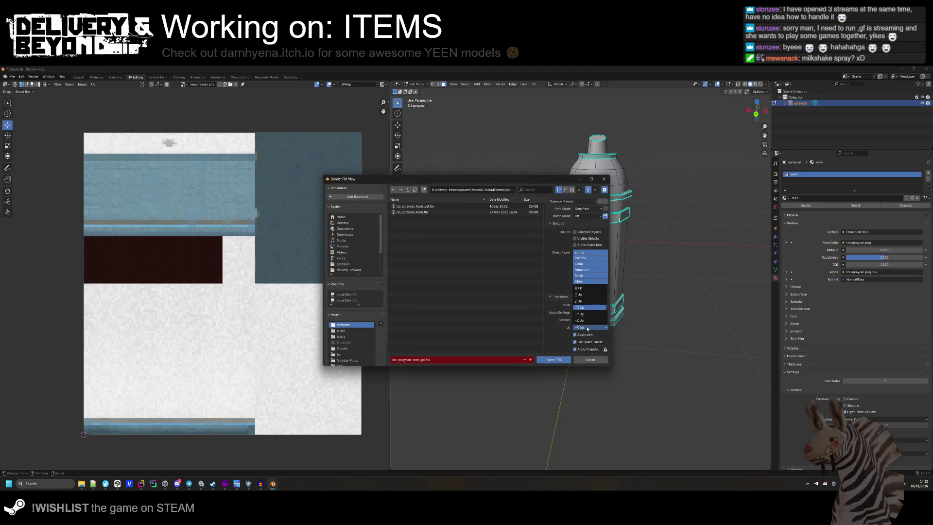
pyautogui.click(590, 293)
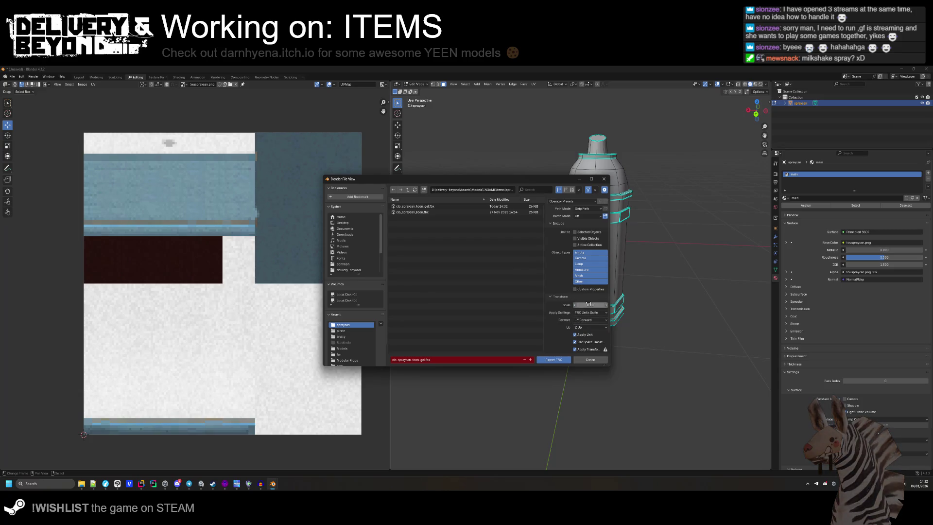
pyautogui.click(590, 321)
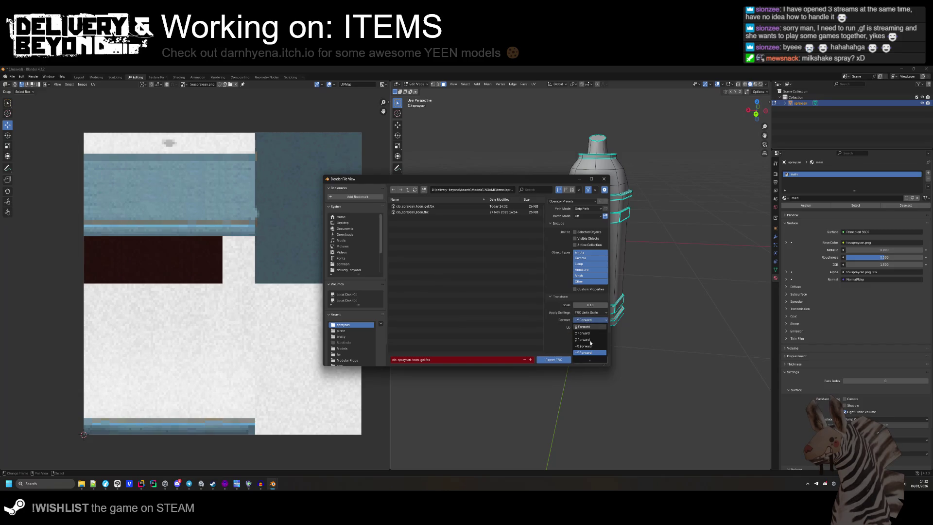
pyautogui.click(591, 333)
pyautogui.click(561, 357)
pyautogui.hotkey('alt', 'Tab')
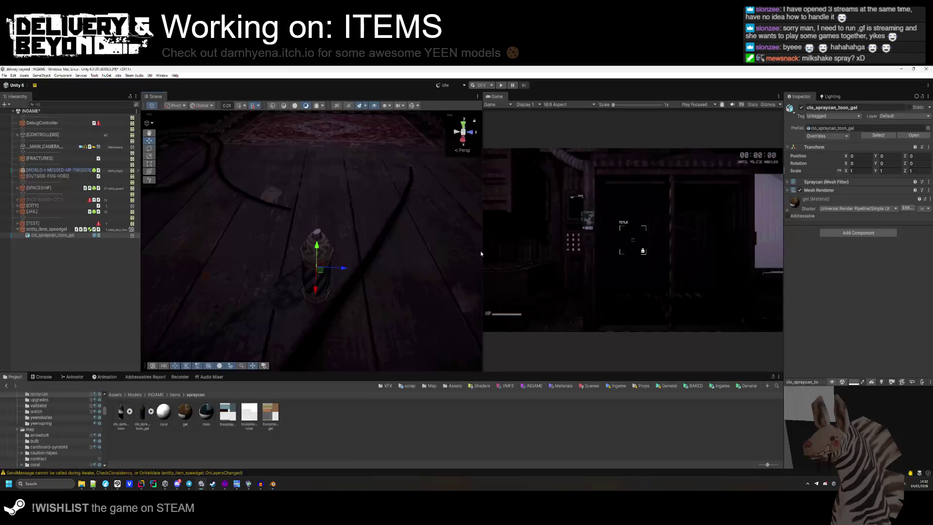
pyautogui.hotkey('alt', 'Tab')
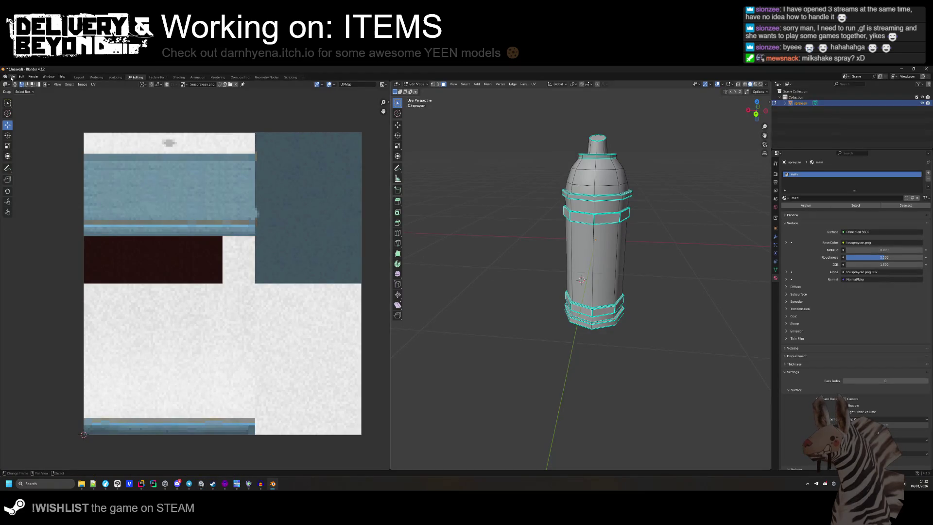
# - Check the model in Unity, then re-export the spray can FBX with Y Up
pyautogui.hotkey('alt', 'Tab')
pyautogui.hotkey('alt', 'Tab')
pyautogui.click(12, 77)
pyautogui.moveTo(34, 165)
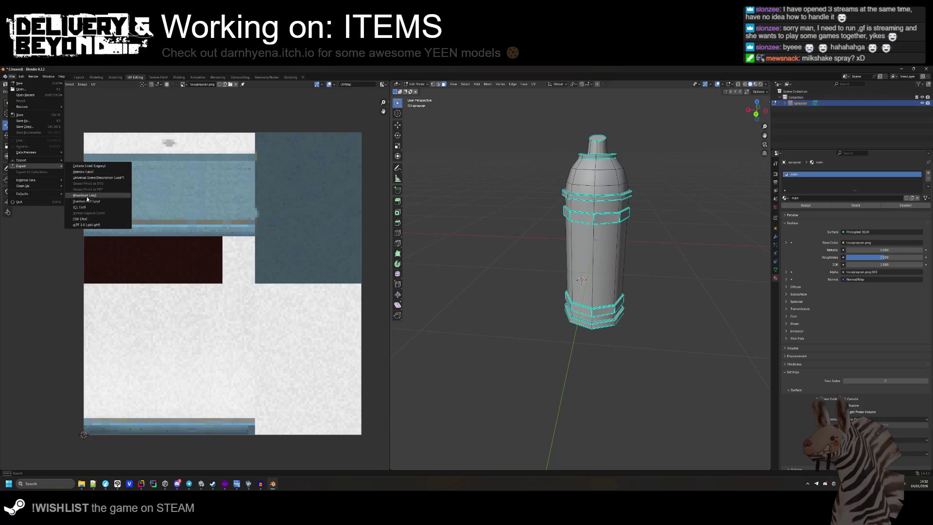
pyautogui.click(95, 206)
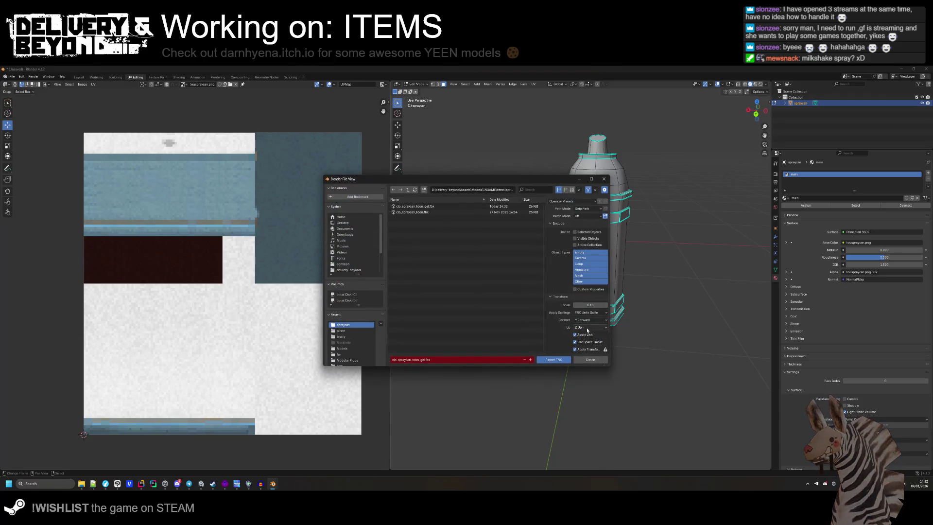
pyautogui.click(589, 327)
pyautogui.click(590, 295)
pyautogui.click(553, 360)
# - Check the Y Up orientation in Unity and re-export the FBX with a different up axis
pyautogui.hotkey('alt', 'Tab')
pyautogui.hotkey('alt', 'Tab')
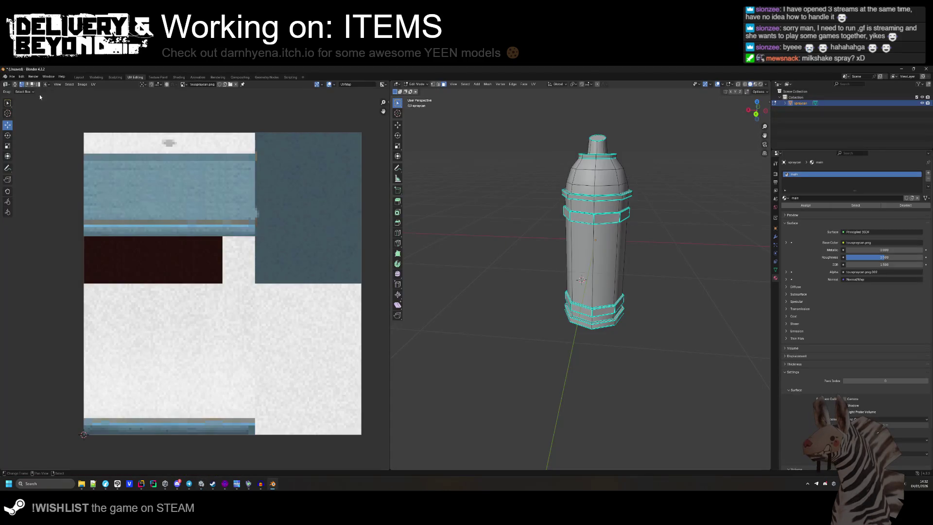
pyautogui.click(12, 77)
pyautogui.moveTo(42, 167)
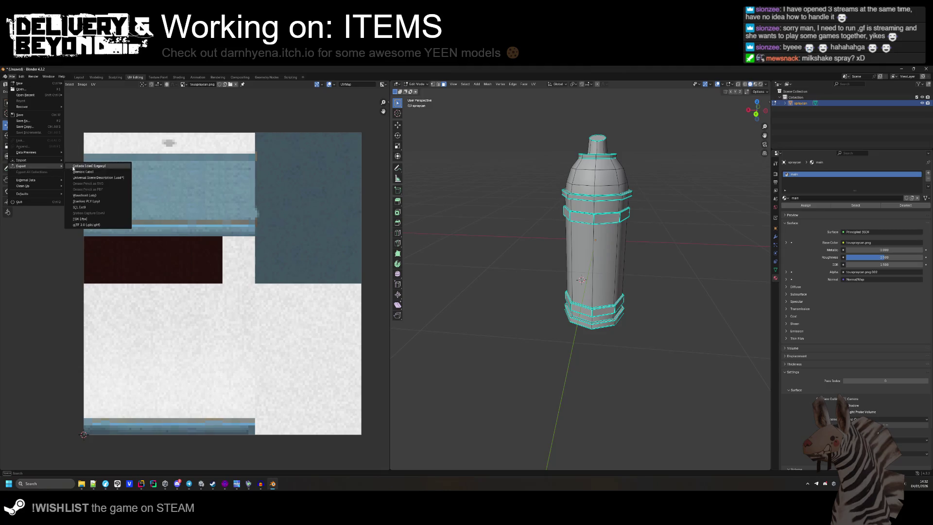
pyautogui.click(83, 221)
pyautogui.click(591, 331)
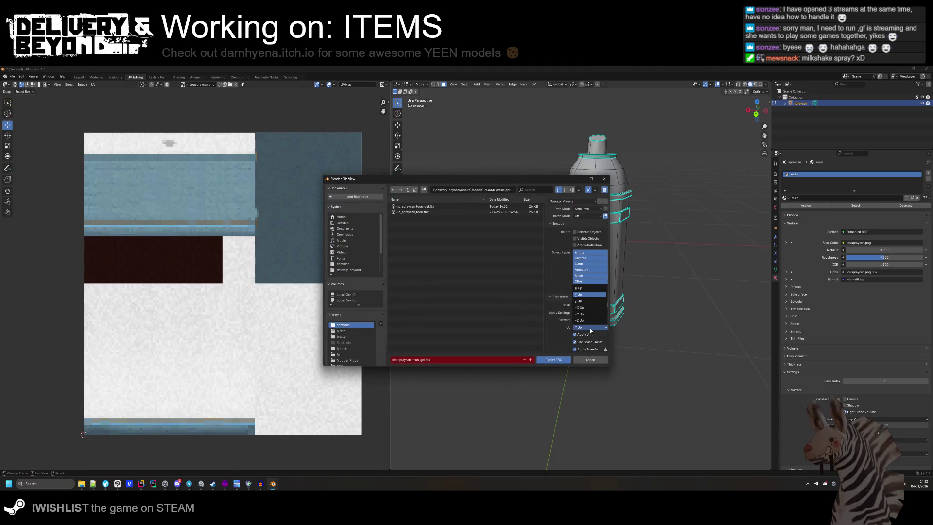
pyautogui.click(578, 294)
pyautogui.click(554, 360)
# - Compare the result in Unity, then re-export the FBX with X Up and check it
pyautogui.hotkey('alt', 'Tab')
pyautogui.hotkey('alt', 'Tab')
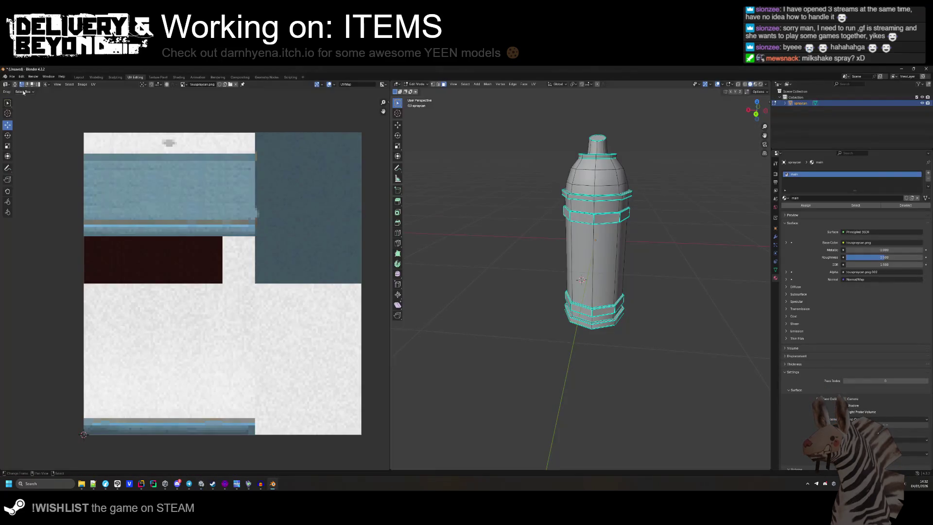
pyautogui.click(12, 77)
pyautogui.moveTo(33, 168)
pyautogui.click(82, 219)
pyautogui.click(585, 327)
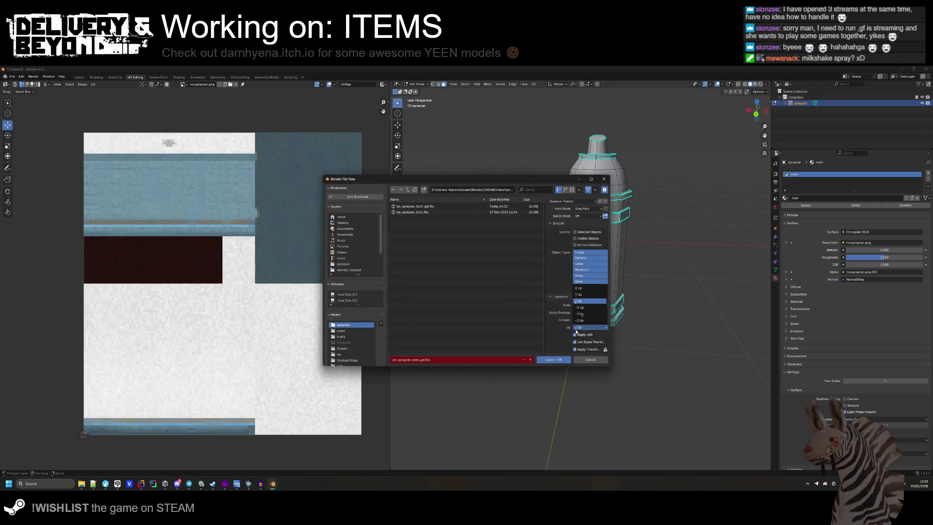
pyautogui.click(586, 290)
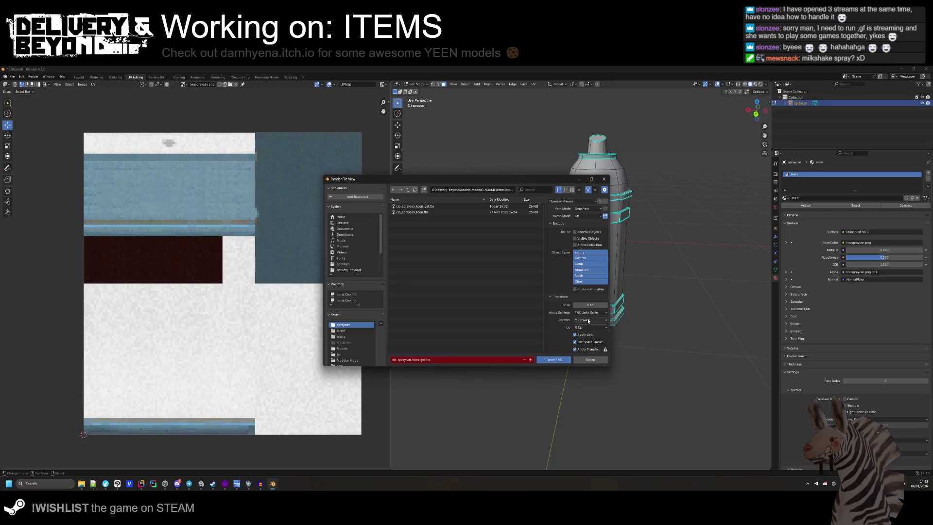
pyautogui.click(564, 359)
pyautogui.hotkey('alt', 'Tab')
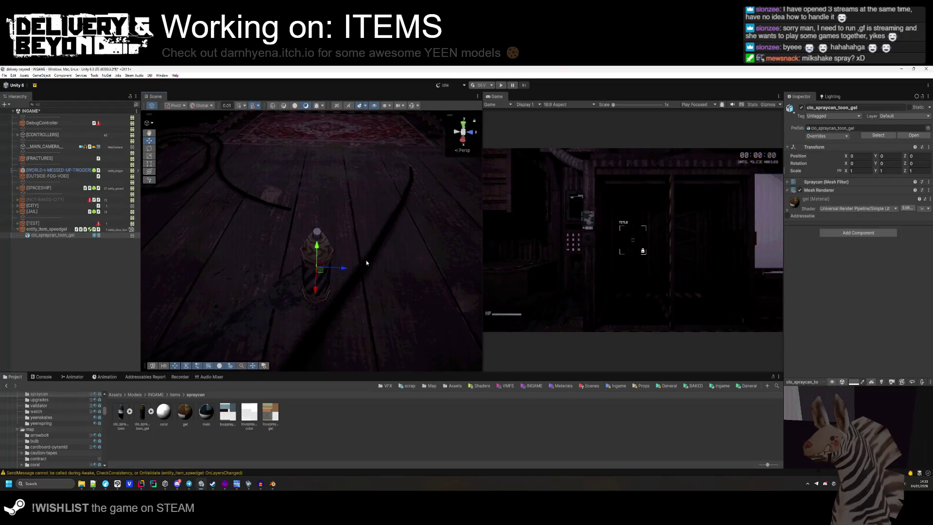
pyautogui.hotkey('alt', 'Tab')
# - Save the FBX export settings as a preset named UNITY and export the spray can with it
pyautogui.click(12, 77)
pyautogui.moveTo(29, 164)
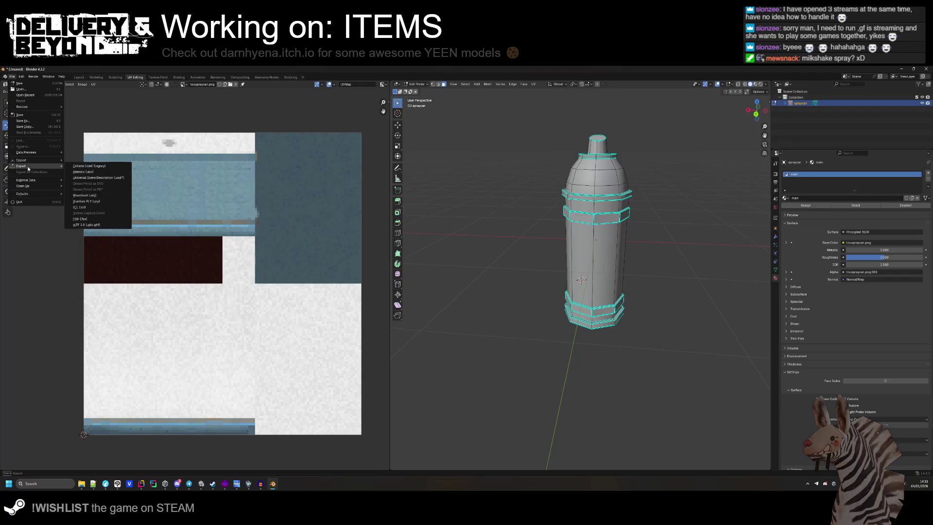
pyautogui.click(91, 209)
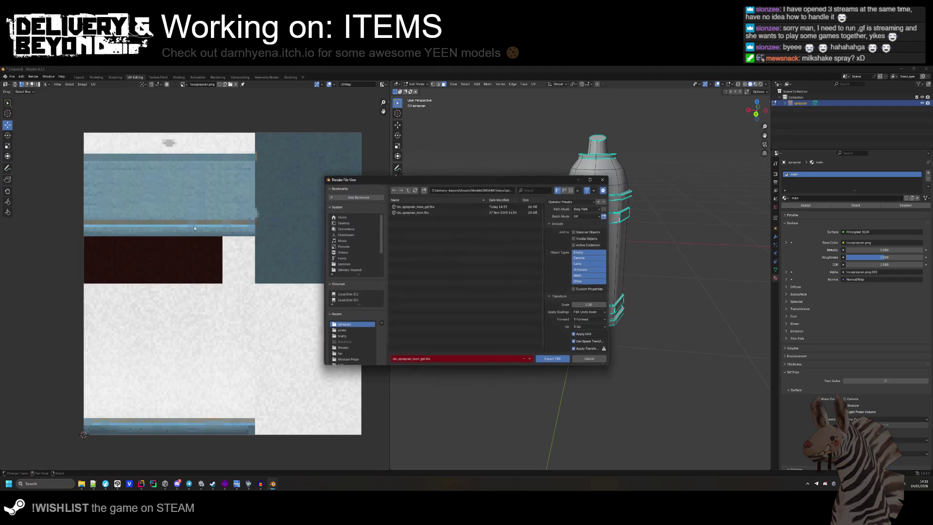
pyautogui.click(600, 201)
pyautogui.click(590, 213)
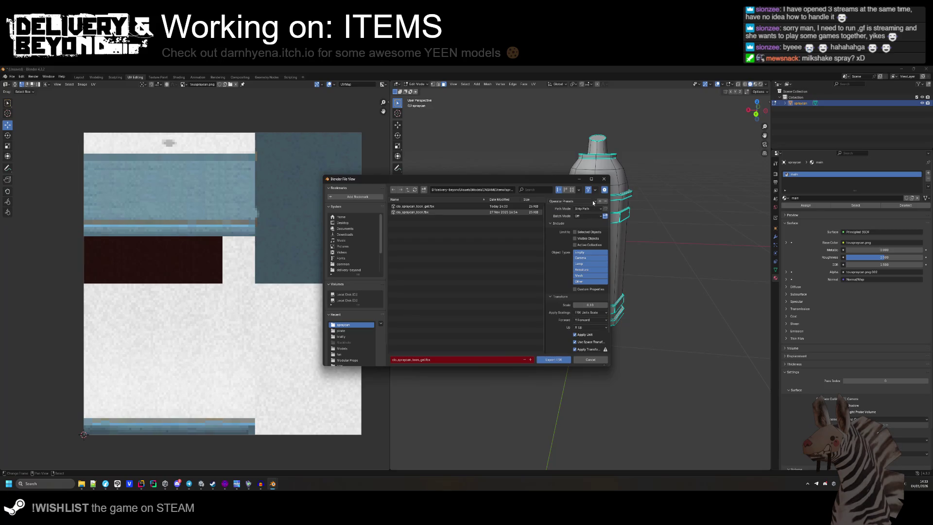
pyautogui.click(601, 202)
pyautogui.write('ITY')
pyautogui.press('Return')
pyautogui.click(577, 202)
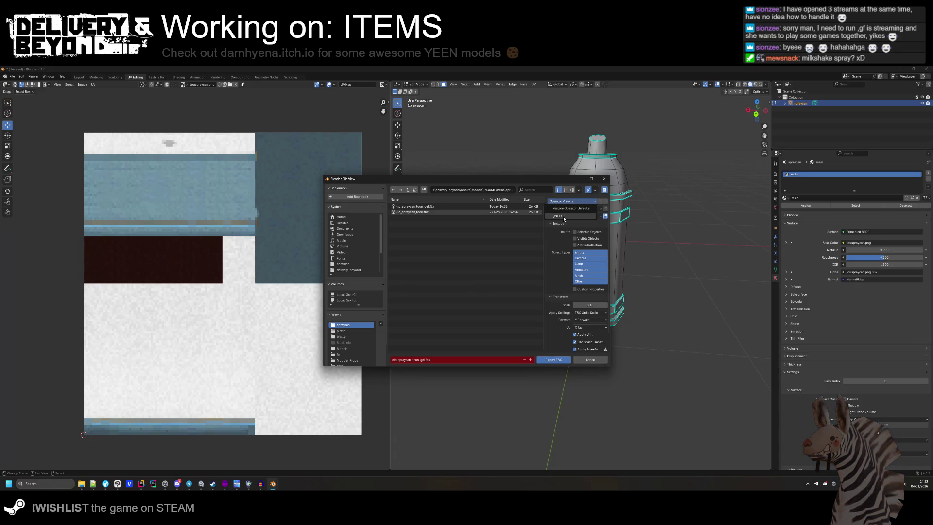
pyautogui.click(565, 218)
pyautogui.click(547, 360)
pyautogui.hotkey('alt', 'Tab')
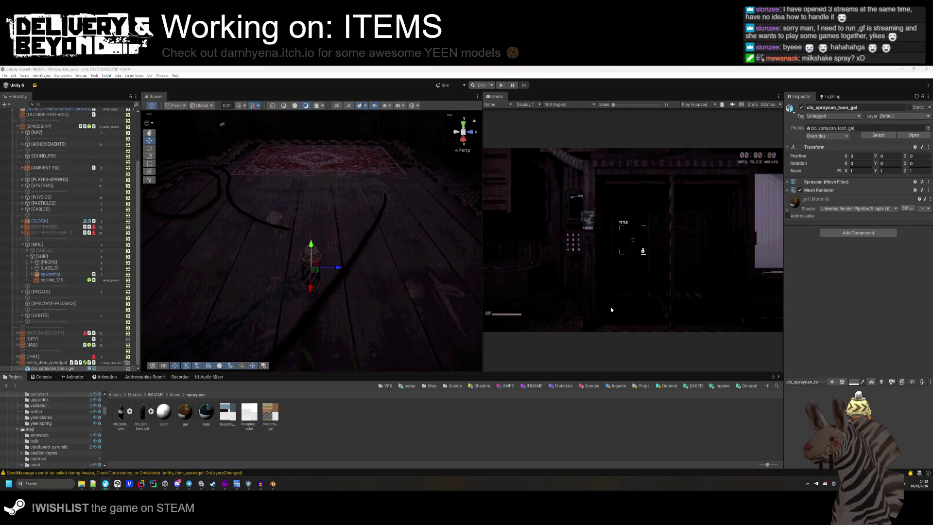
# - Place the re-exported clo_spraycan_toon_gel model in the scene and frame it
pyautogui.click(142, 413)
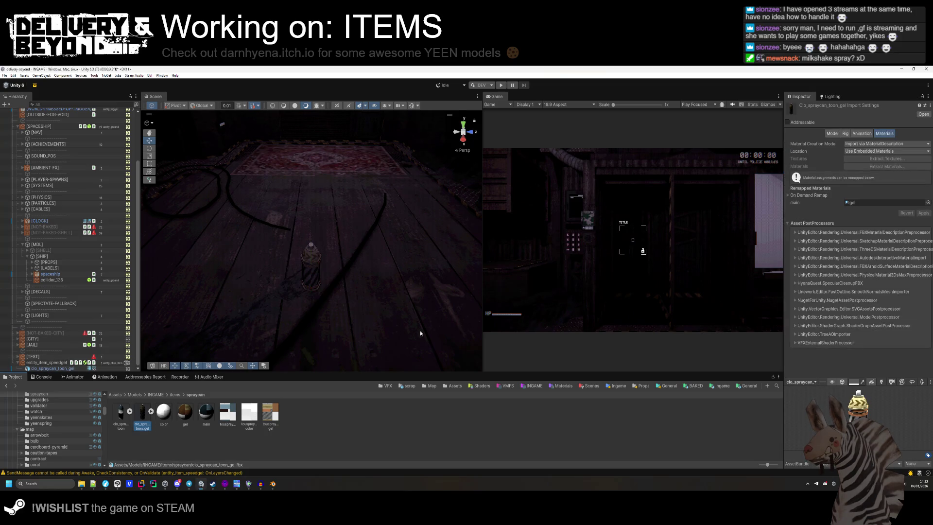
pyautogui.click(835, 135)
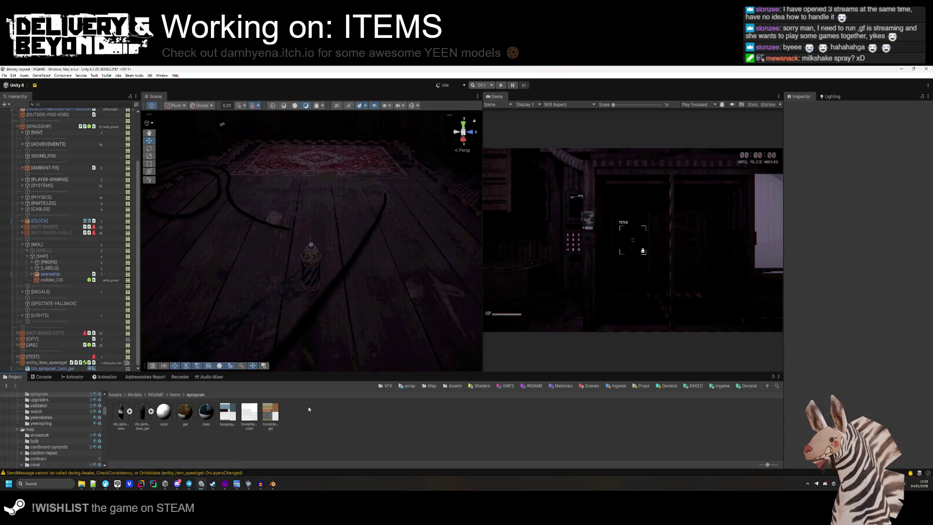
pyautogui.moveTo(142, 412)
pyautogui.mouseDown()
pyautogui.moveTo(321, 293)
pyautogui.moveTo(71, 370)
pyautogui.mouseUp()
pyautogui.click(72, 369)
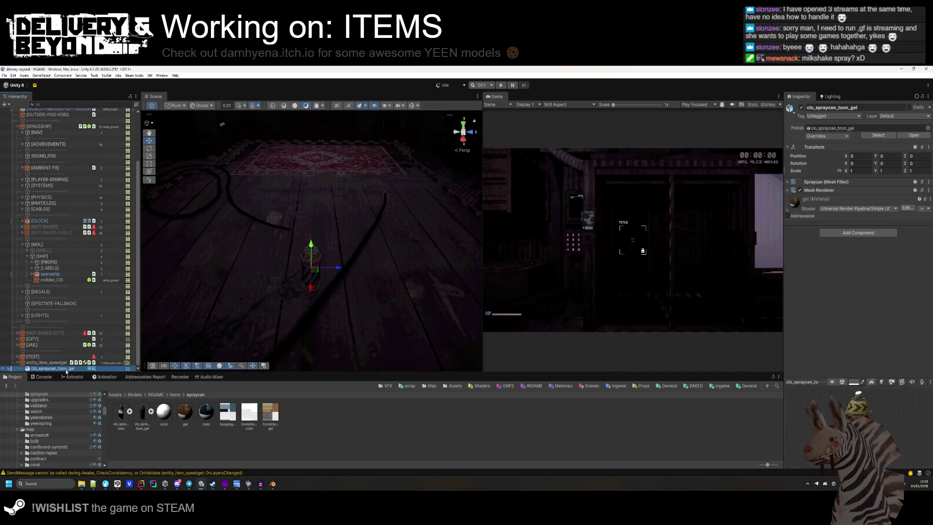
pyautogui.press('f')
# - Tag entity_item_speedgel as ENTITY/ITEM and set its layer to entity_phys_item
pyautogui.click(48, 363)
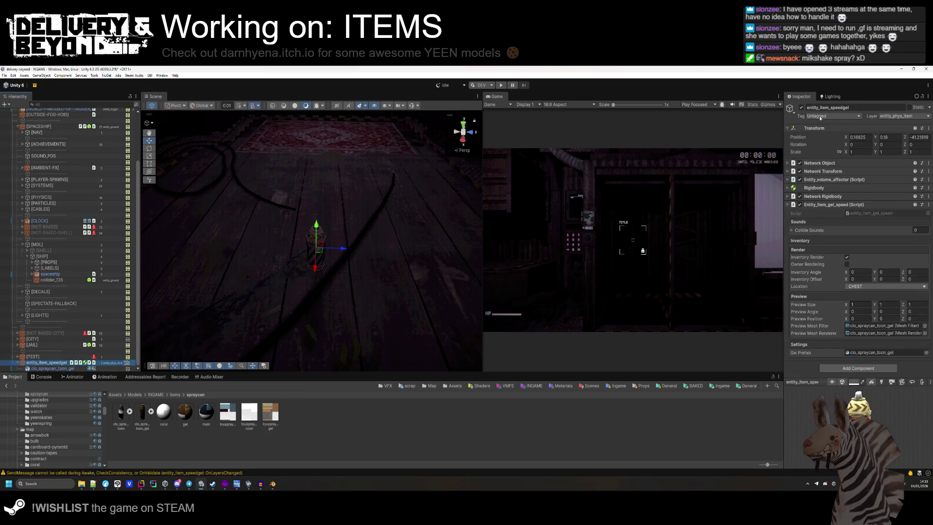
pyautogui.click(832, 115)
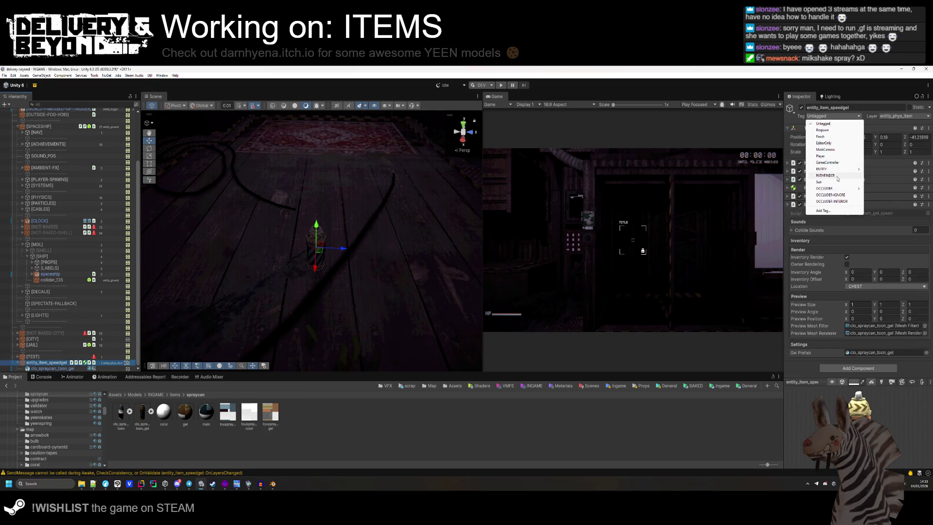
pyautogui.moveTo(838, 171)
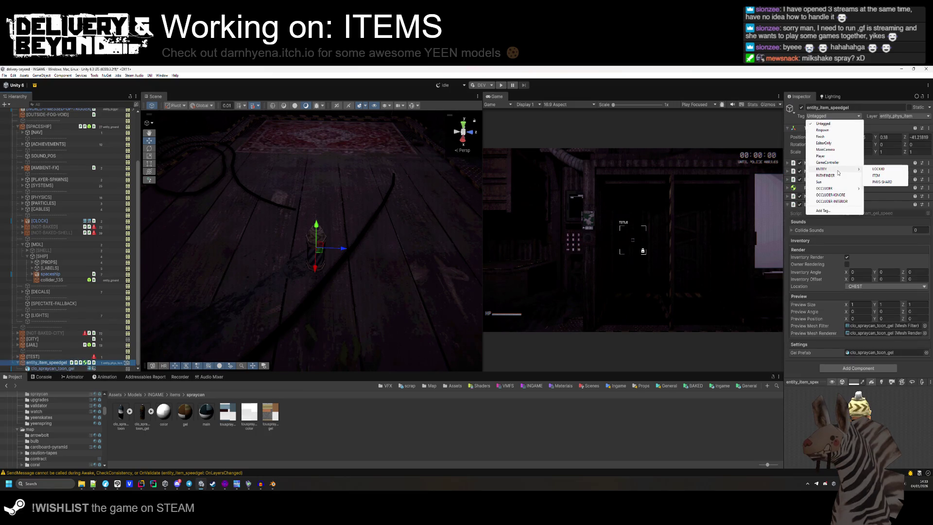
pyautogui.click(876, 176)
pyautogui.click(902, 116)
pyautogui.click(899, 203)
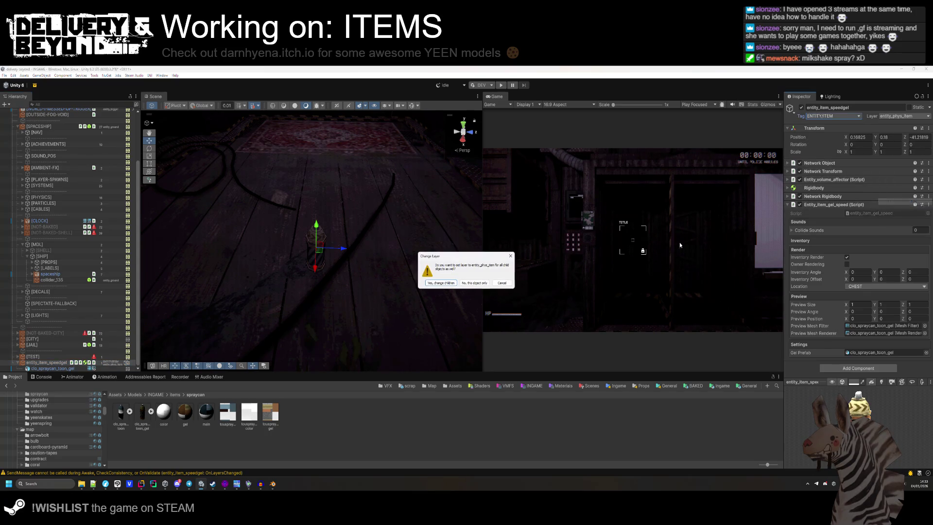
pyautogui.click(441, 283)
# - Clear the selection and collapse the [SPACESHIP] group in the Hierarchy
pyautogui.moveTo(331, 228); pyautogui.dragTo(332, 185)
pyautogui.click(334, 253)
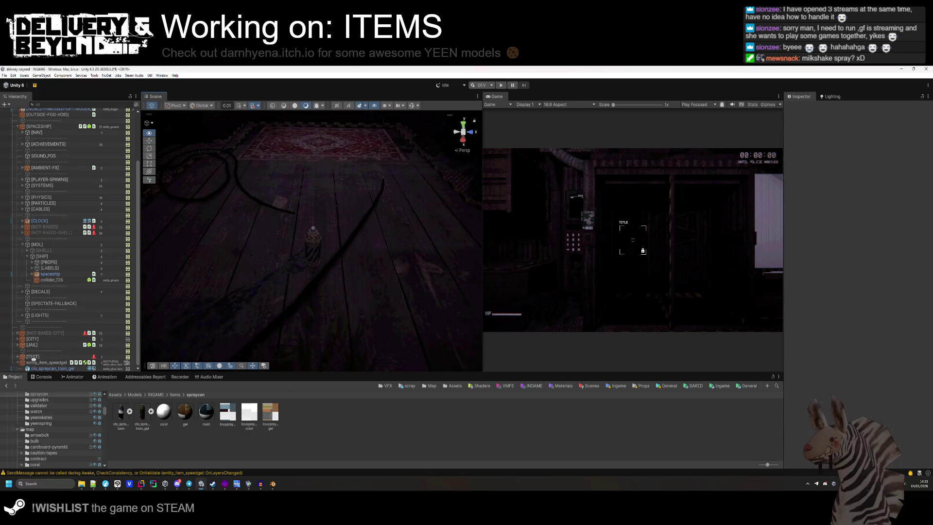
pyautogui.scroll(3, 38, 357)
pyautogui.click(37, 193)
pyautogui.click(18, 188)
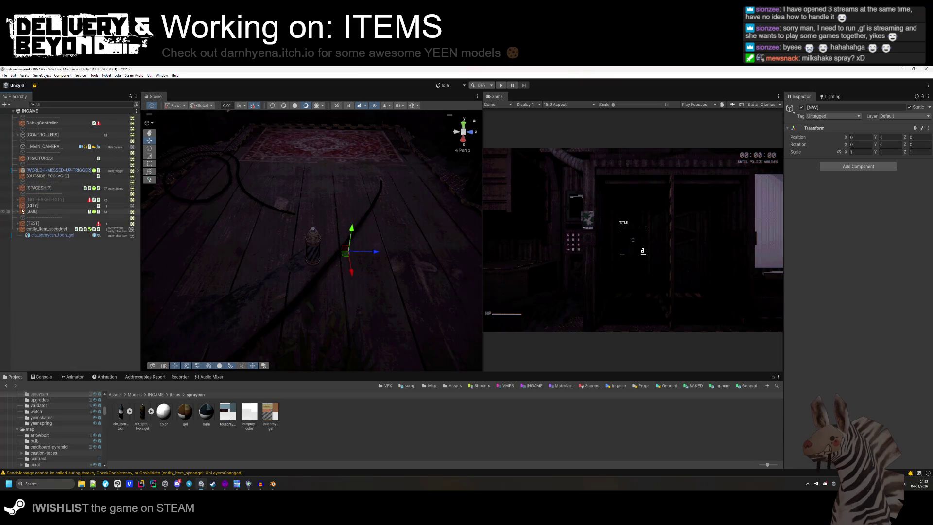
# - Create an empty object named SPEED-SPRAY at position 0, 0, 0
pyautogui.rightClick(60, 263)
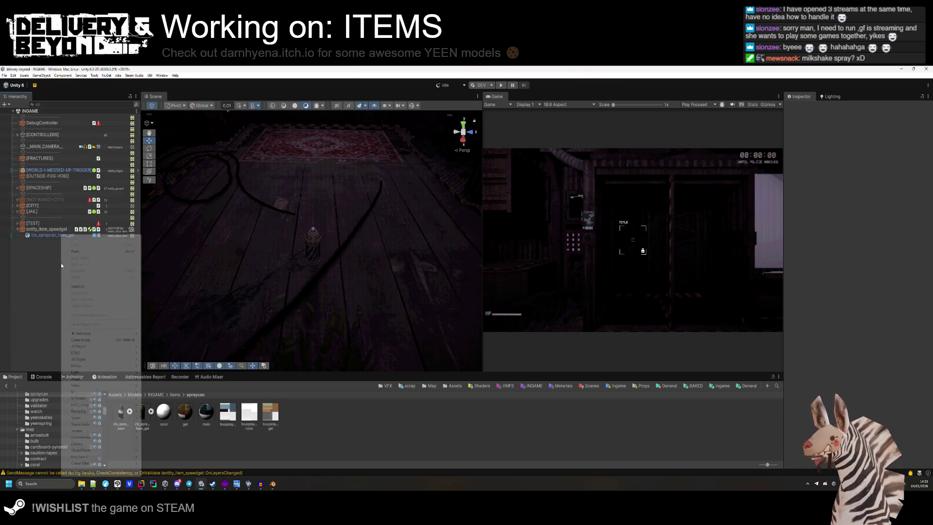
pyautogui.click(81, 340)
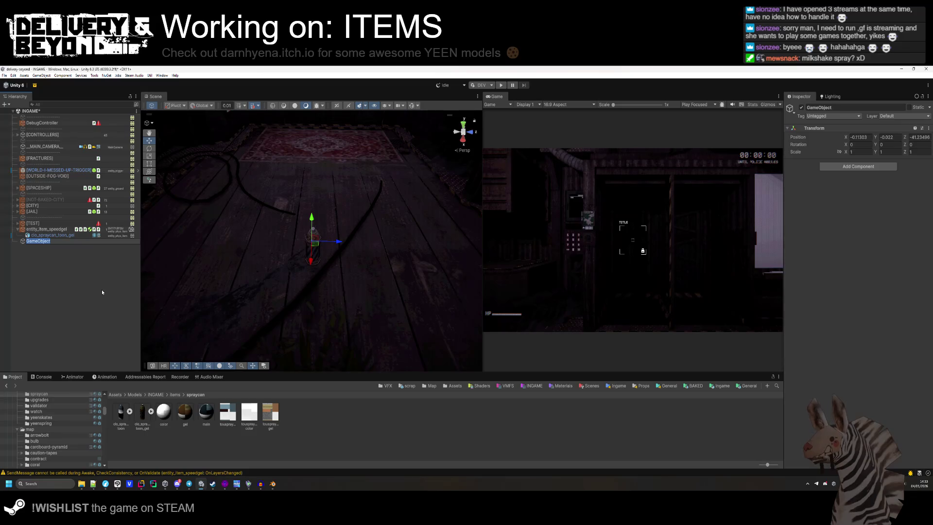
pyautogui.write('SPEED-SPRAYU')
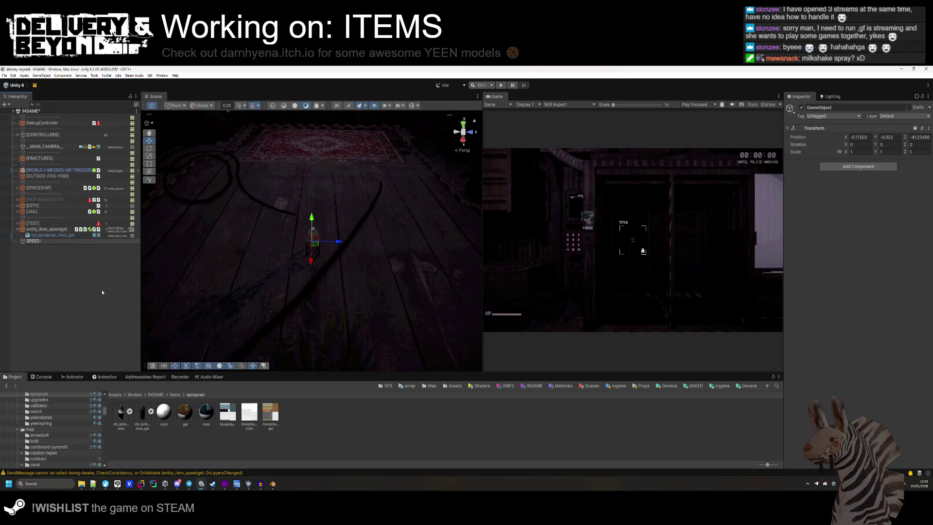
pyautogui.press('Return')
pyautogui.click(860, 108)
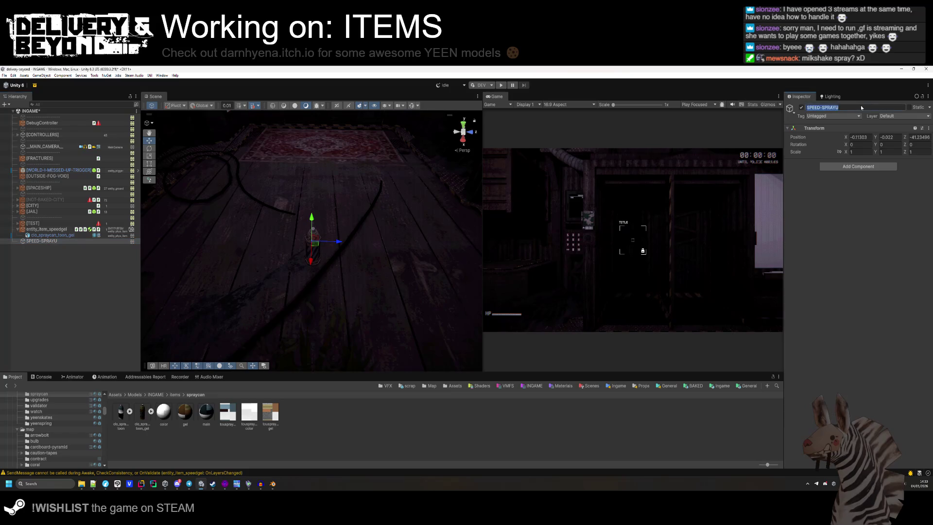
pyautogui.click(859, 137)
pyautogui.write('0')
pyautogui.press('Tab')
pyautogui.write('0')
pyautogui.press('Tab')
pyautogui.write('0')
pyautogui.press('Return')
# - Move SPEED-SPRAY beside the spray can and give it a URP Decal Projector
pyautogui.moveTo(306, 268); pyautogui.dragTo(307, 340)
pyautogui.press('f')
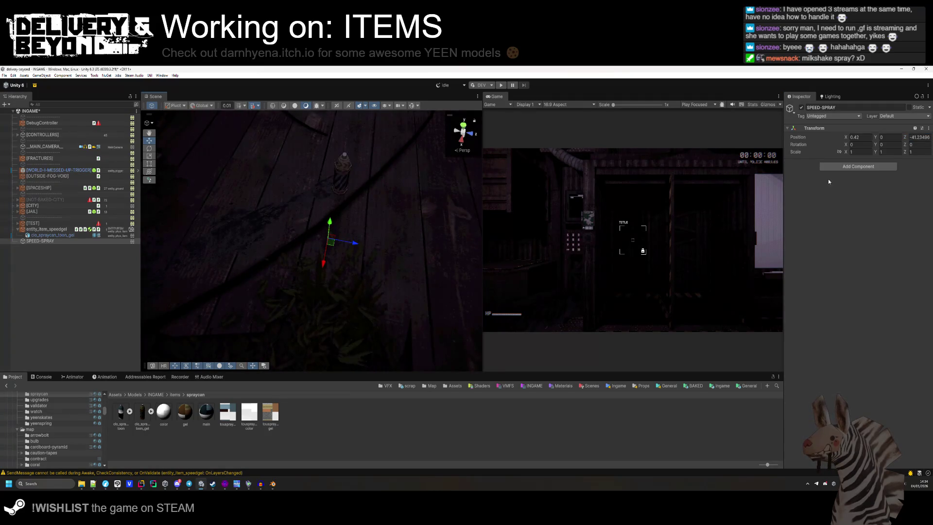
pyautogui.click(837, 166)
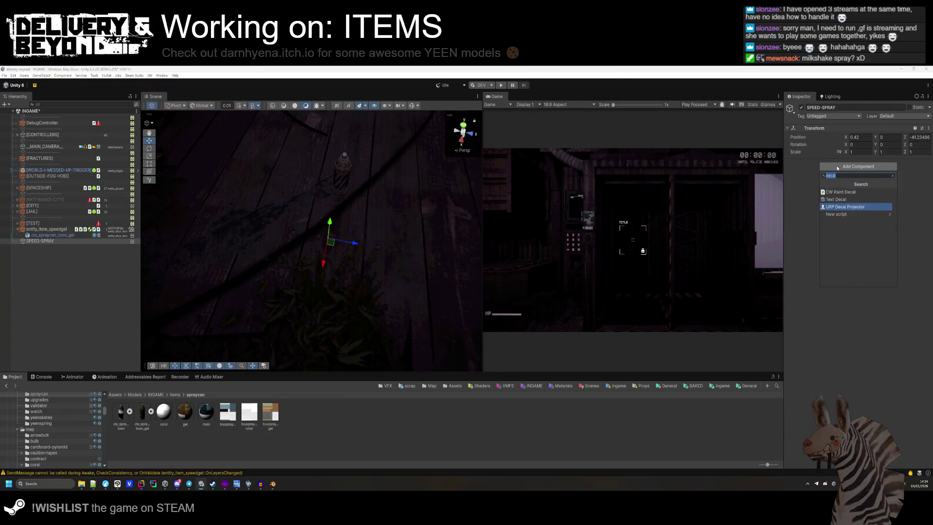
pyautogui.press('Return')
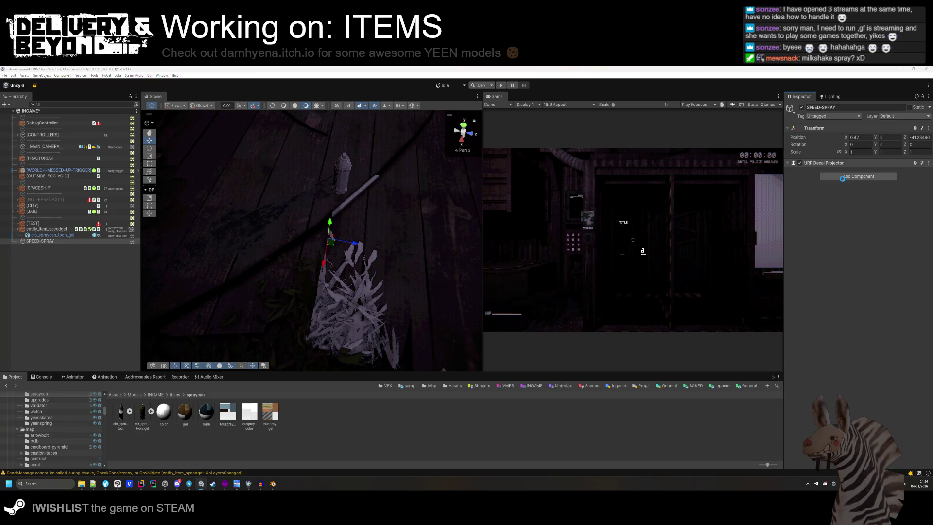
# - Keep the Decal material and switch the rendering layer from Default to the decal-receiving layer
pyautogui.click(906, 212)
pyautogui.write('spray')
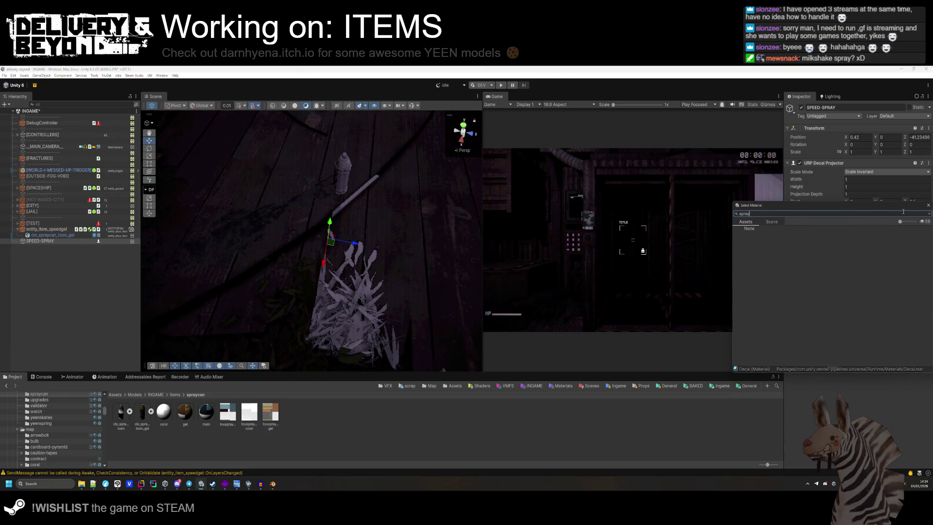
pyautogui.press('BackSpace')
pyautogui.press('BackSpace')
pyautogui.press('BackSpace')
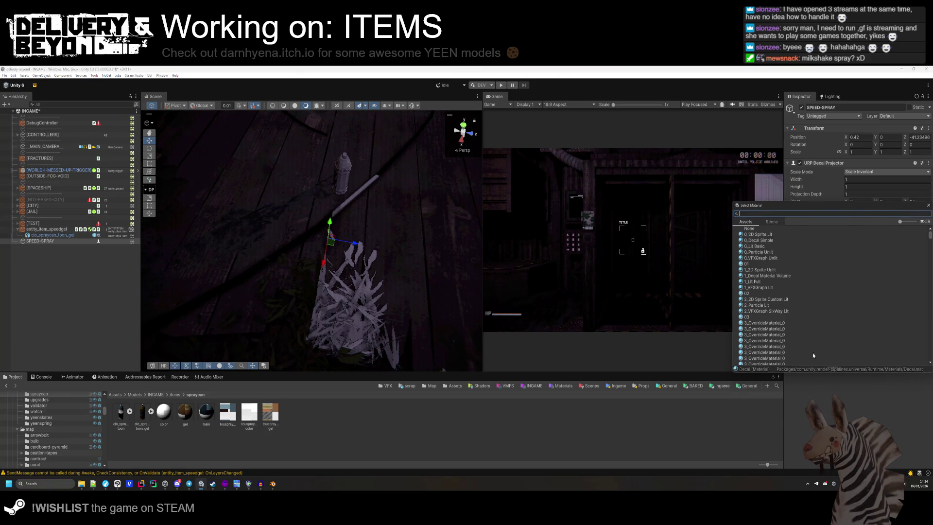
pyautogui.press('Escape')
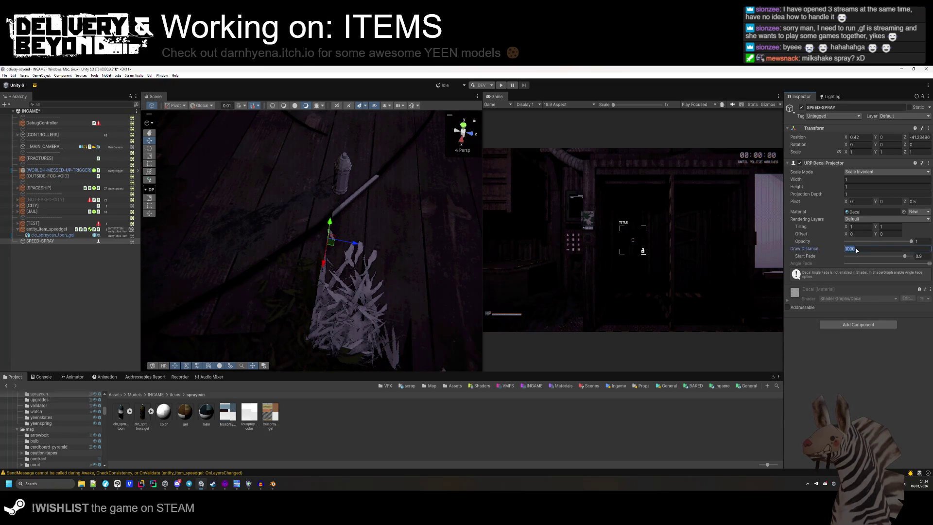
pyautogui.click(870, 219)
pyautogui.click(858, 241)
pyautogui.click(872, 300)
pyautogui.press('Escape')
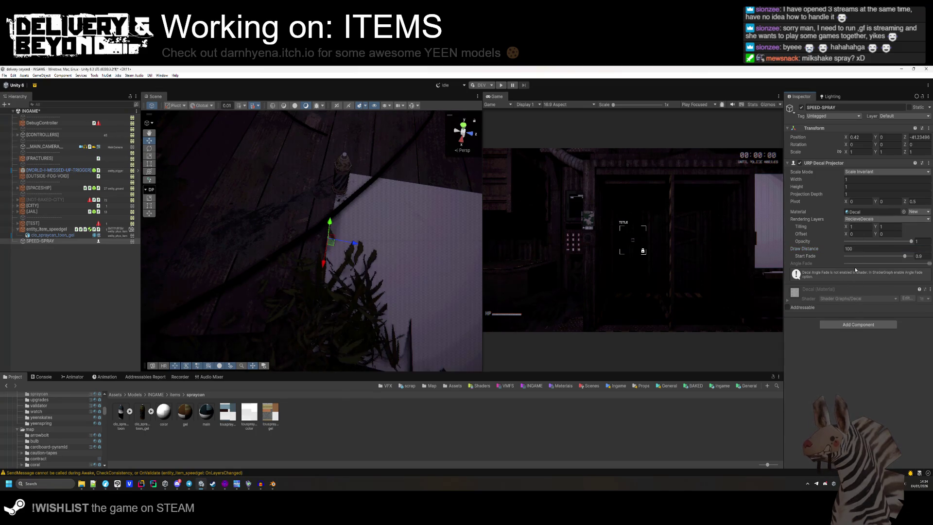
# - Set Start Fade to 1, Scale Mode to Inherit from Hierarchy and Pivot Z to 0
pyautogui.moveTo(905, 256); pyautogui.dragTo(917, 258)
pyautogui.click(863, 172)
pyautogui.click(870, 186)
pyautogui.click(913, 202)
pyautogui.write('0')
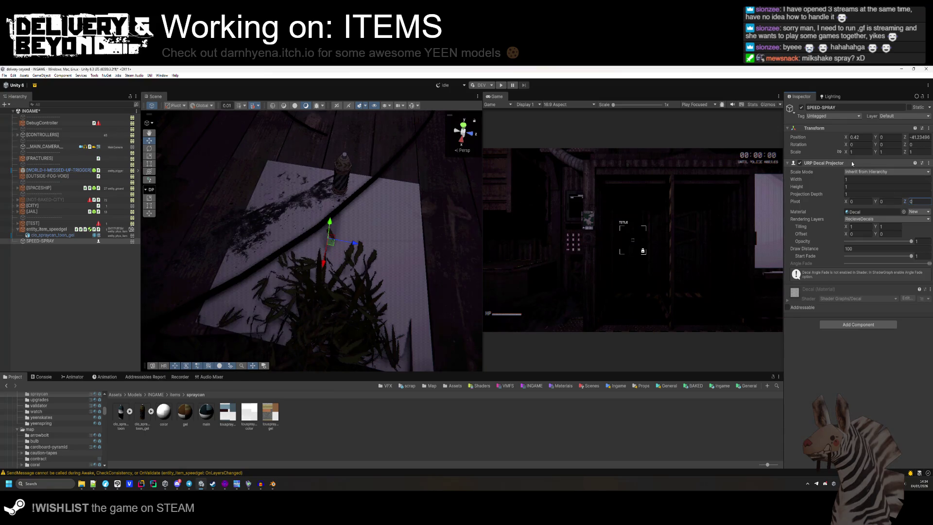
pyautogui.click(850, 162)
# - Add a Box Collider to SPEED-SPRAY
pyautogui.click(851, 175)
pyautogui.write('box')
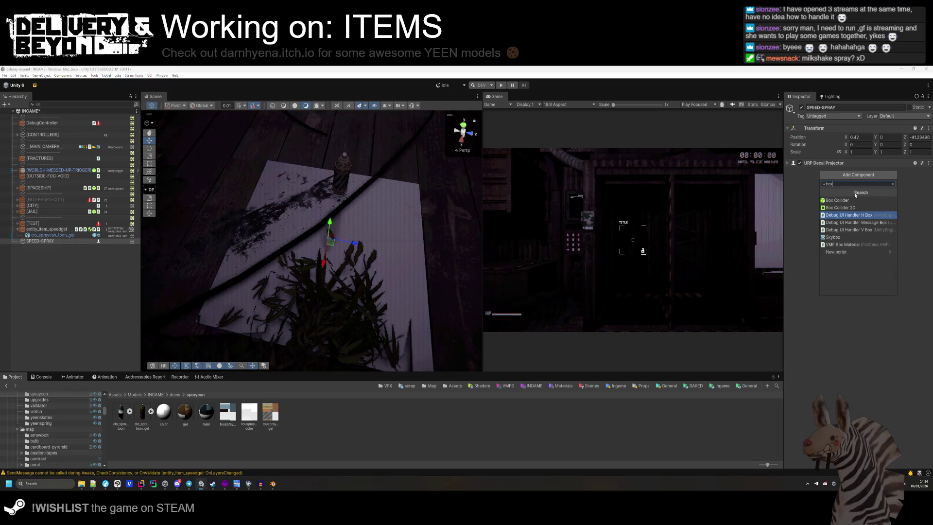
pyautogui.press('Return')
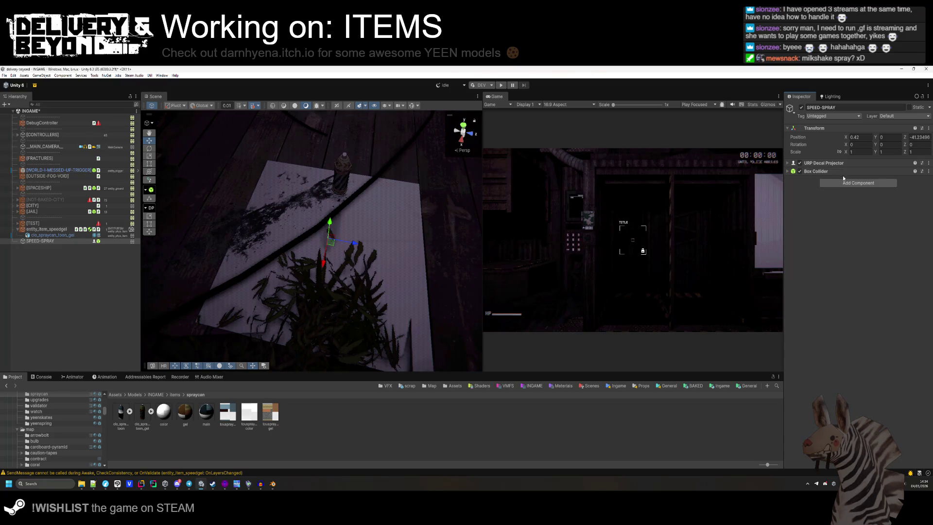
# - Make the Box Collider a trigger and turn on scene gizmos
pyautogui.click(845, 172)
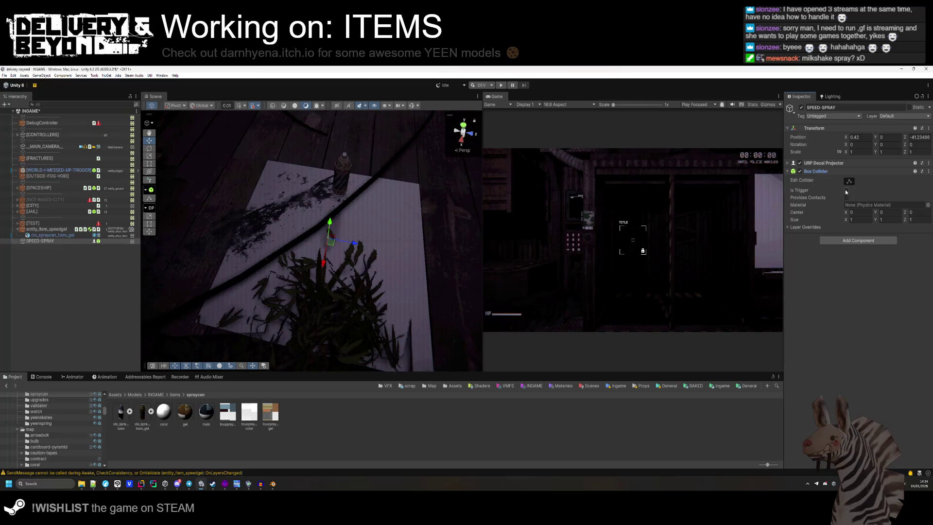
pyautogui.click(846, 191)
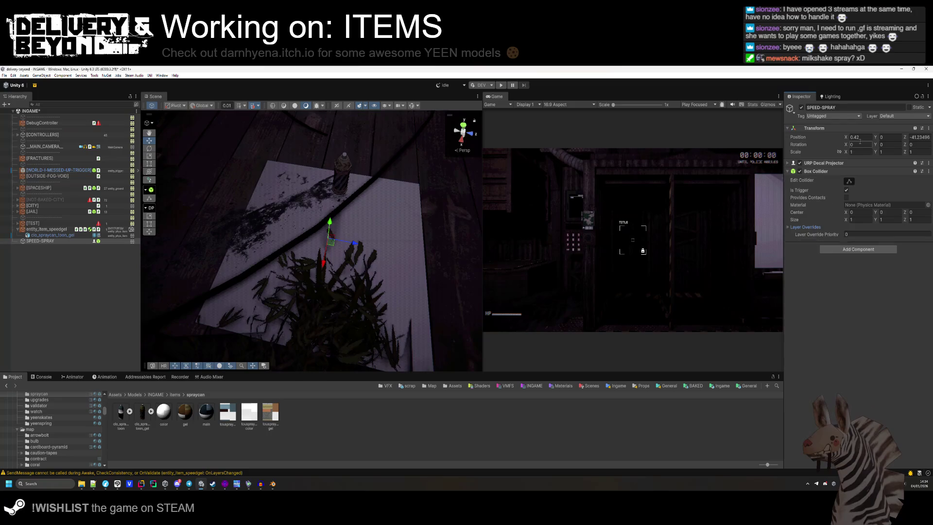
pyautogui.click(859, 172)
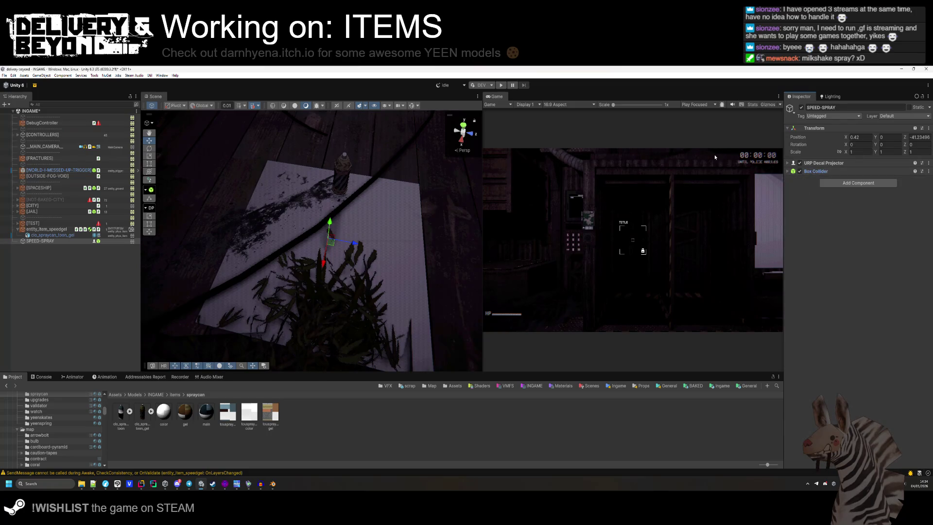
pyautogui.click(412, 106)
# - Rotate SPEED-SPRAY 90° on X and scrub its Z scale down to flatten it
pyautogui.moveTo(287, 213); pyautogui.dragTo(307, 210)
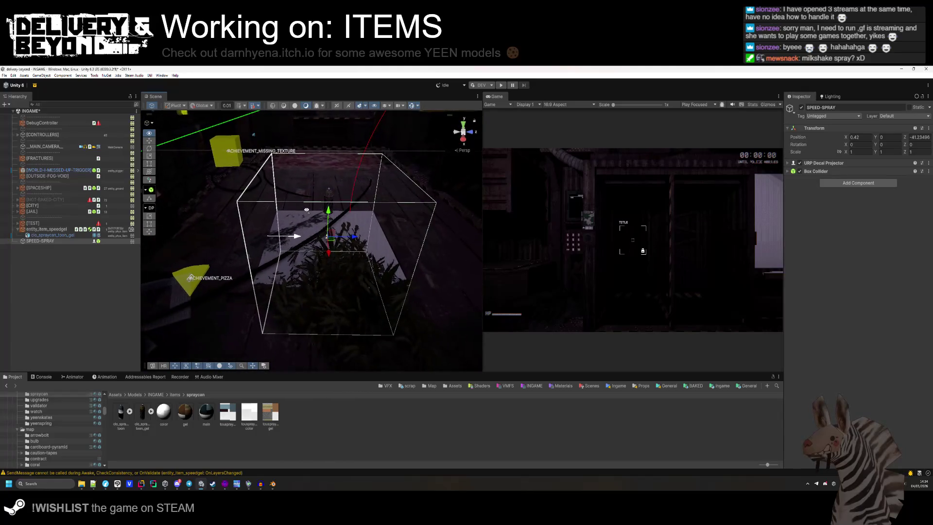
pyautogui.click(853, 146)
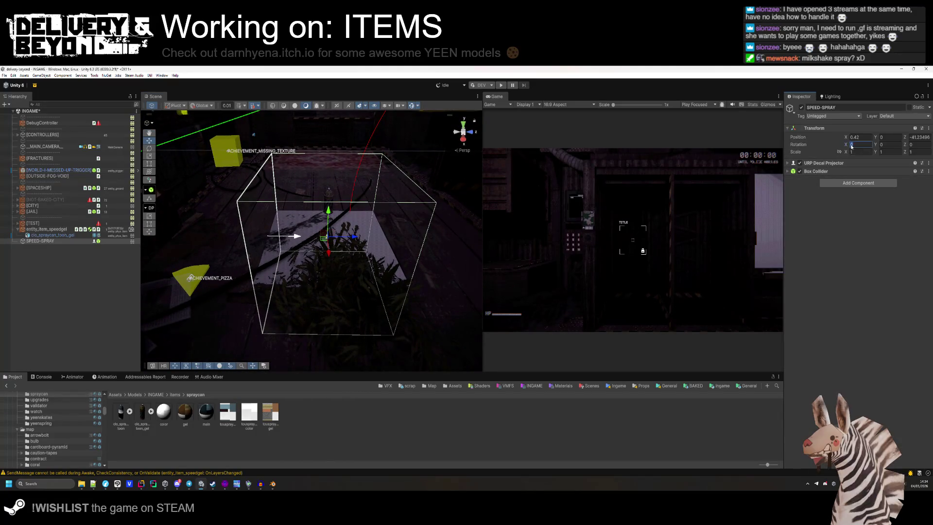
pyautogui.write('90')
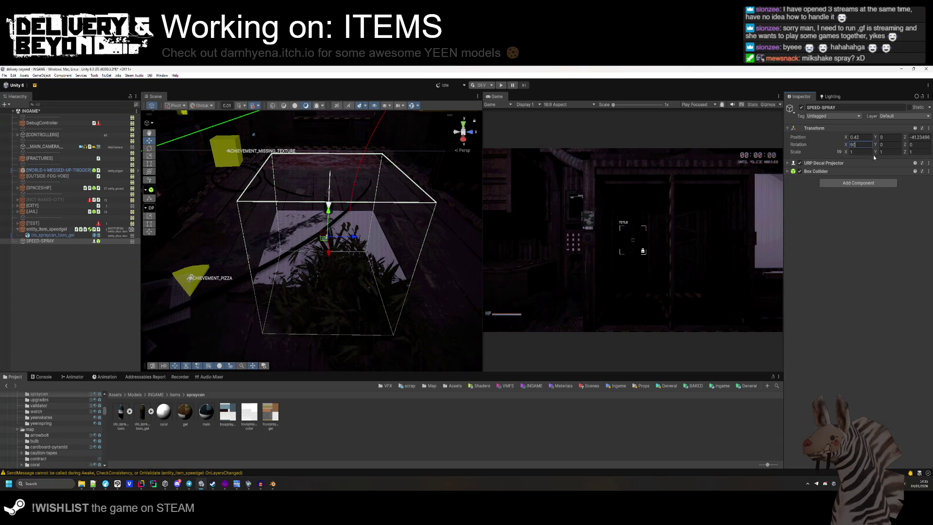
pyautogui.moveTo(905, 154); pyautogui.dragTo(893, 152)
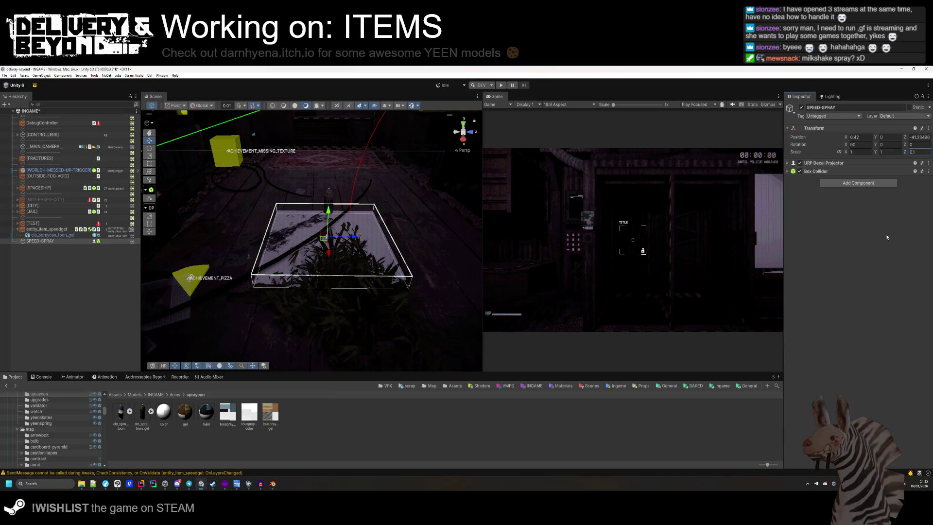
pyautogui.click(843, 164)
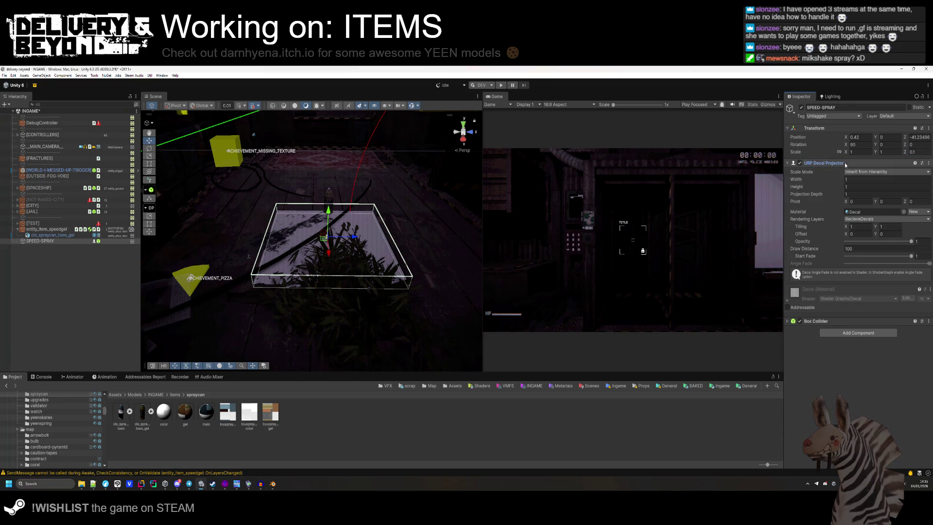
pyautogui.click(846, 165)
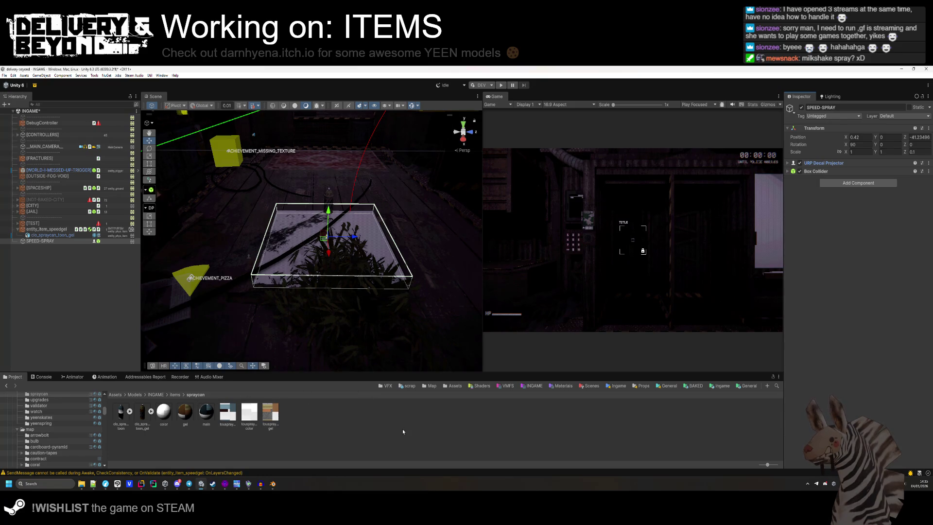
# - Browse to the Items templates folder in the Project window
pyautogui.click(36, 450)
pyautogui.rightClick(184, 446)
pyautogui.click(191, 308)
# - Select SPEED-SPRAY in the Hierarchy and open its Layer dropdown in the Inspector
pyautogui.click(6, 386)
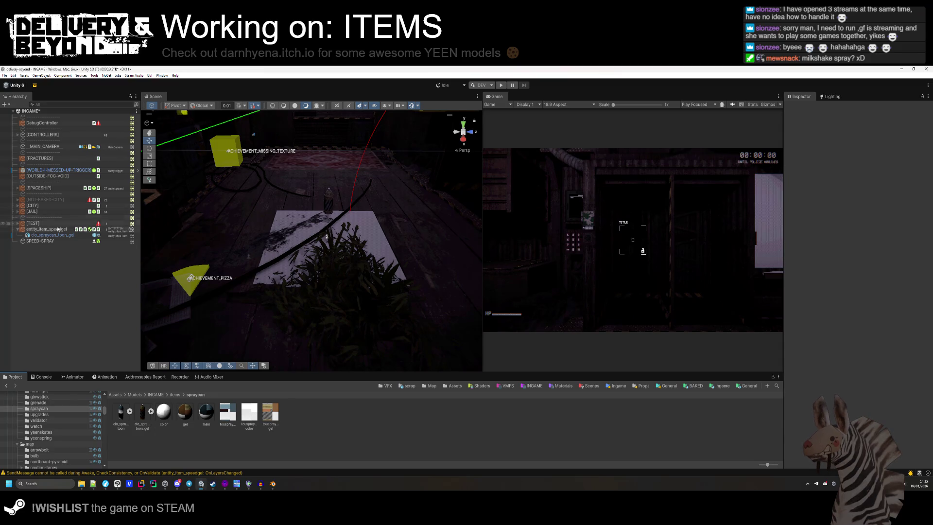
pyautogui.click(34, 241)
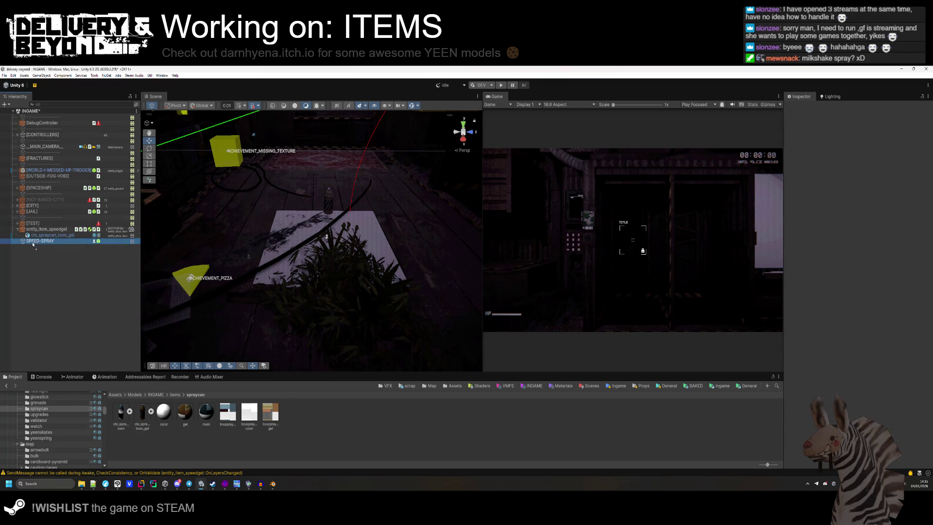
pyautogui.click(54, 242)
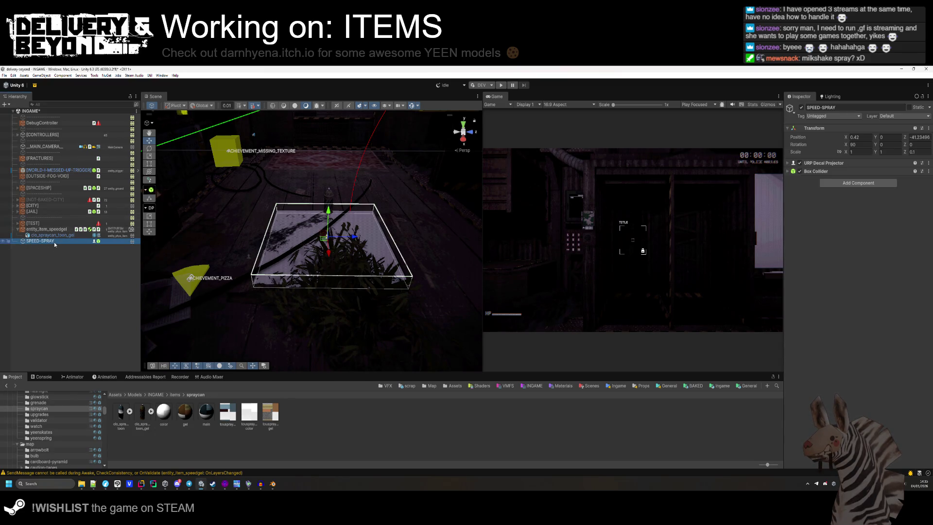
pyautogui.click(885, 116)
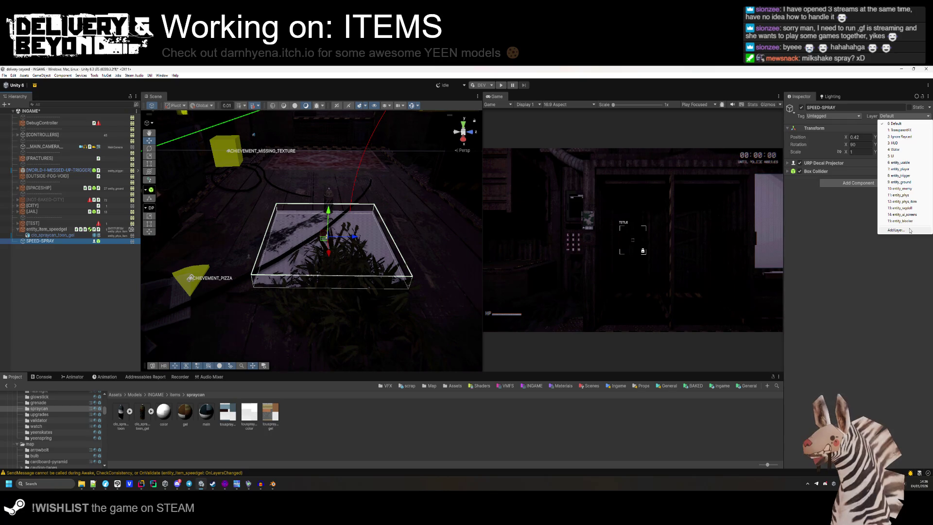
# - Name User Layer 16 entity_gel and review the Project Settings
pyautogui.click(910, 230)
pyautogui.click(879, 276)
pyautogui.write('entity_gel')
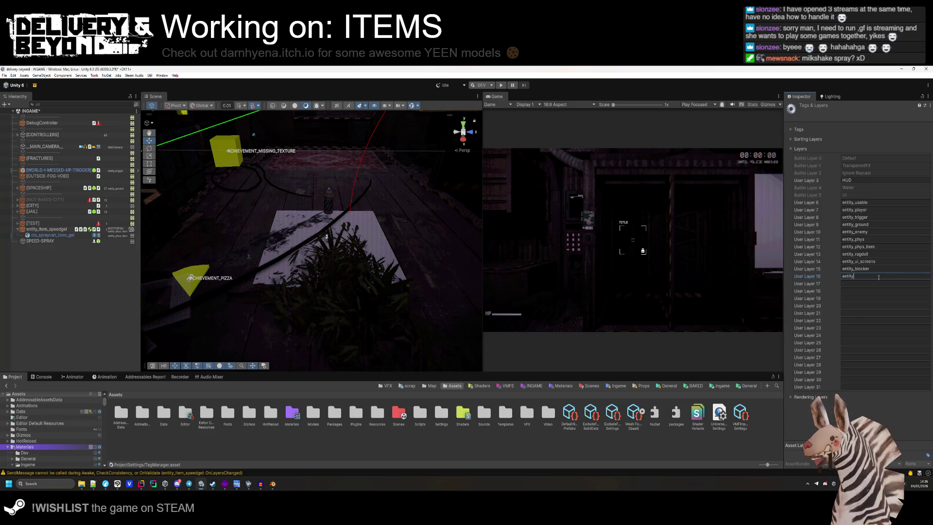
pyautogui.press('Tab')
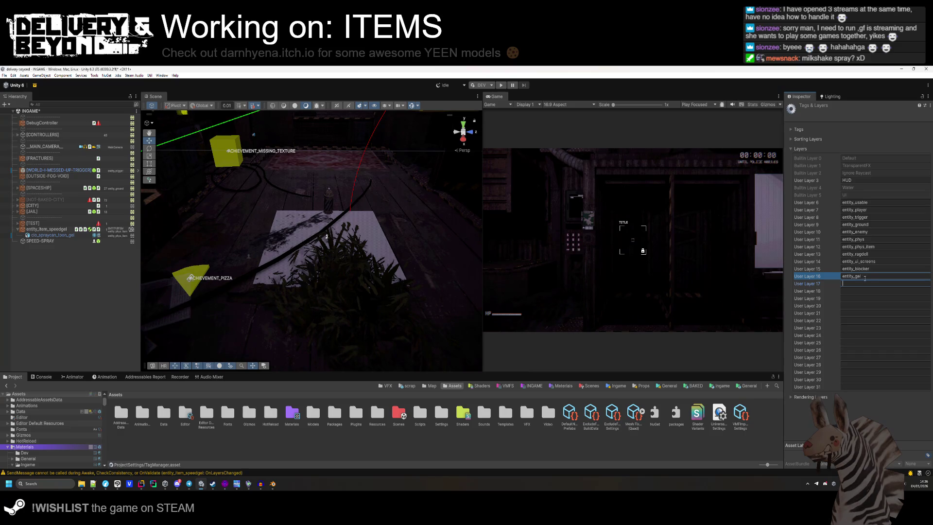
pyautogui.click(862, 277)
pyautogui.click(13, 75)
pyautogui.click(54, 269)
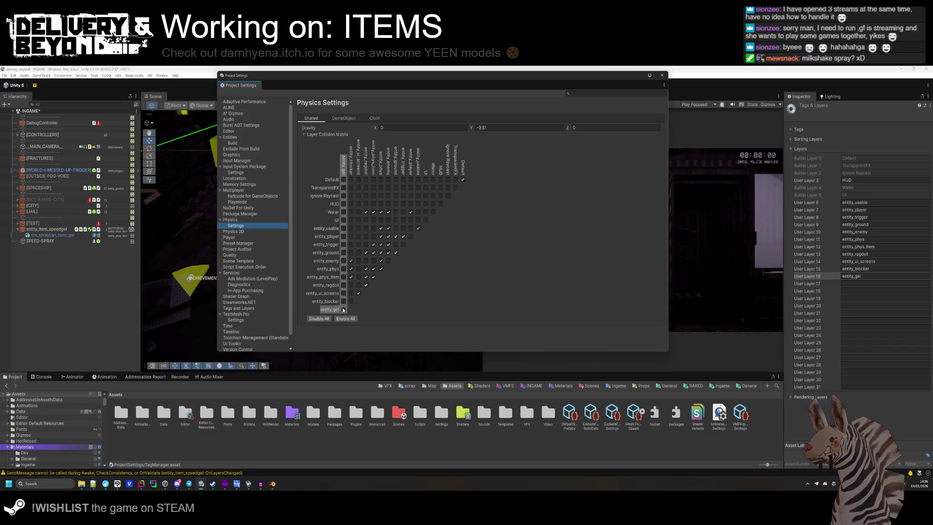
pyautogui.click(662, 75)
# - Assign SPEED-SPRAY to the entity_gel layer and glance at the Console
pyautogui.click(40, 241)
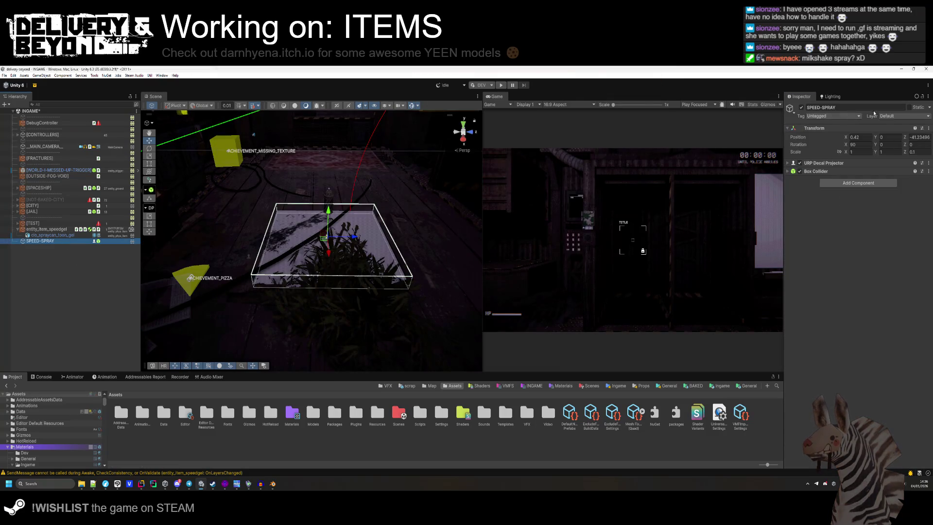
pyautogui.click(904, 115)
pyautogui.click(899, 228)
pyautogui.click(48, 247)
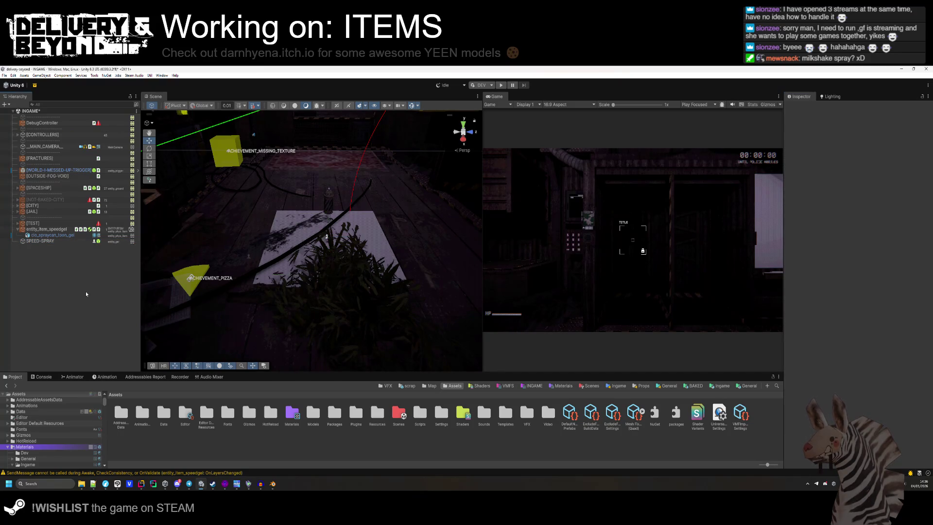
pyautogui.click(48, 241)
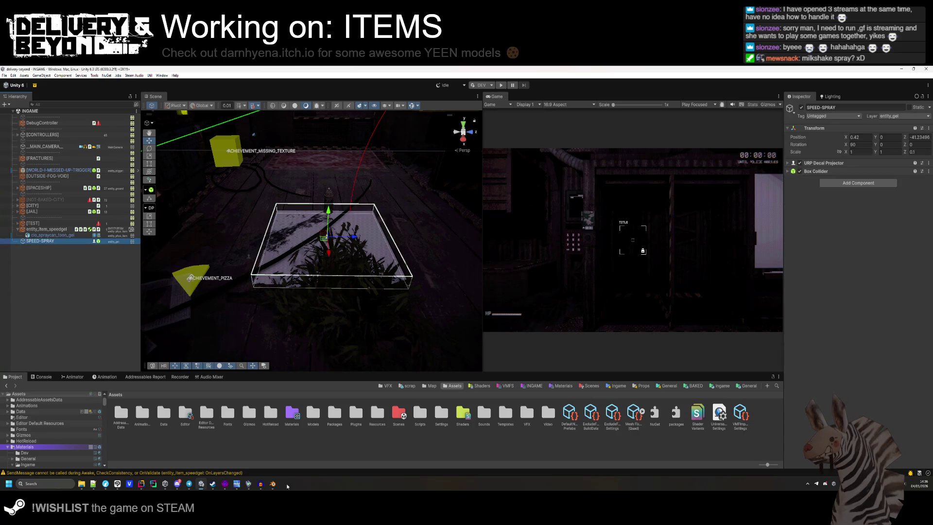
pyautogui.click(360, 473)
pyautogui.click(12, 377)
pyautogui.click(41, 376)
pyautogui.click(13, 376)
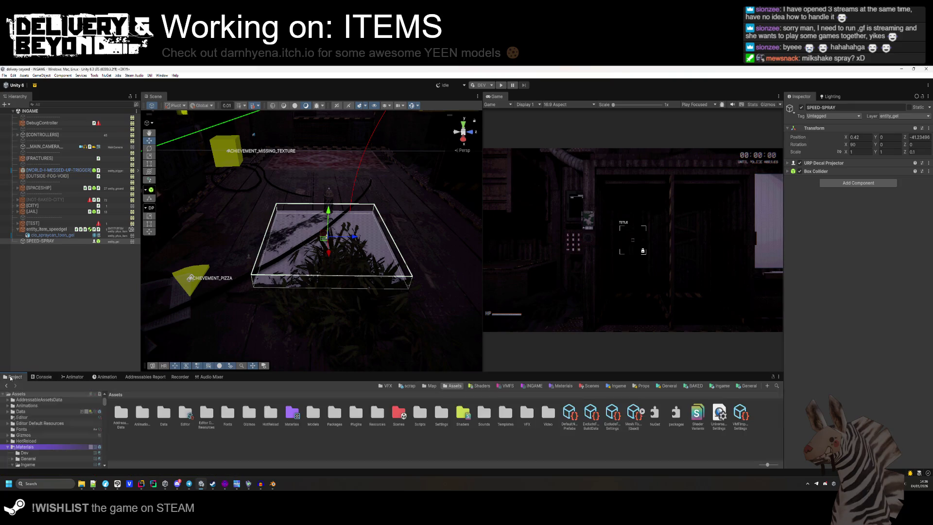
# - Create a GEL folder inside the Items templates folder and open it
pyautogui.rightClick(195, 446)
pyautogui.moveTo(228, 228)
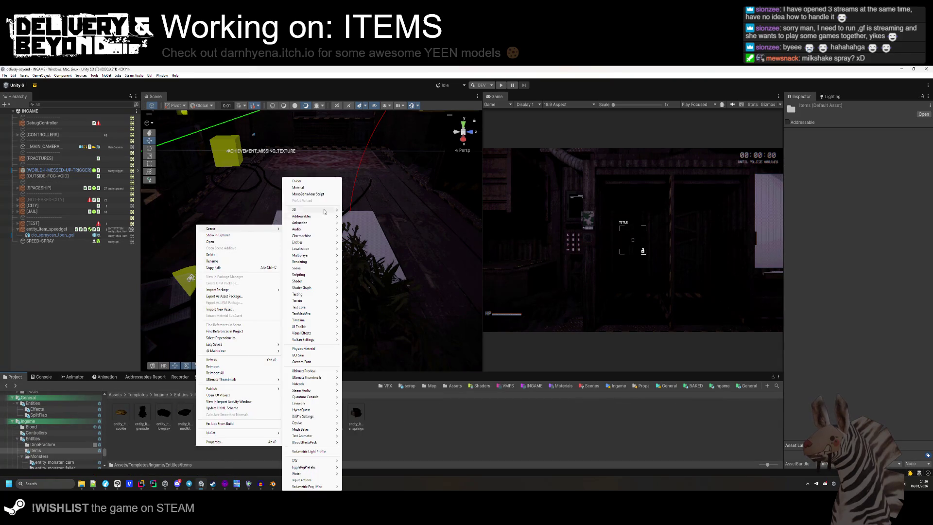
pyautogui.click(311, 183)
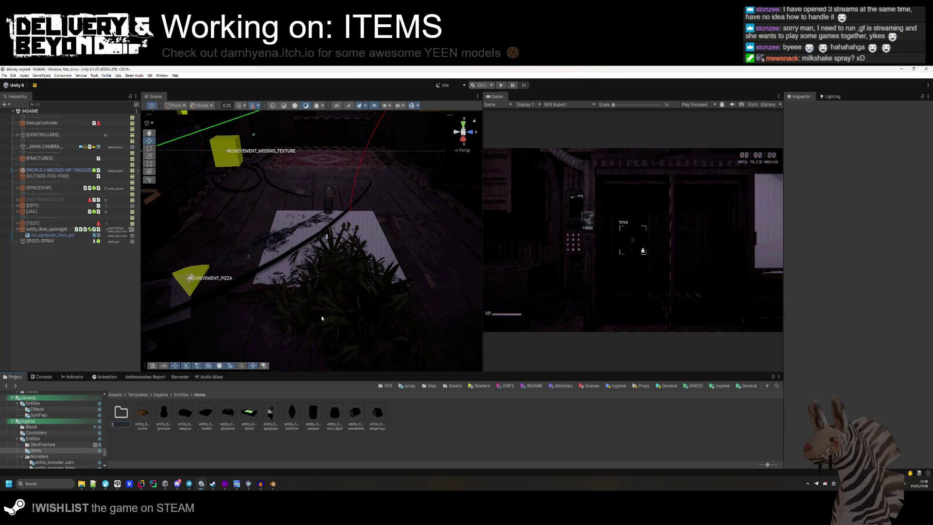
pyautogui.press('Return')
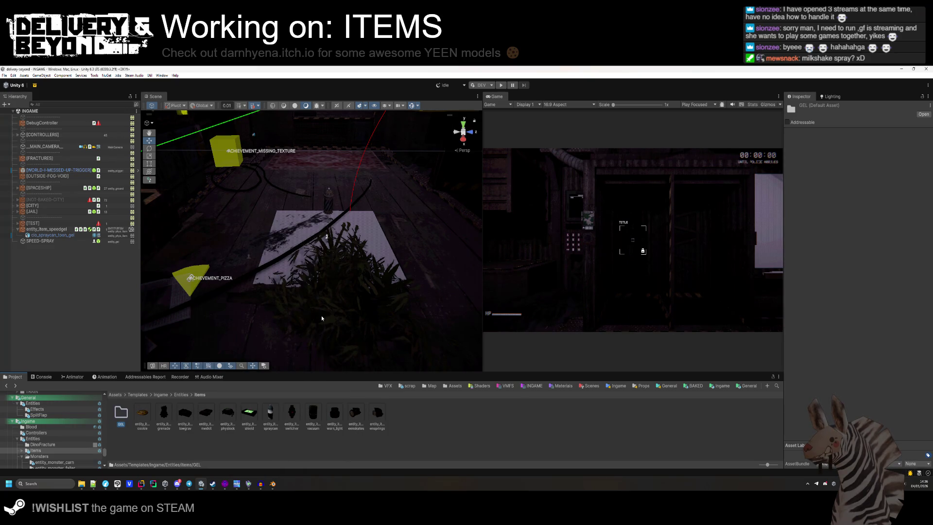
pyautogui.doubleClick(119, 414)
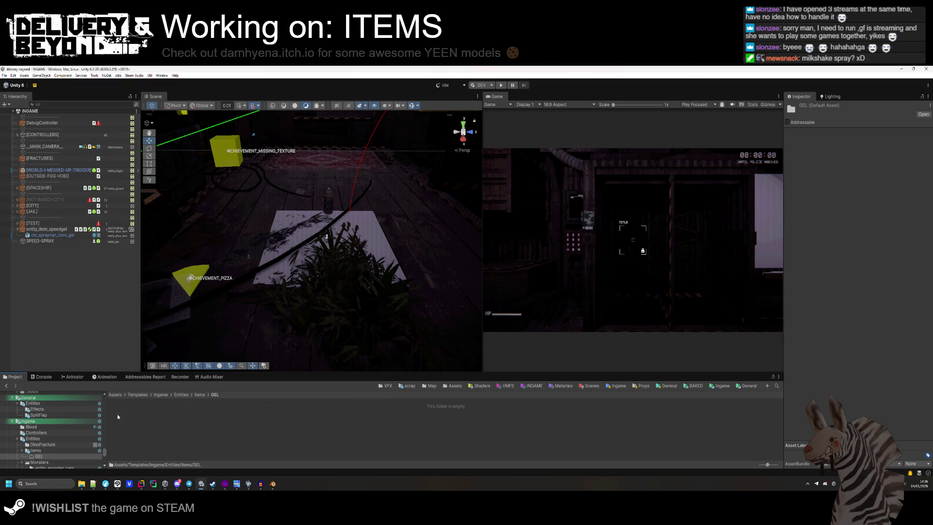
# - Rename SPEED-SPRAY to SPEED and drag it into GEL as a prefab
pyautogui.click(42, 241)
pyautogui.click(833, 107)
pyautogui.write('SPEED')
pyautogui.press('Return')
pyautogui.moveTo(141, 336); pyautogui.dragTo(139, 427)
# - Check the prefab's position, then reselect SPEED and entity_item_speedgel in the scene
pyautogui.click(867, 185)
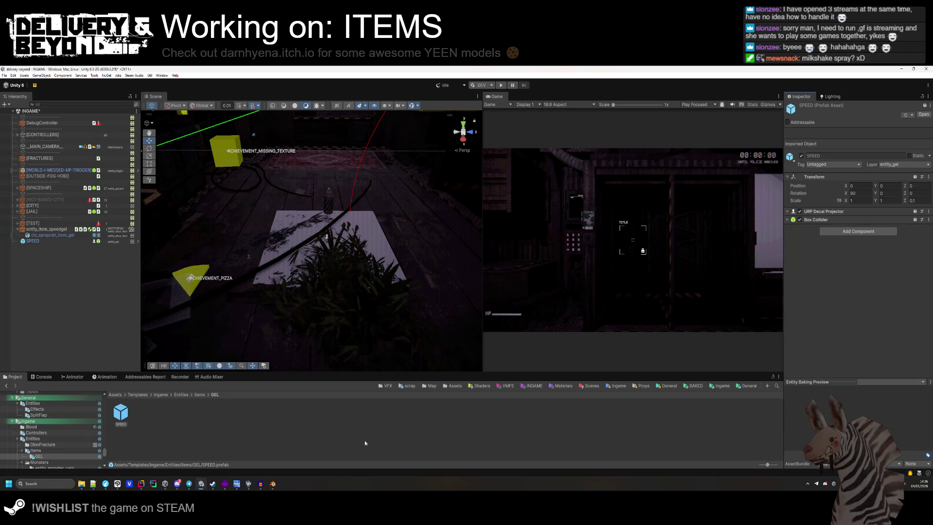
pyautogui.click(211, 432)
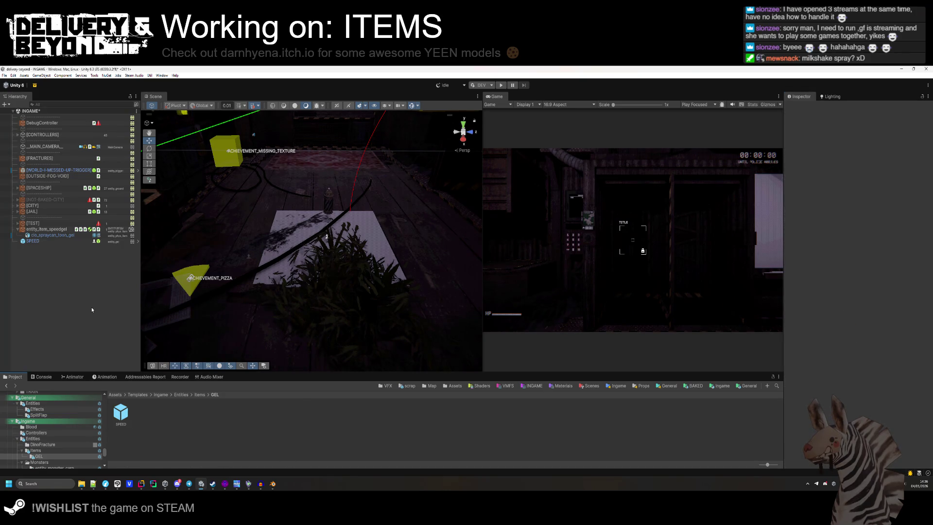
pyautogui.click(51, 241)
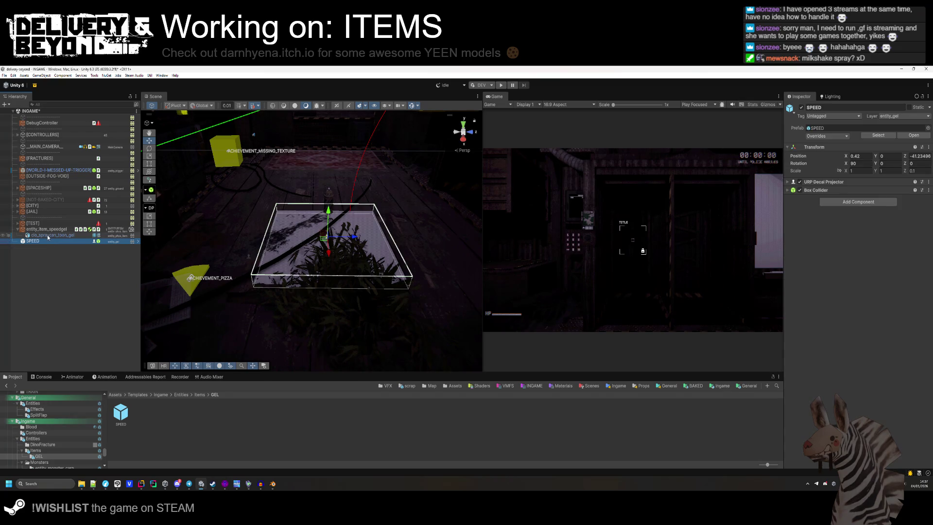
pyautogui.click(48, 229)
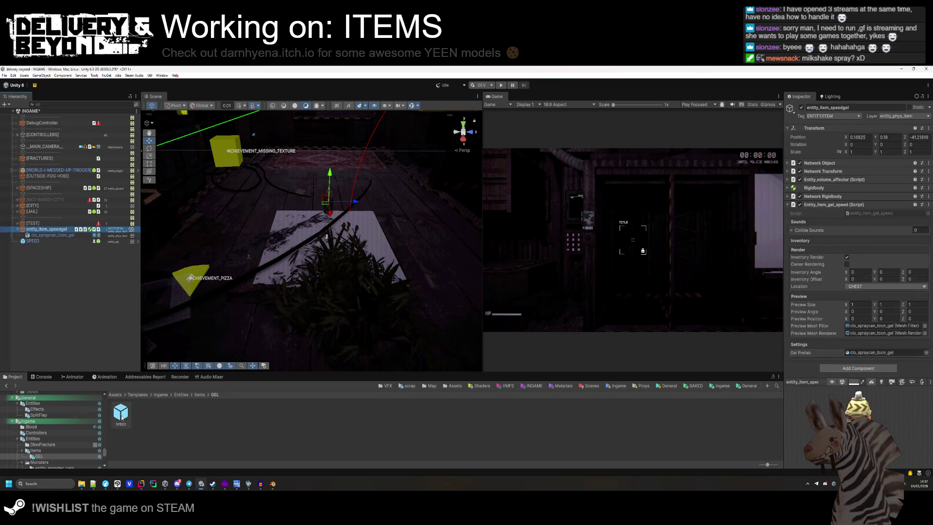
# - Assign SPEED as the speedgel item's Gel Prefab, then delete SPEED from the scene
pyautogui.click(867, 353)
pyautogui.moveTo(868, 354); pyautogui.dragTo(868, 352)
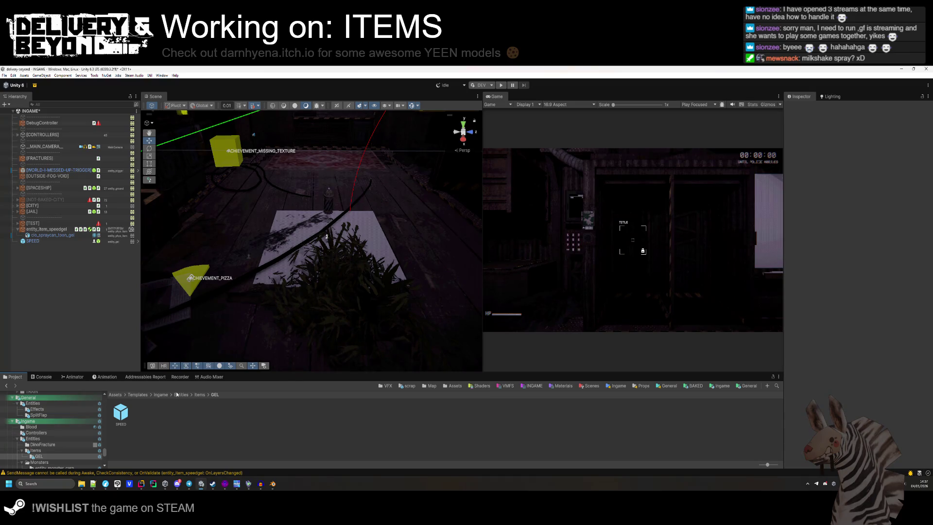
pyautogui.click(42, 241)
pyautogui.press('Delete')
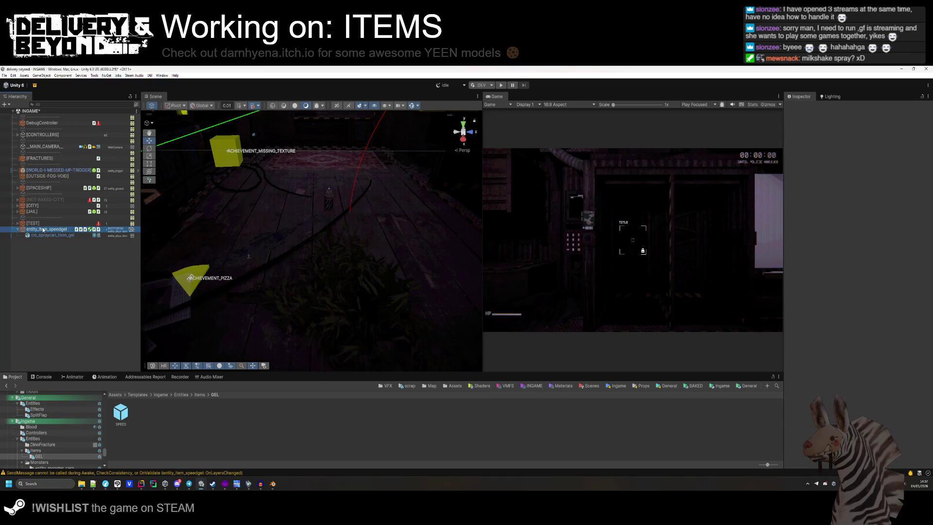
# - Save entity_item_speedgel as a prefab in the GEL folder with Position 0, 0, 0
pyautogui.moveTo(153, 428); pyautogui.dragTo(192, 438)
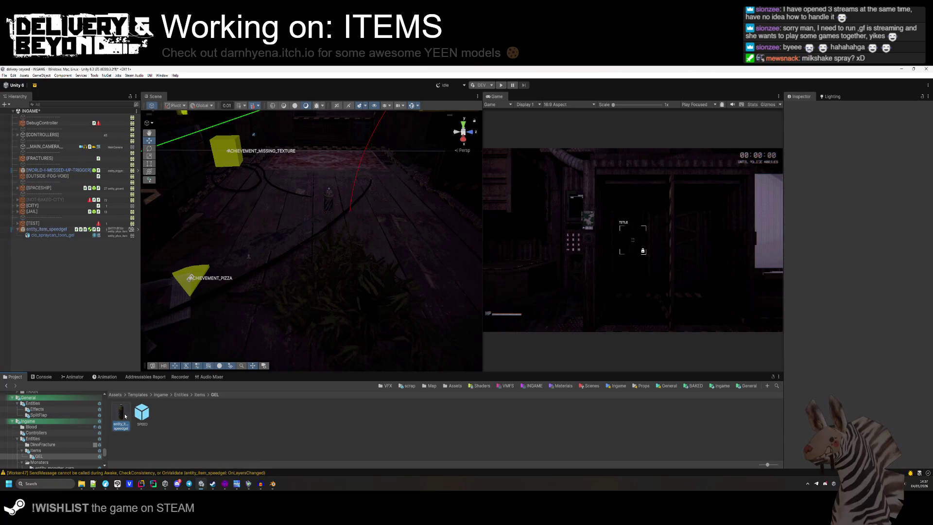
pyautogui.click(859, 185)
pyautogui.write('0')
pyautogui.press('Tab')
pyautogui.write('0')
pyautogui.press('Tab')
pyautogui.write('0')
pyautogui.click(912, 193)
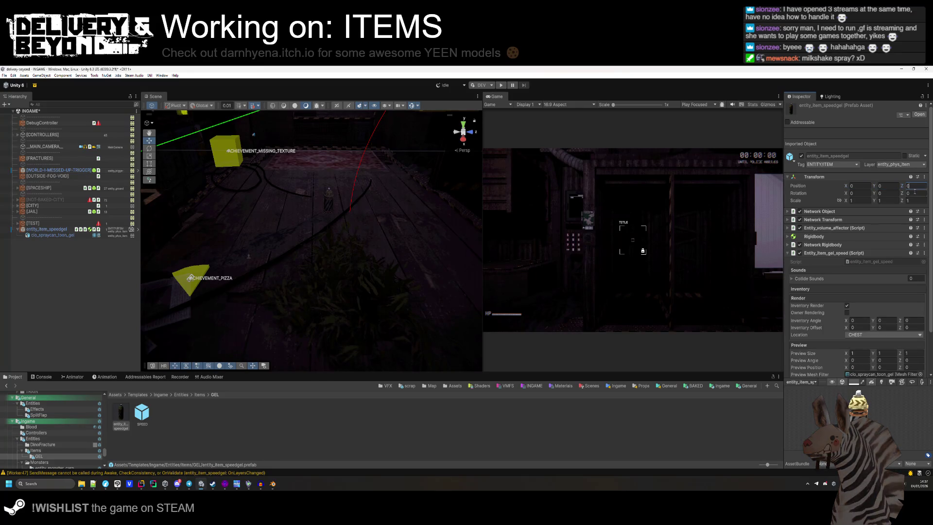
# - Set the item's inventory Location to HIPS and save the scene
pyautogui.click(864, 334)
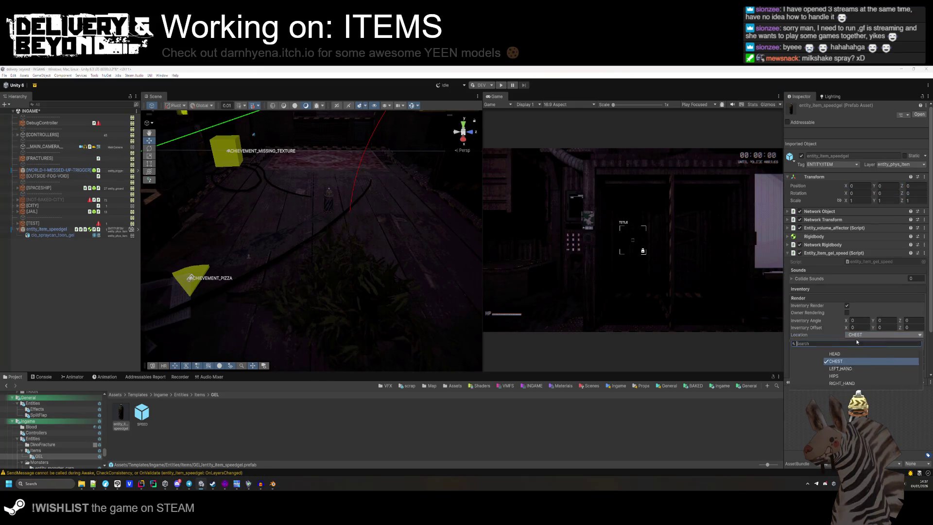
pyautogui.click(820, 376)
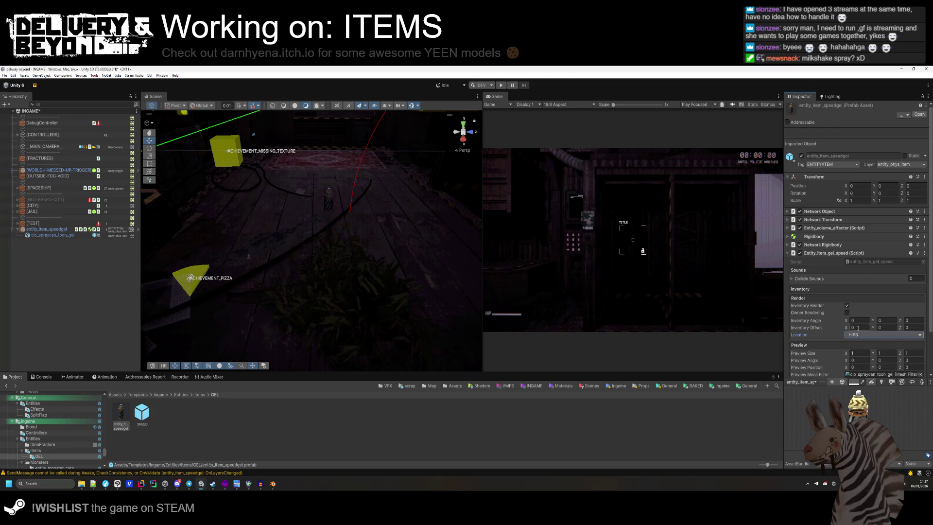
pyautogui.scroll(-1, 851, 355)
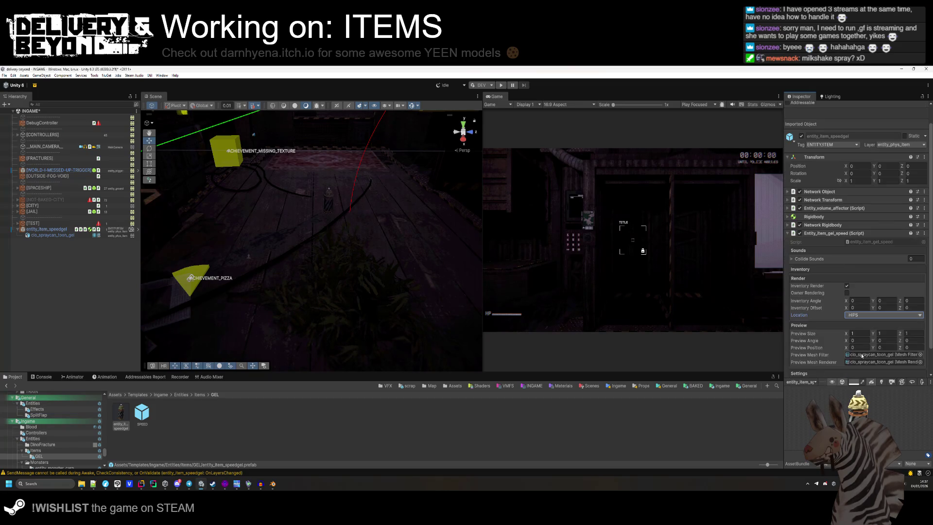
pyautogui.click(459, 448)
pyautogui.moveTo(208, 316)
pyautogui.mouseDown()
pyautogui.moveTo(229, 329)
pyautogui.moveTo(243, 223)
pyautogui.moveTo(187, 277)
pyautogui.mouseUp()
pyautogui.hotkey('ctrl', 's')
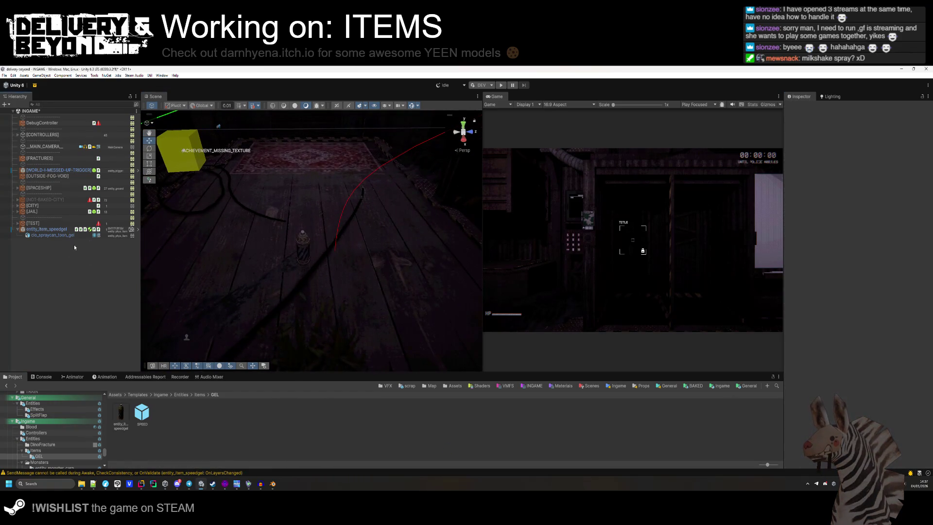
pyautogui.click(501, 85)
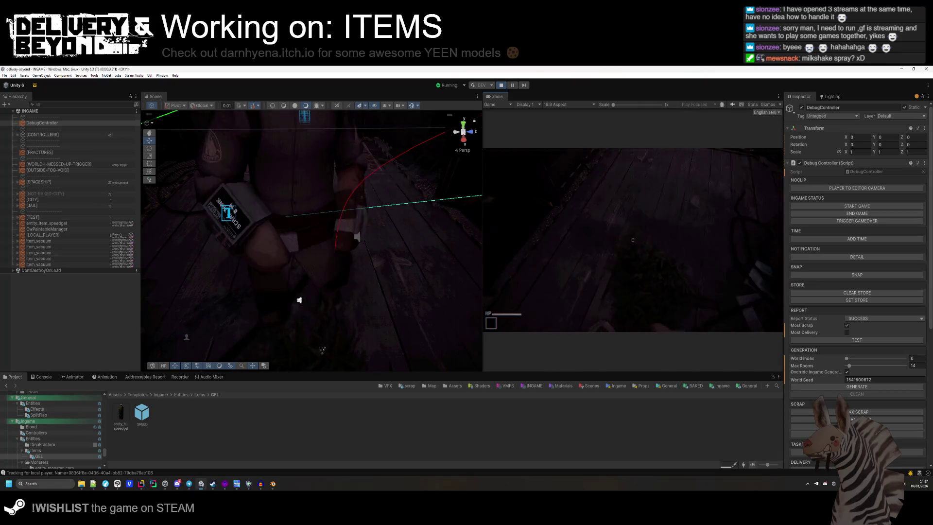
pyautogui.press('Escape')
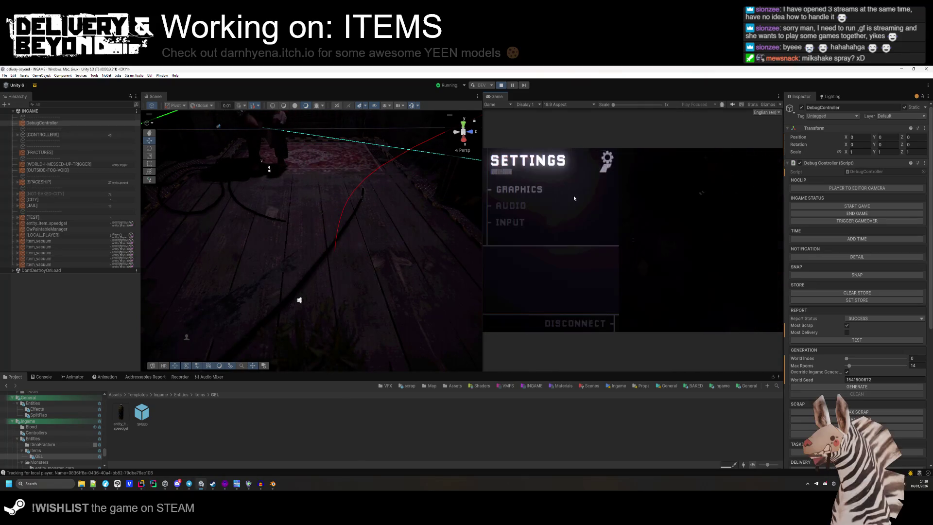
pyautogui.click(503, 86)
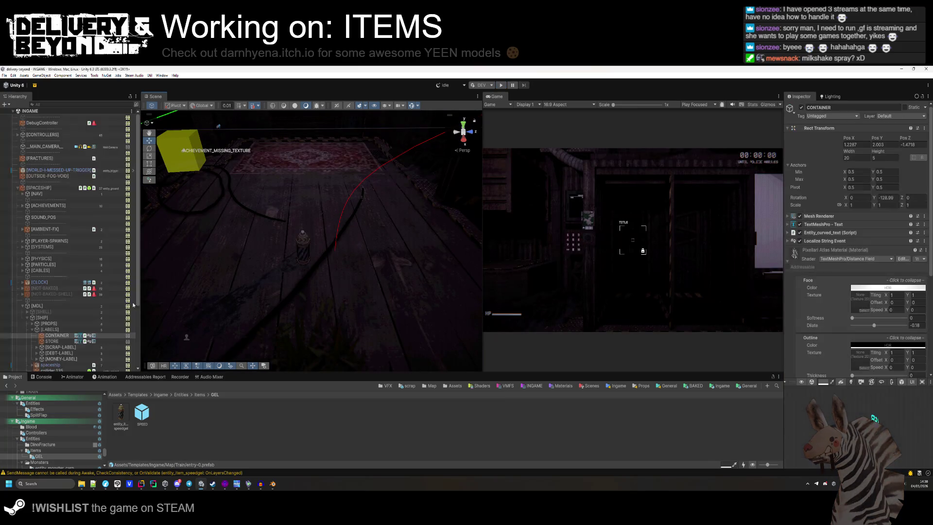
# - Add a Mesh Collider component to the clo_spraycan_toon_gel spraycan model
pyautogui.click(58, 318)
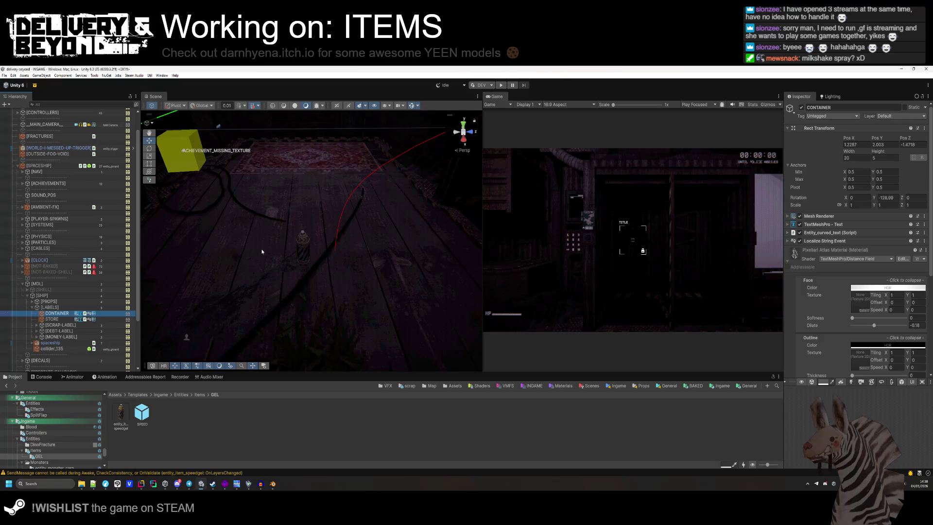
pyautogui.click(302, 237)
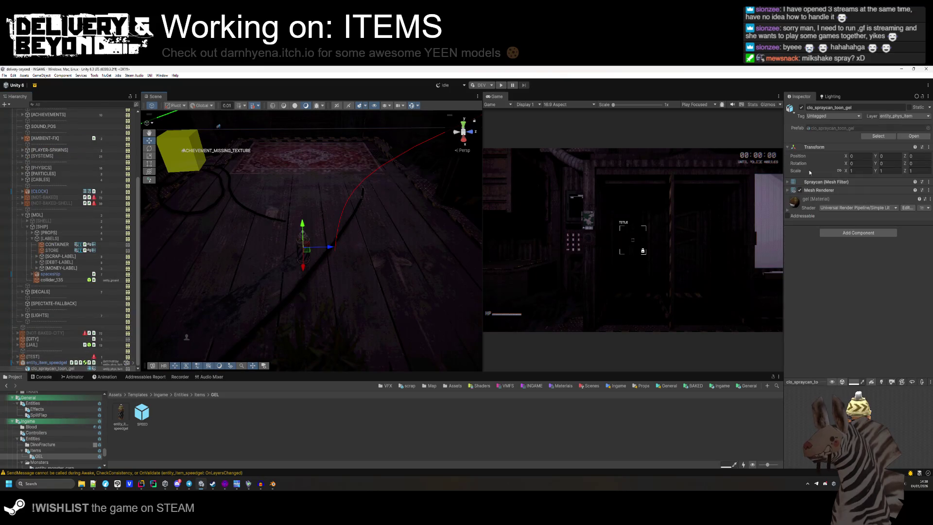
pyautogui.click(858, 233)
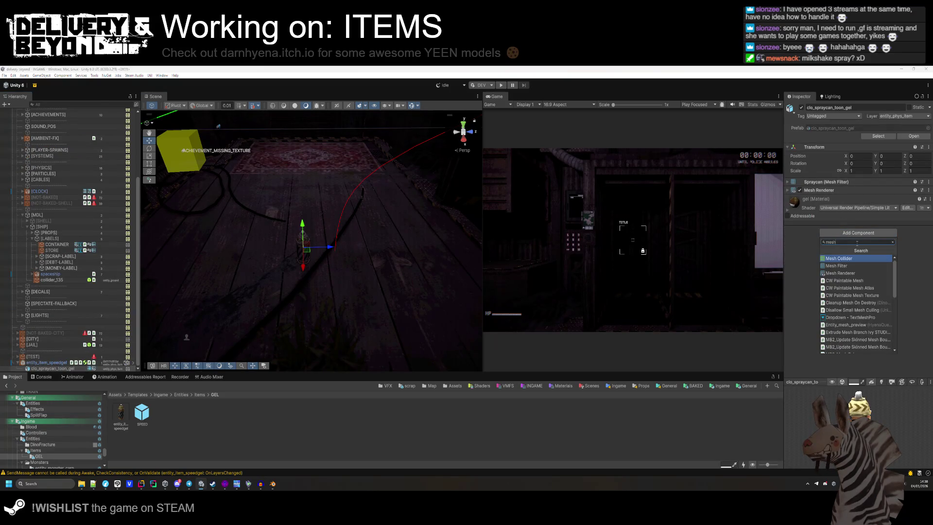
pyautogui.click(846, 258)
pyautogui.click(849, 199)
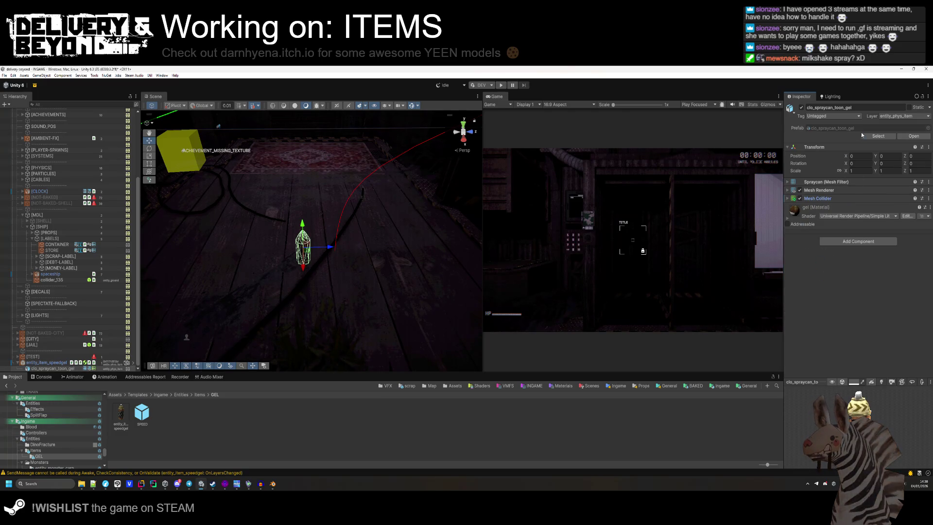
# - Deselect the speedgel item and enter Play mode to test it
pyautogui.click(878, 136)
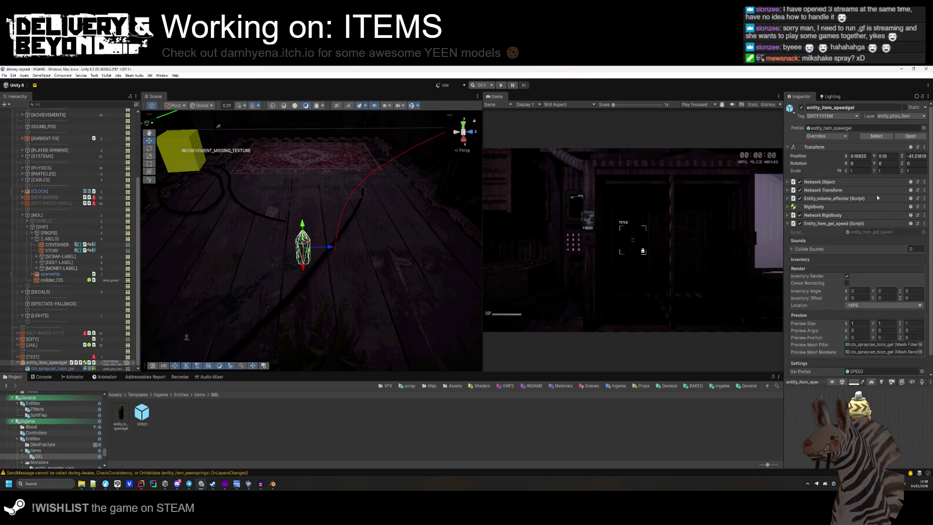
pyautogui.click(331, 451)
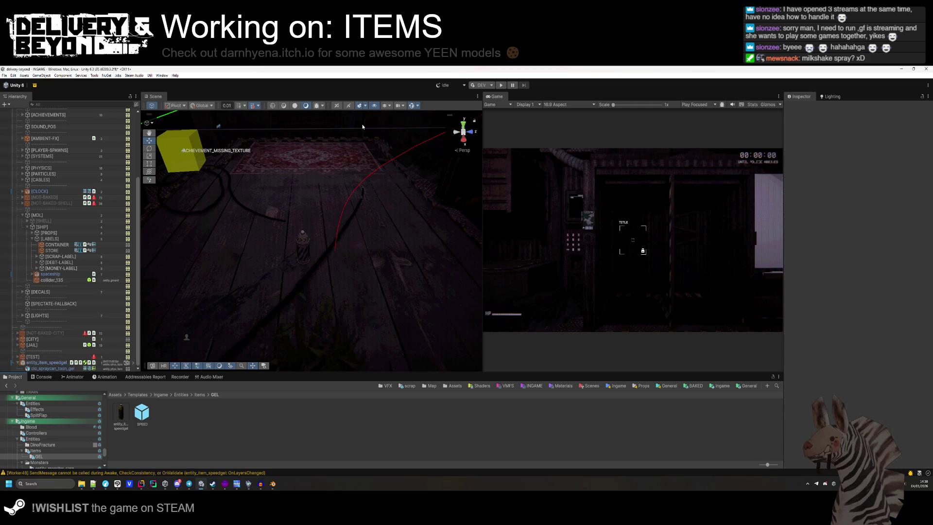
pyautogui.click(502, 86)
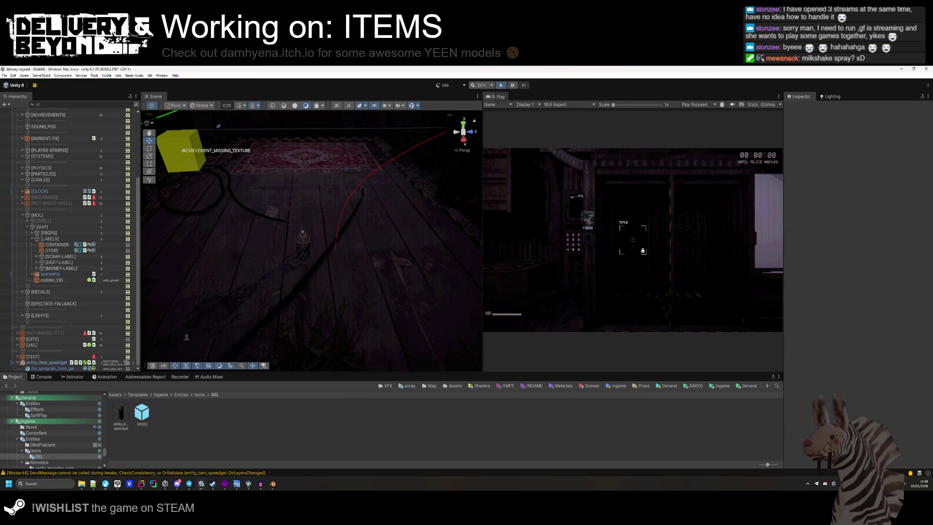
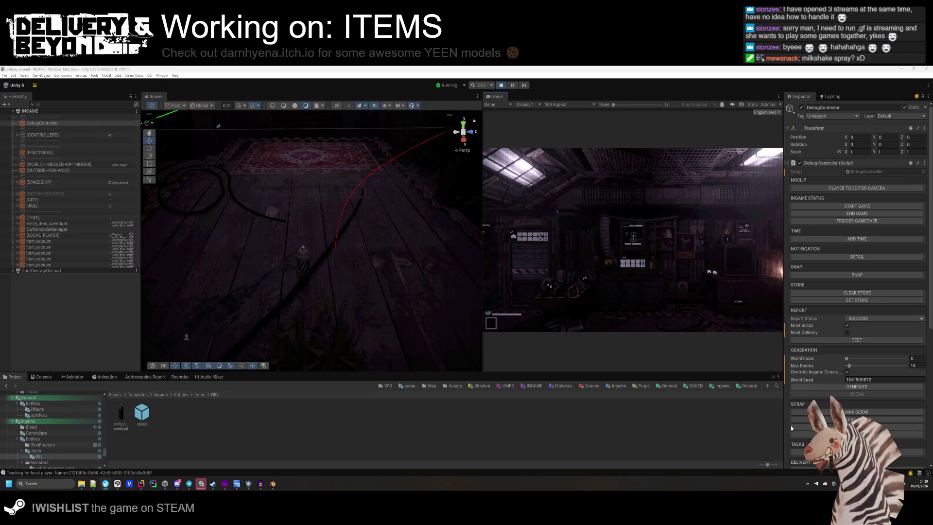
# - Scrub the ink system reference video from the robot scene forward to around 6:20
pyautogui.hotkey('alt', 'Tab')
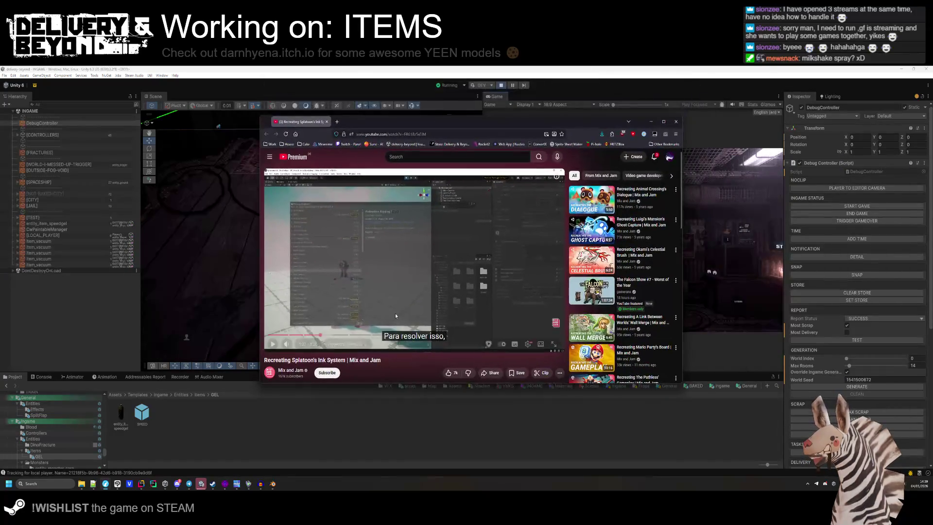
pyautogui.click(342, 335)
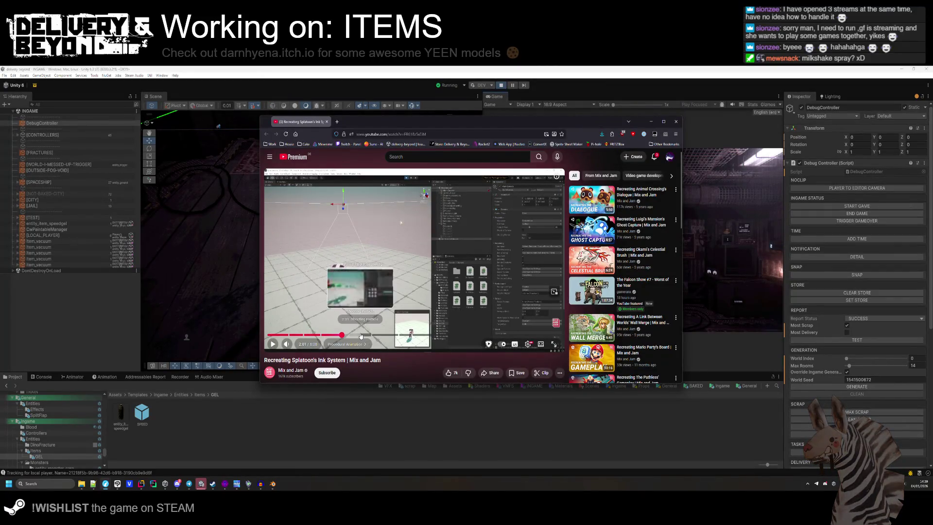
pyautogui.click(368, 335)
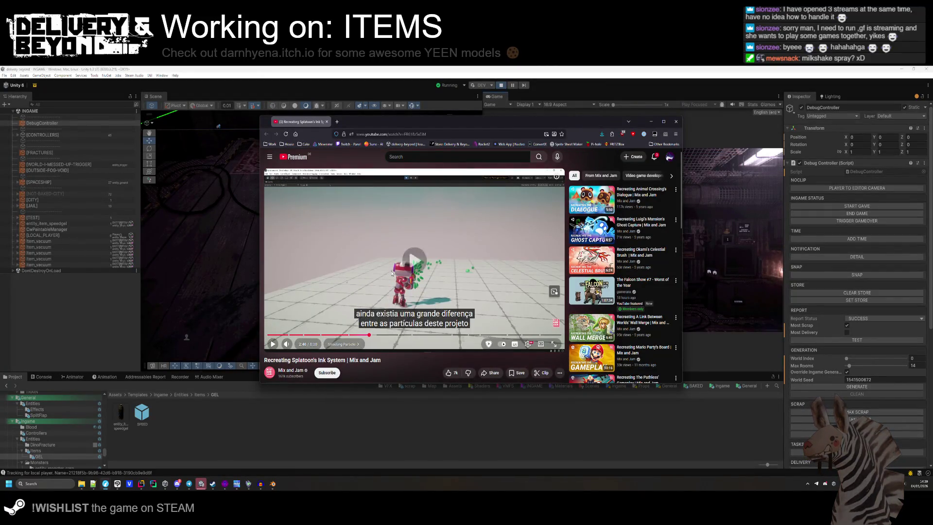
pyautogui.click(392, 273)
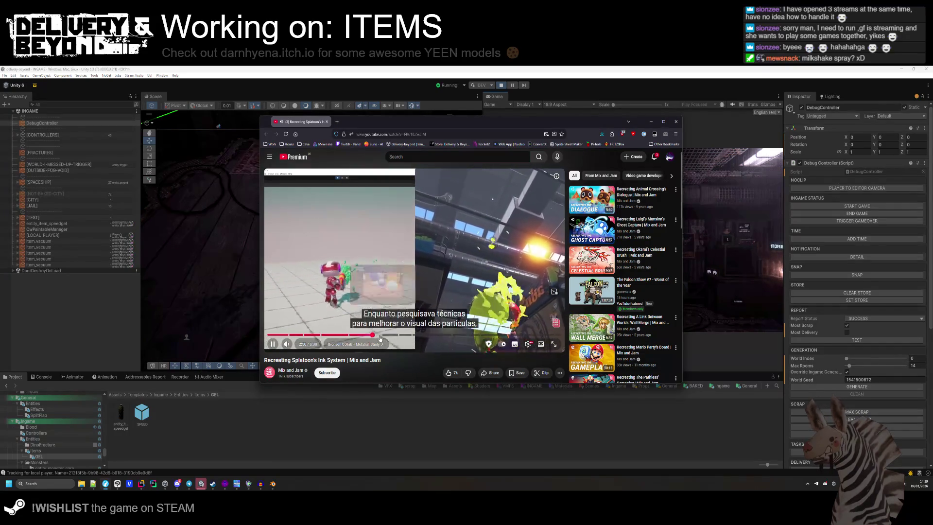
pyautogui.click(407, 335)
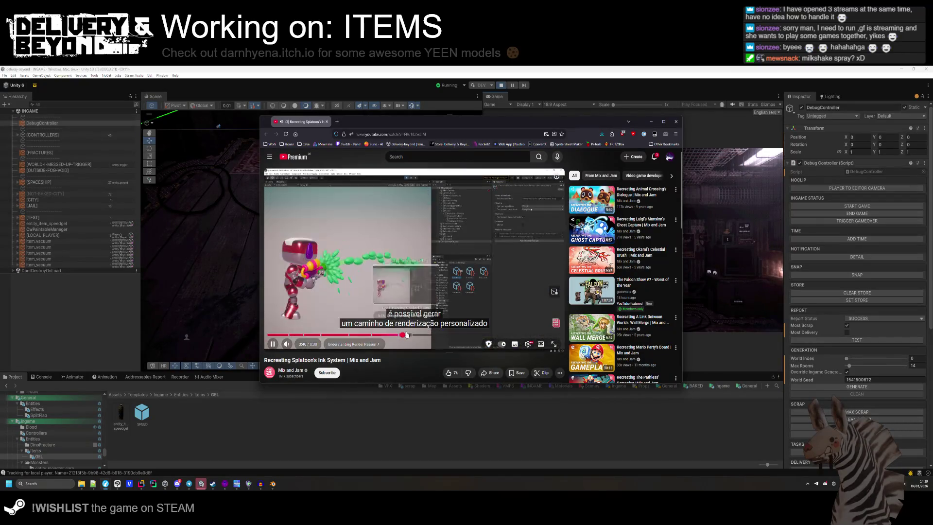
pyautogui.moveTo(408, 336); pyautogui.dragTo(462, 335)
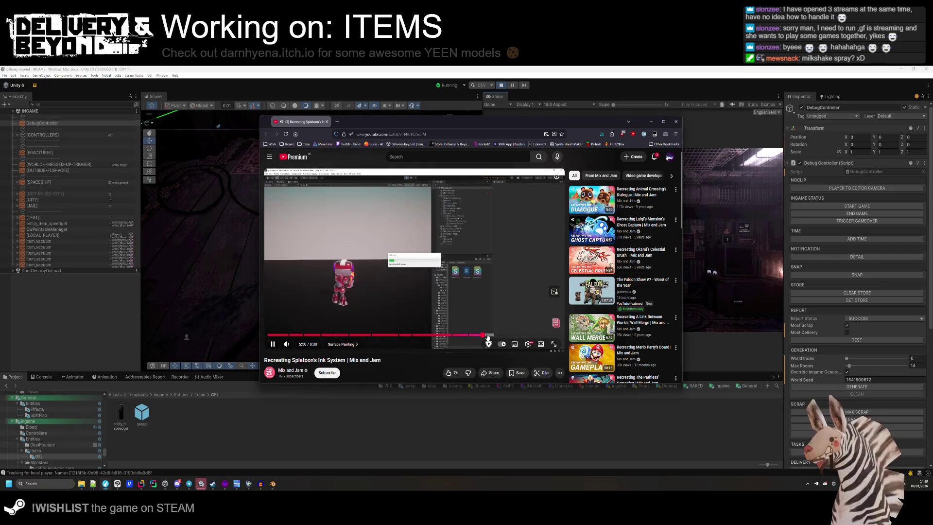
pyautogui.moveTo(488, 336); pyautogui.dragTo(496, 337)
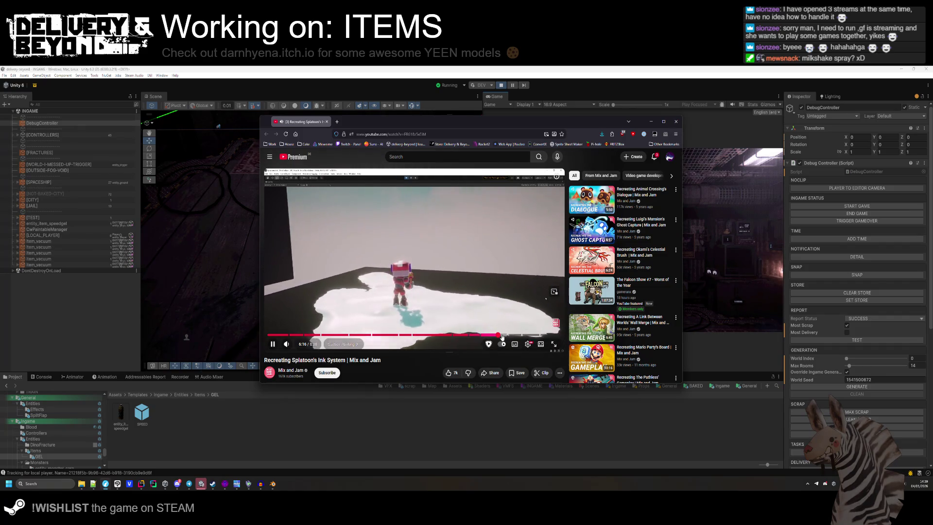
pyautogui.moveTo(502, 337); pyautogui.dragTo(512, 337)
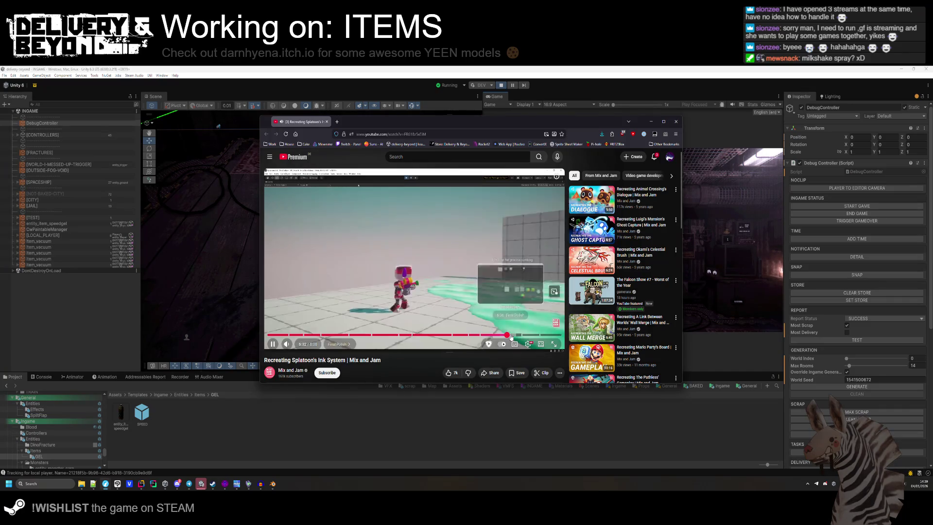
# - Review the character and ink footage between 5:47 and 6:49, then pause and hide the browser
pyautogui.click(515, 338)
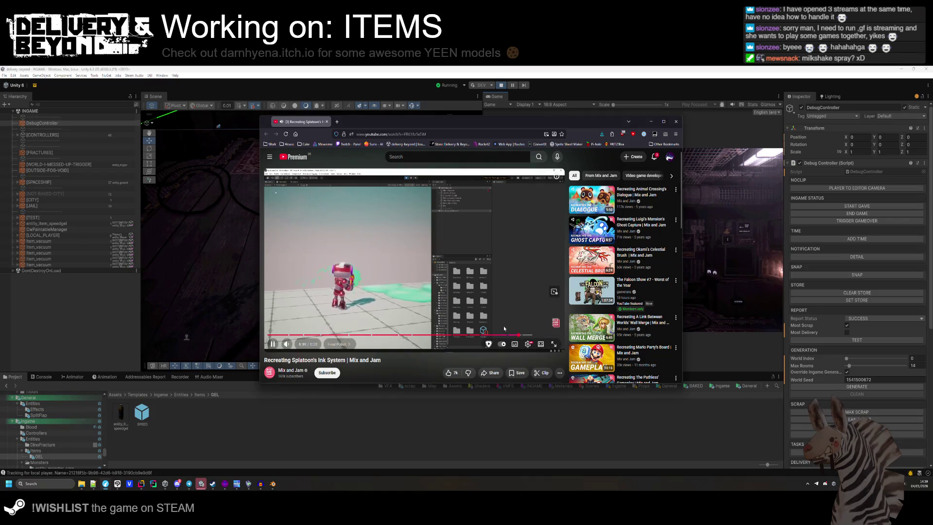
pyautogui.moveTo(510, 337); pyautogui.dragTo(483, 336)
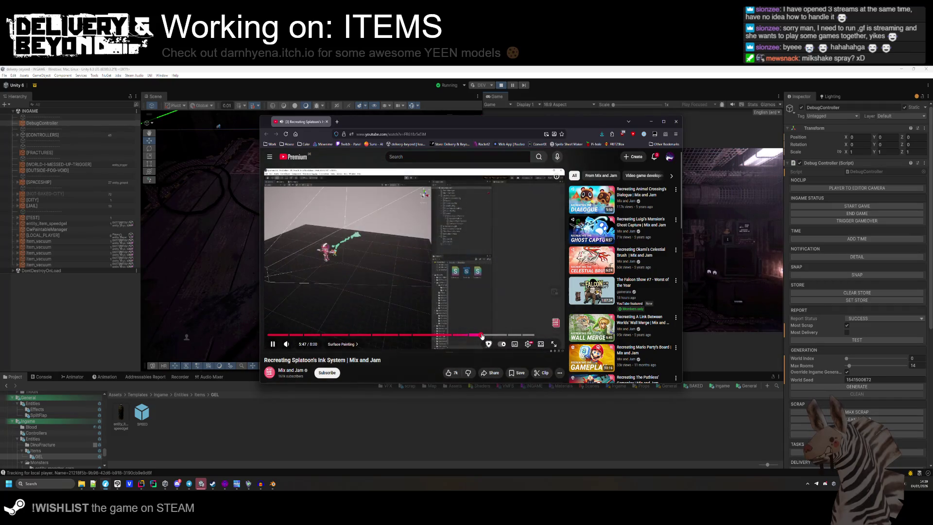
pyautogui.click(481, 335)
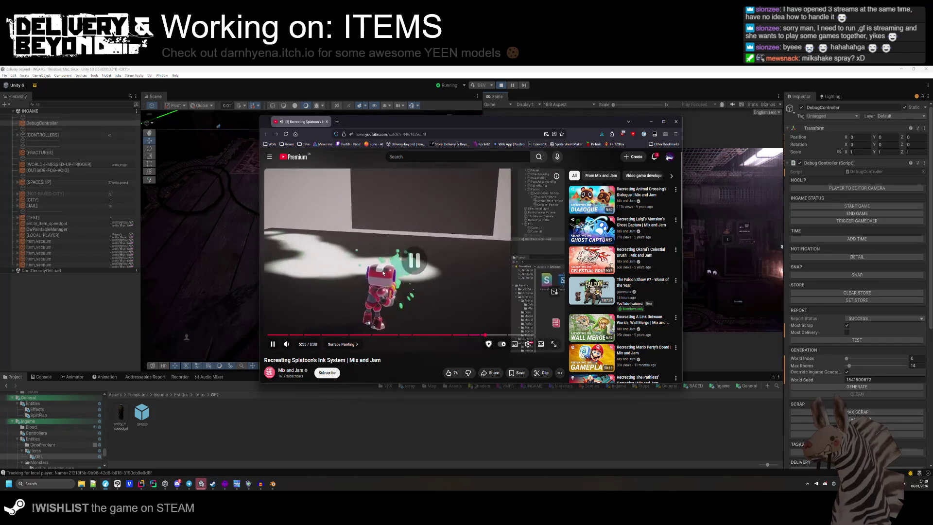
pyautogui.click(396, 272)
pyautogui.click(518, 336)
pyautogui.click(497, 300)
pyautogui.click(511, 308)
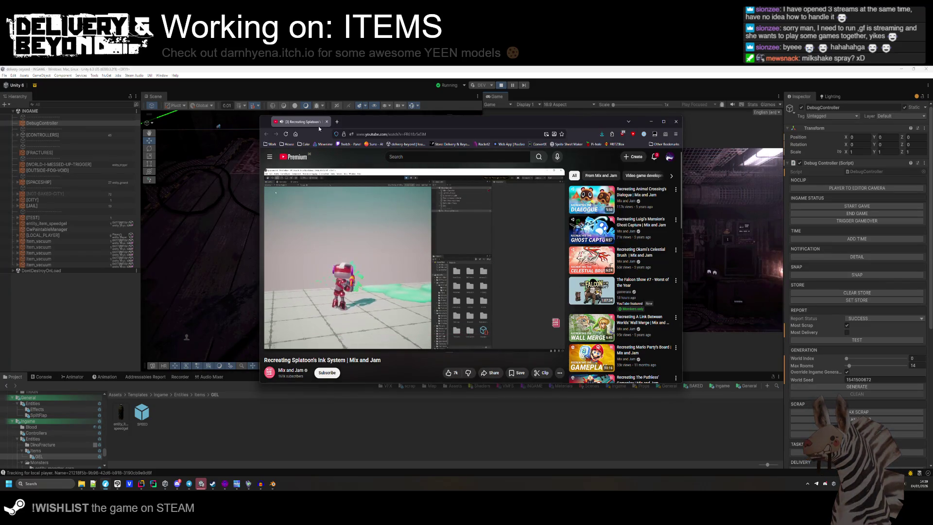
pyautogui.click(651, 122)
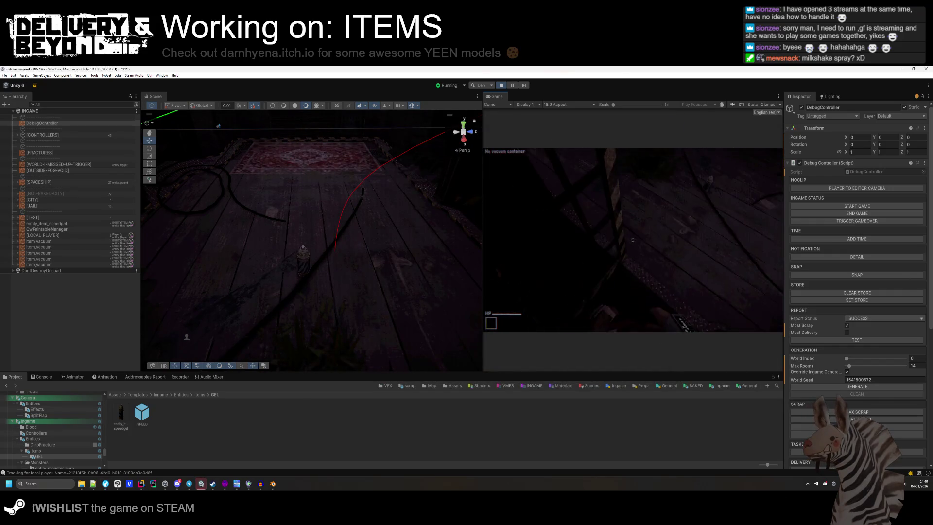
# - Pick up the speed gel in game, inspect the Missing AudioSource error in the Console, and stop play
pyautogui.press('e')
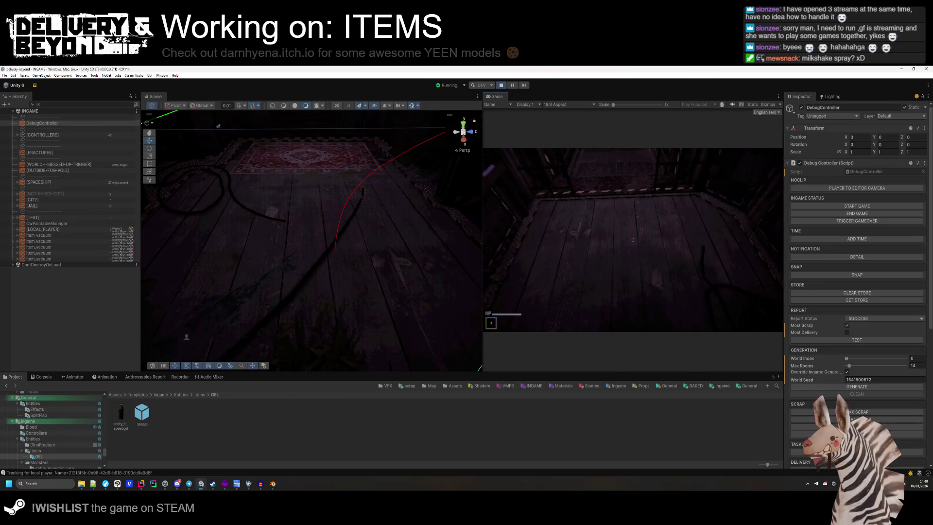
pyautogui.click(47, 377)
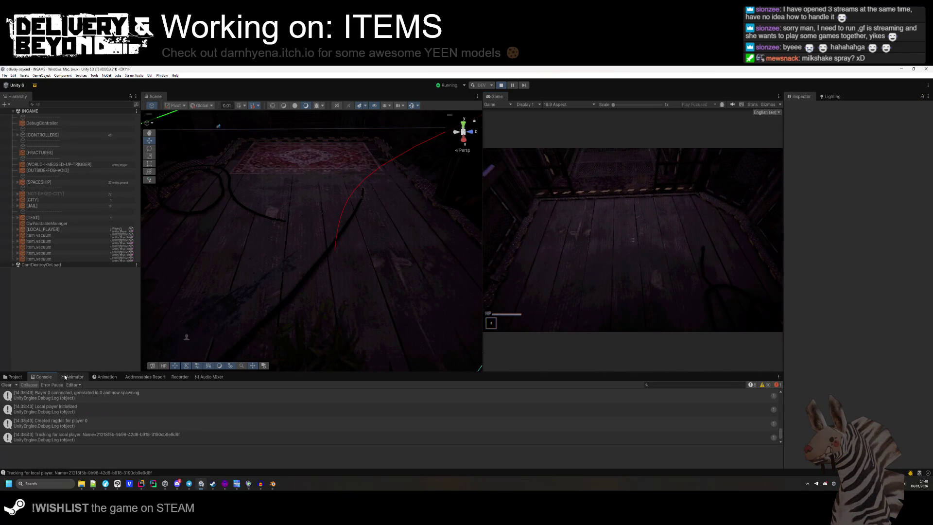
pyautogui.click(751, 384)
pyautogui.click(765, 384)
pyautogui.click(162, 397)
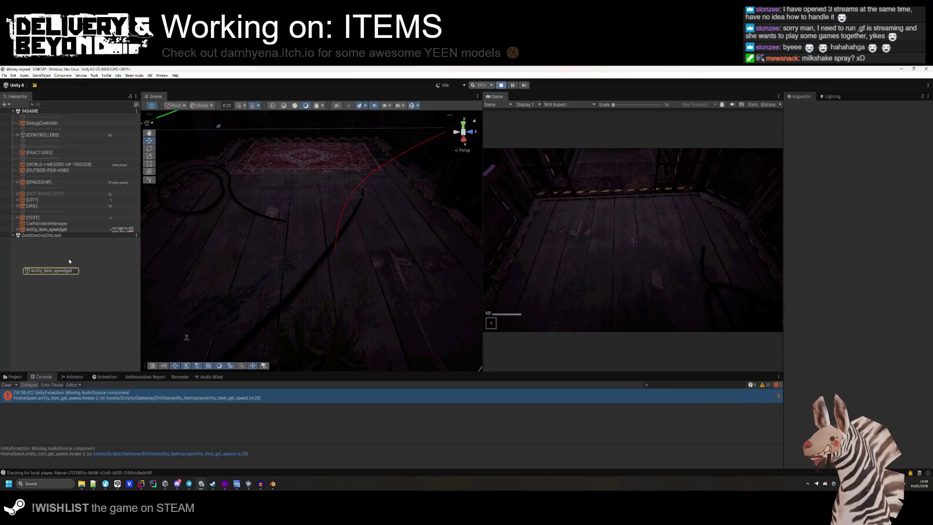
pyautogui.hotkey('ctrl', 'p')
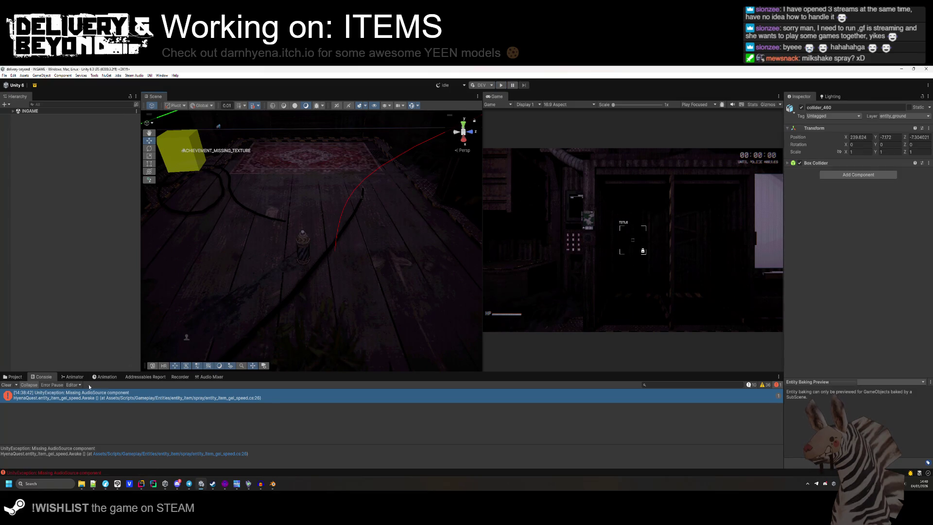
# - Rename the GEL folder in the Project assets to SPRAY
pyautogui.click(12, 377)
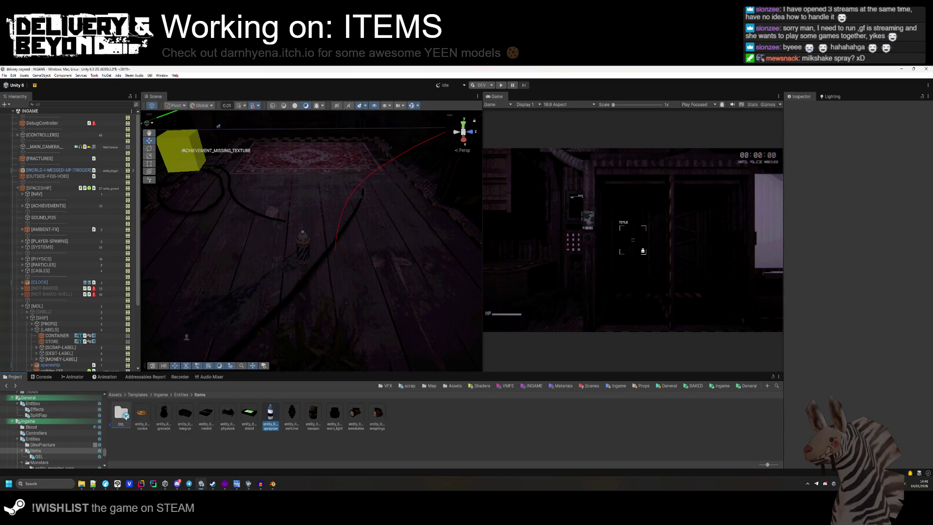
pyautogui.click(119, 427)
pyautogui.rightClick(119, 427)
pyautogui.click(151, 232)
pyautogui.write('SPRAY')
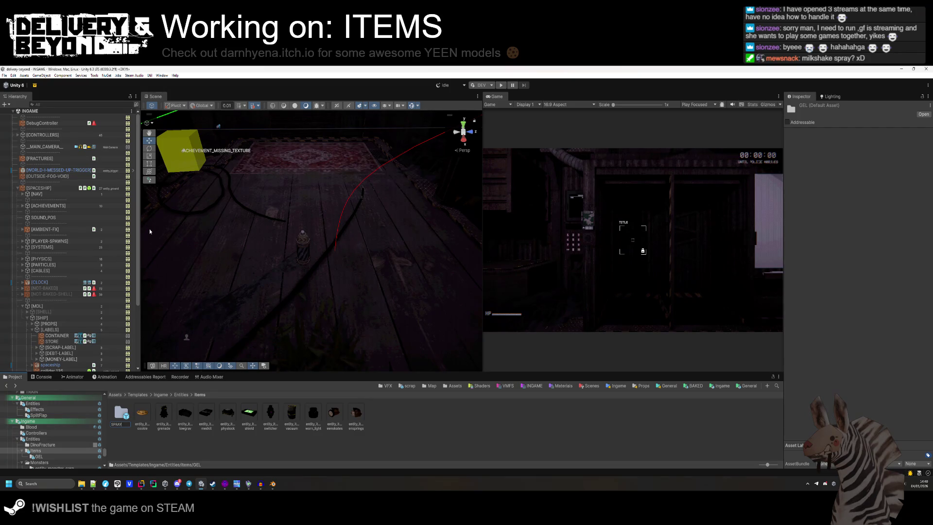
# - Copy the spray can's five Collide Sounds and paste them onto the speed gel prefab
pyautogui.doubleClick(121, 413)
pyautogui.click(142, 414)
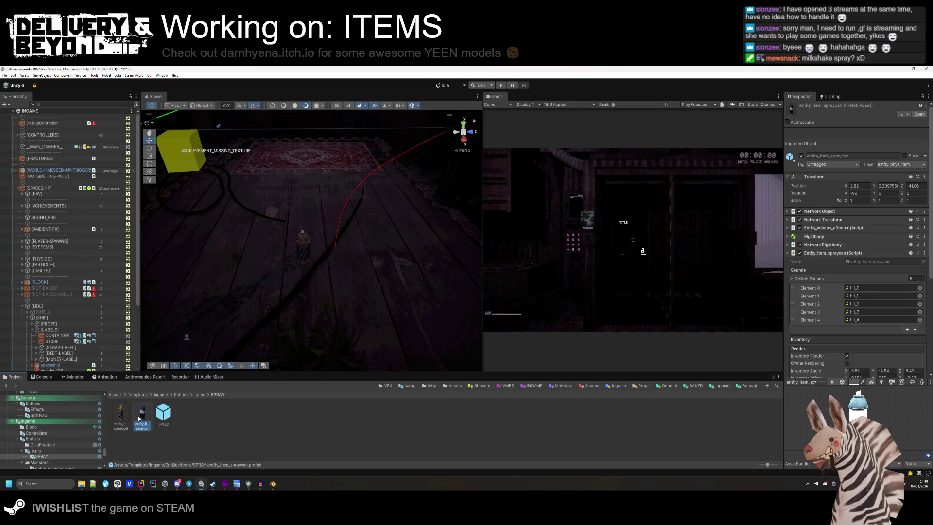
pyautogui.press('Left')
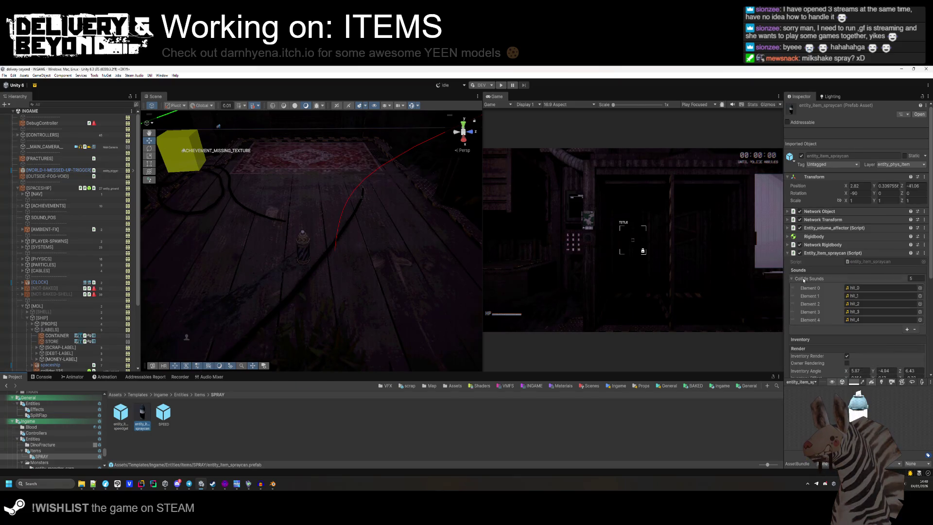
pyautogui.click(126, 416)
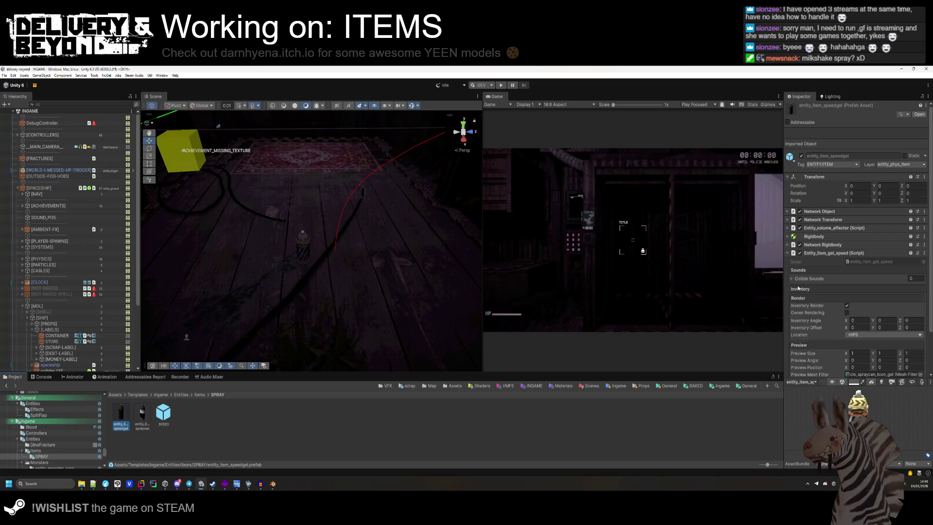
pyautogui.rightClick(806, 279)
pyautogui.click(824, 300)
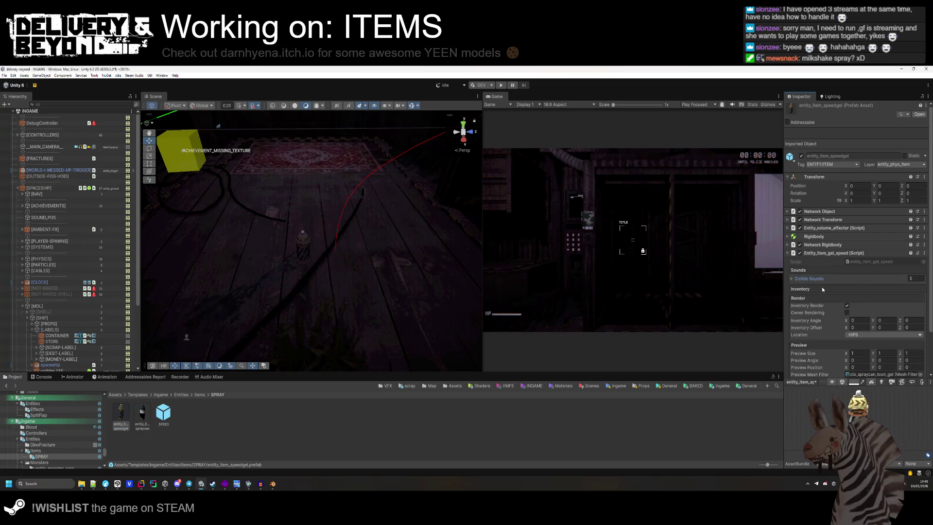
pyautogui.doubleClick(142, 414)
pyautogui.click(47, 127)
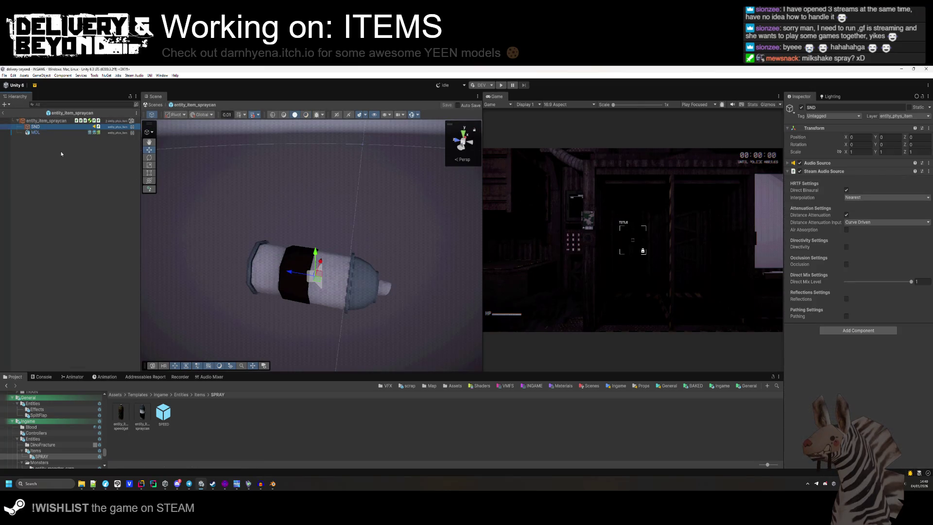
pyautogui.doubleClick(121, 414)
pyautogui.click(36, 127)
pyautogui.click(59, 150)
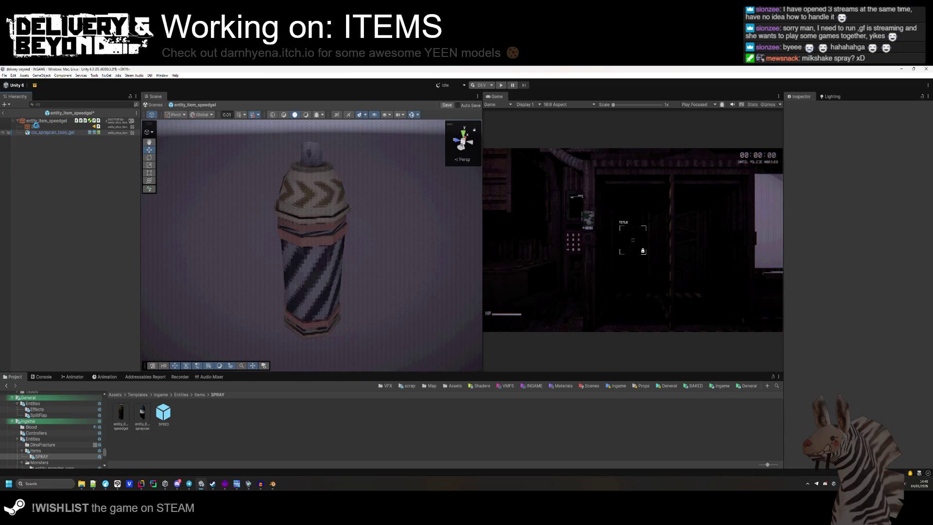
pyautogui.click(35, 128)
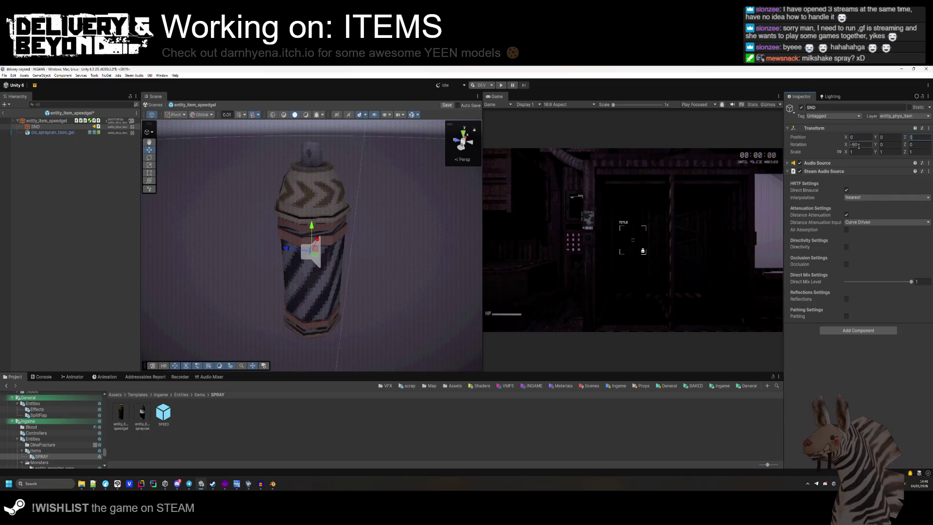
pyautogui.click(123, 228)
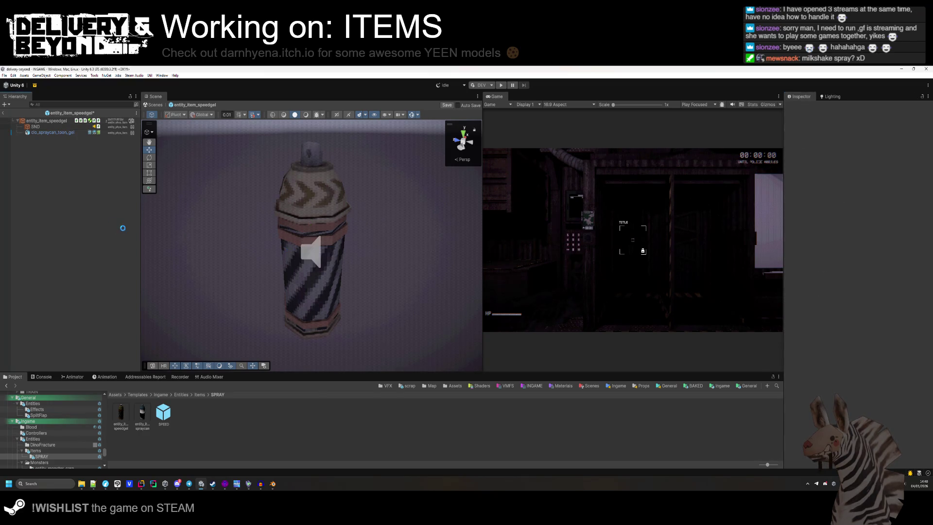
pyautogui.click(4, 115)
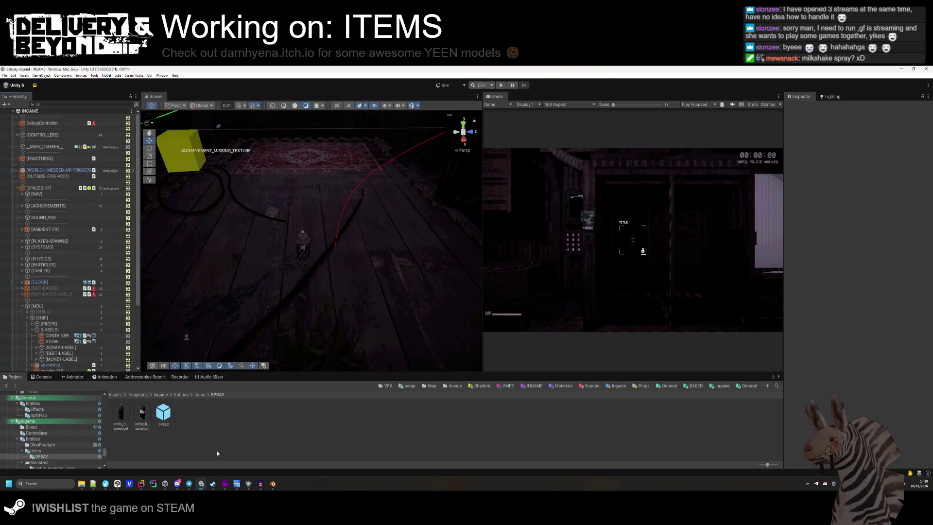
pyautogui.click(141, 483)
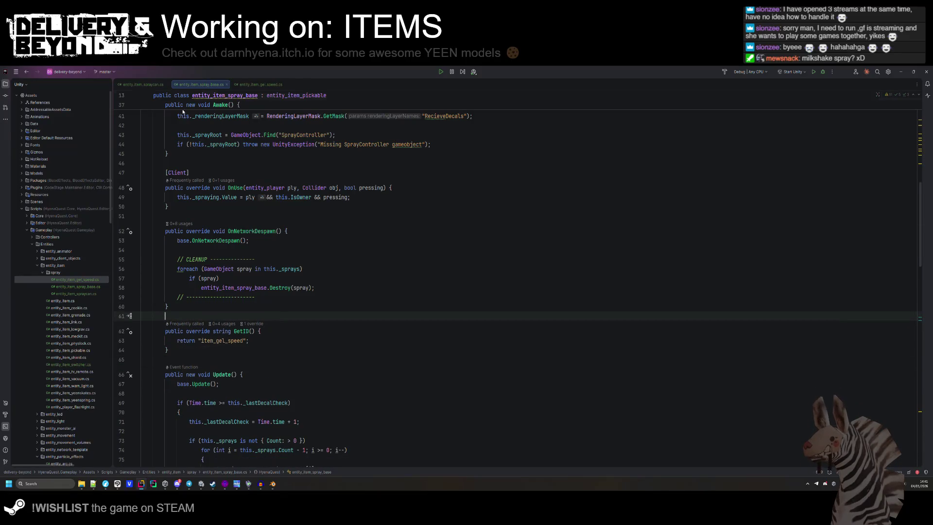
# - Delete the GetID method from entity_item_spraycan.cs
pyautogui.click(143, 84)
pyautogui.scroll(-3, 292, 243)
pyautogui.click(218, 283)
pyautogui.moveTo(165, 272); pyautogui.dragTo(170, 291)
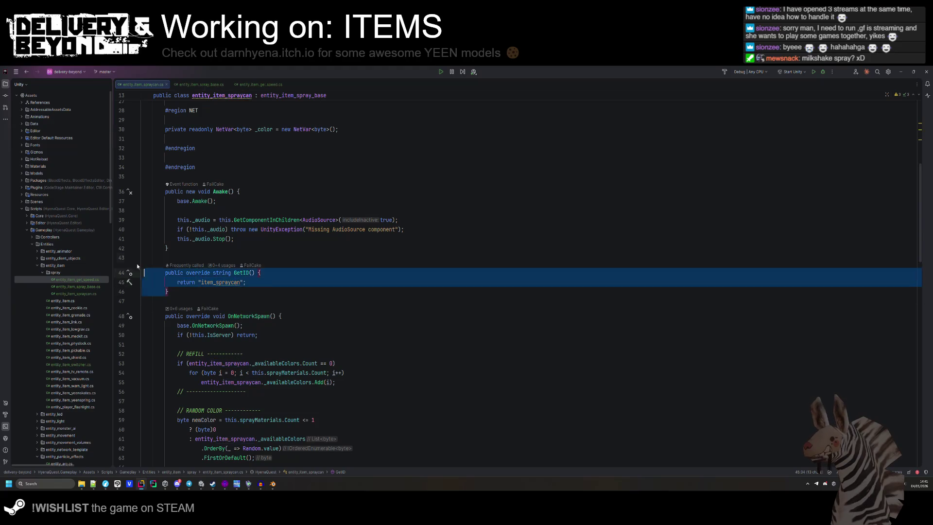
pyautogui.hotkey('ctrl', 'x')
# - Change the ID string in entity_item_spray_base.cs from item_gel_speed to item_spraycan, then return to Unity
pyautogui.click(210, 84)
pyautogui.doubleClick(225, 344)
pyautogui.write('item_spraycan')
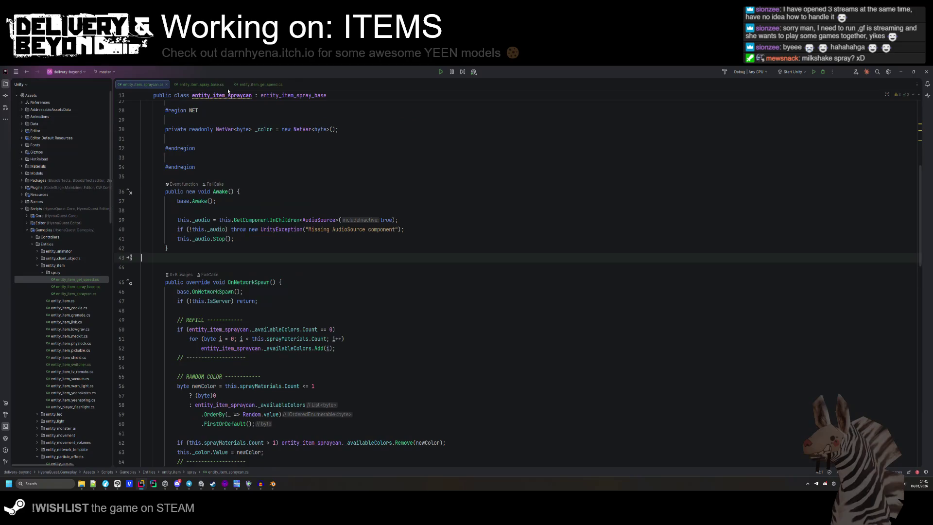
pyautogui.click(260, 84)
pyautogui.hotkey('alt', 'Tab')
pyautogui.scroll(5, 333, 336)
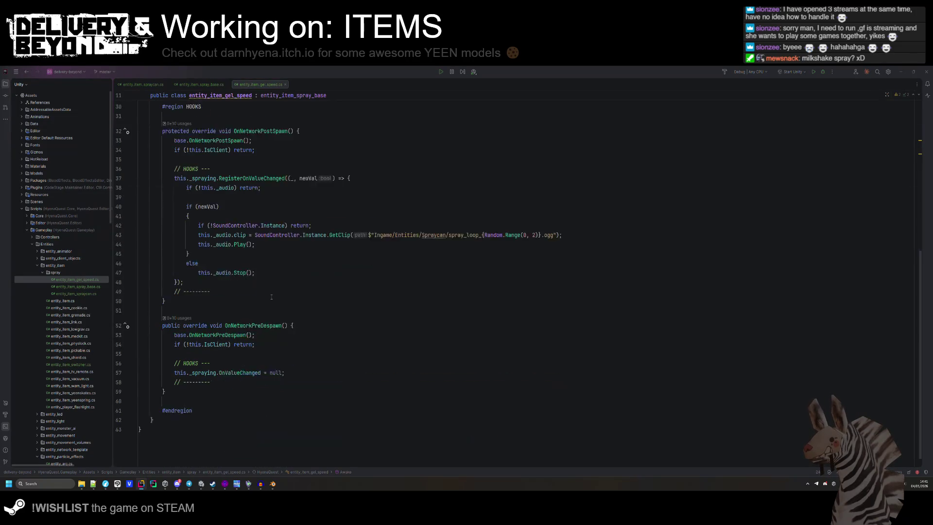
pyautogui.hotkey('alt', 'Tab')
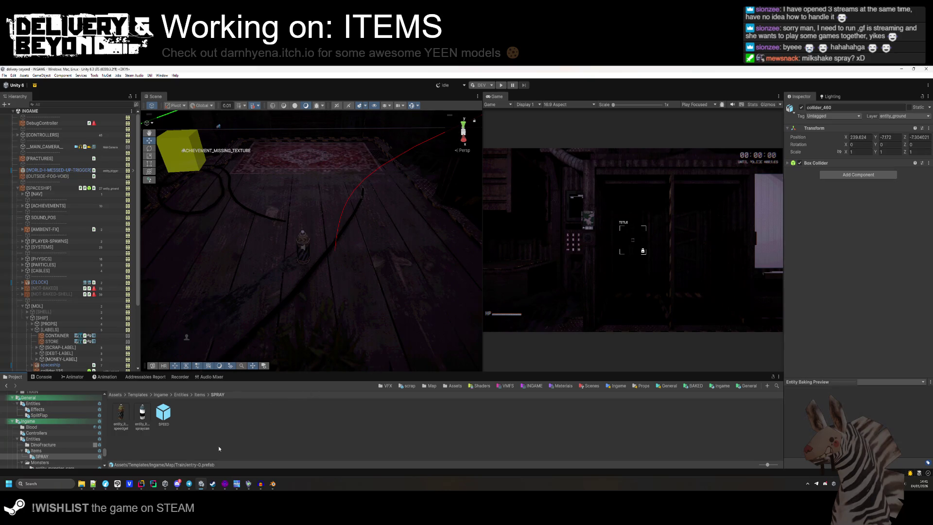
# - Open the NotImplementedException's GetMaxDecals line in entity_item_spray_base.cs via the Console stack trace
pyautogui.moveTo(292, 272)
pyautogui.mouseDown()
pyautogui.moveTo(275, 244)
pyautogui.moveTo(287, 257)
pyautogui.mouseUp()
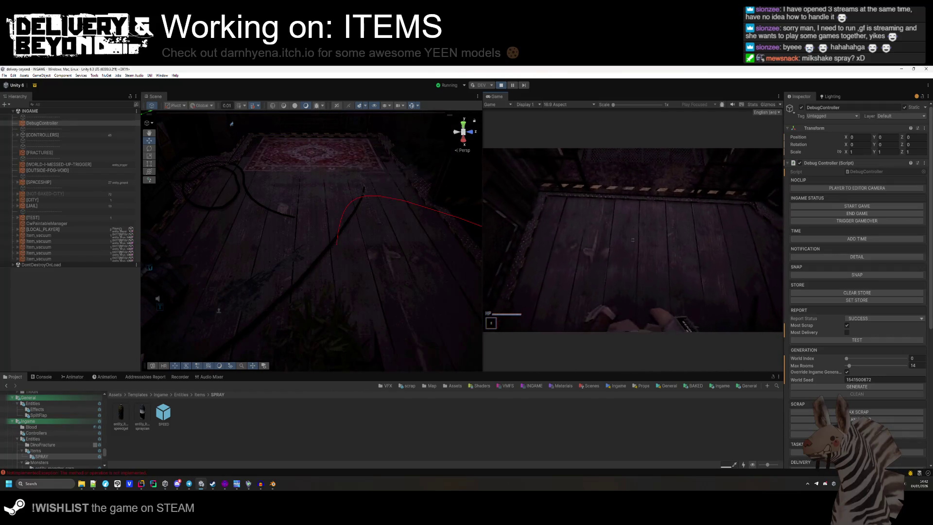
pyautogui.press('super')
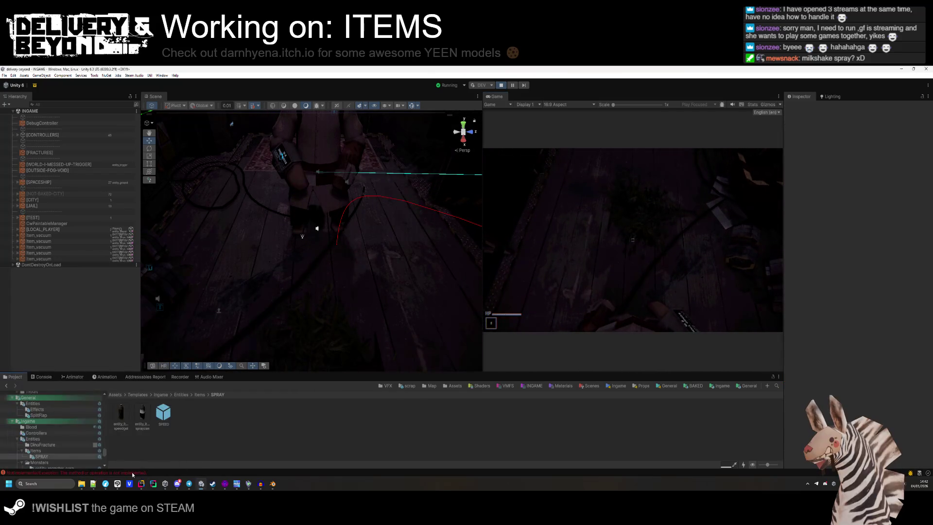
pyautogui.click(73, 472)
pyautogui.click(130, 411)
pyautogui.click(142, 454)
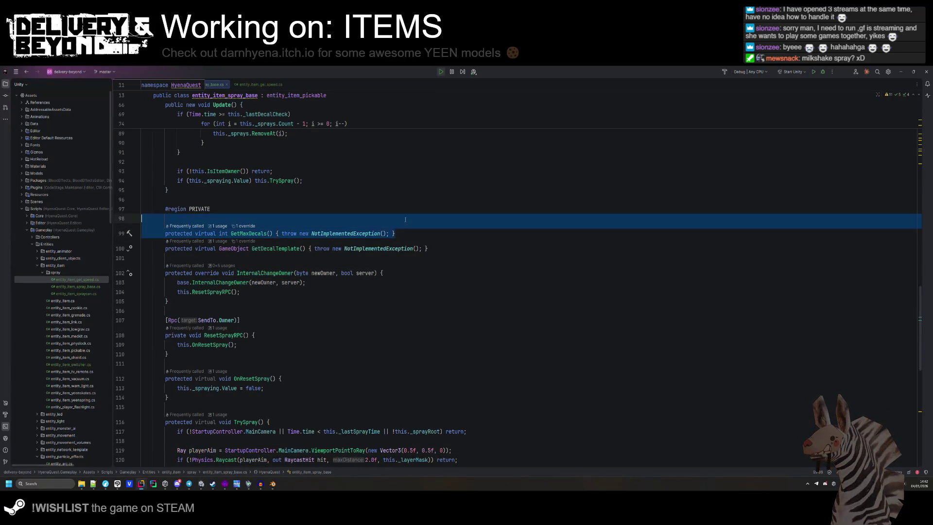
# - Paste the GetMaxDecals declaration above #endregion in entity_item_gel_speed.cs and make it an override
pyautogui.click(260, 84)
pyautogui.scroll(-7, 209, 276)
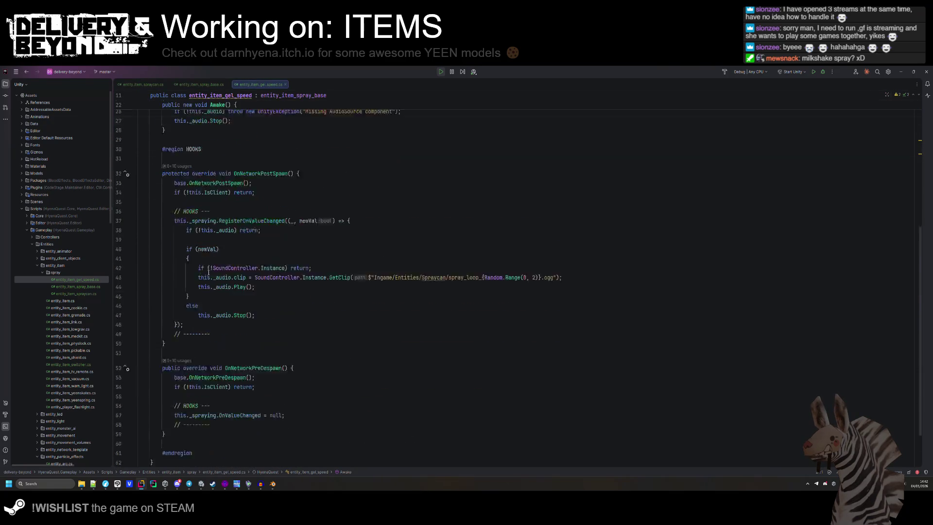
pyautogui.scroll(8, 193, 365)
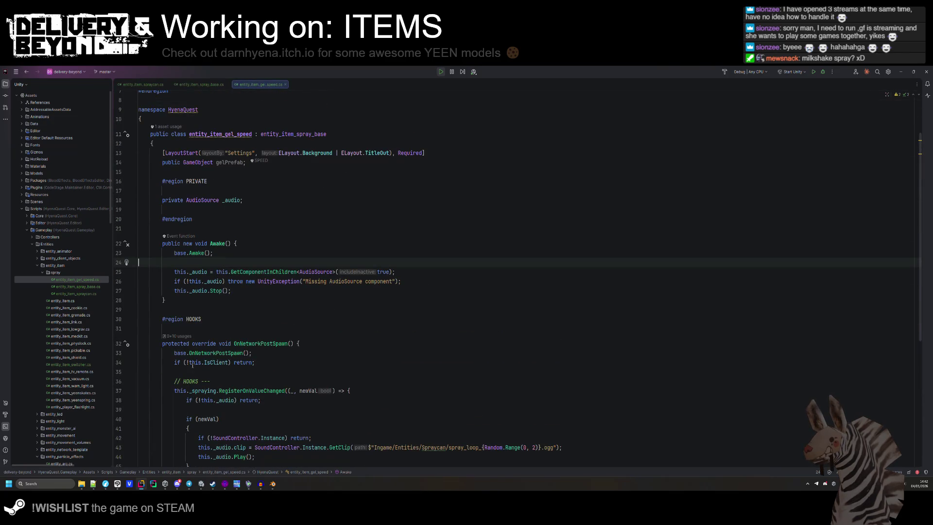
pyautogui.scroll(-7, 192, 365)
pyautogui.click(194, 385)
pyautogui.press('Down')
pyautogui.hotkey('ctrl', 'v')
pyautogui.hotkey('ctrl', 'd')
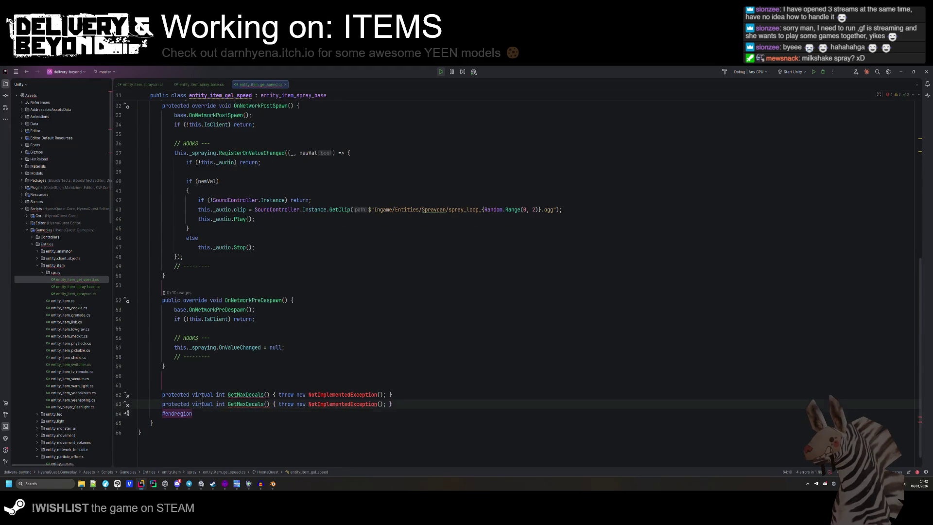
pyautogui.hotkey('ctrl', 'z')
pyautogui.hotkey('ctrl', 'z')
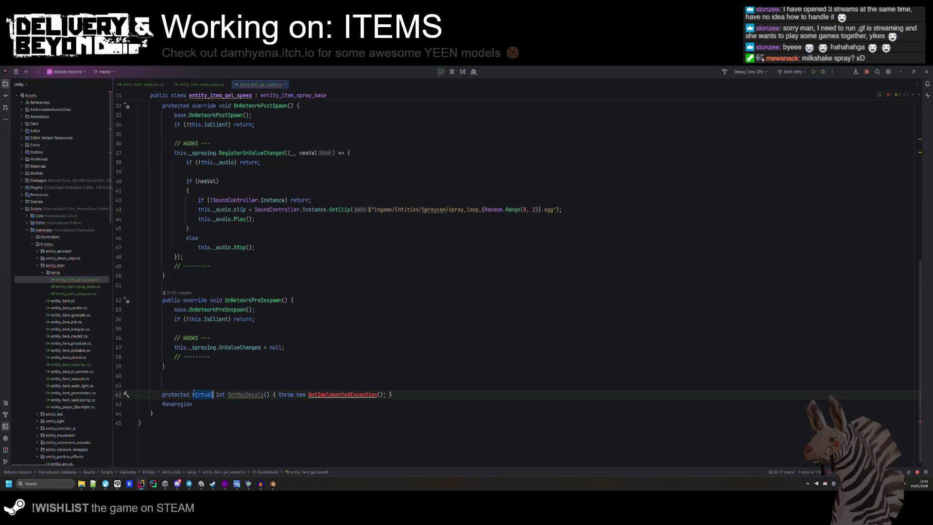
pyautogui.write('ove')
pyautogui.press('Return')
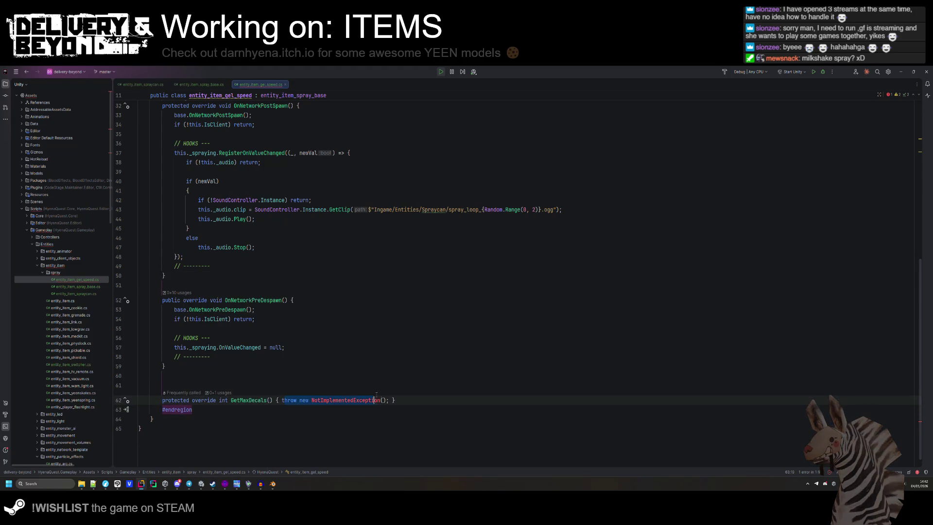
# - Replace GetMaxDecals' throw statement with 'return 10;' and clean up stray blank lines
pyautogui.moveTo(388, 400); pyautogui.dragTo(297, 400)
pyautogui.write('return 10;')
pyautogui.press('Return')
pyautogui.click(313, 375)
pyautogui.press('Delete')
pyautogui.press('BackSpace')
# - Duplicate the GetMaxDecals line and turn it into a GetDecalTemplate override
pyautogui.scroll(10, 259, 261)
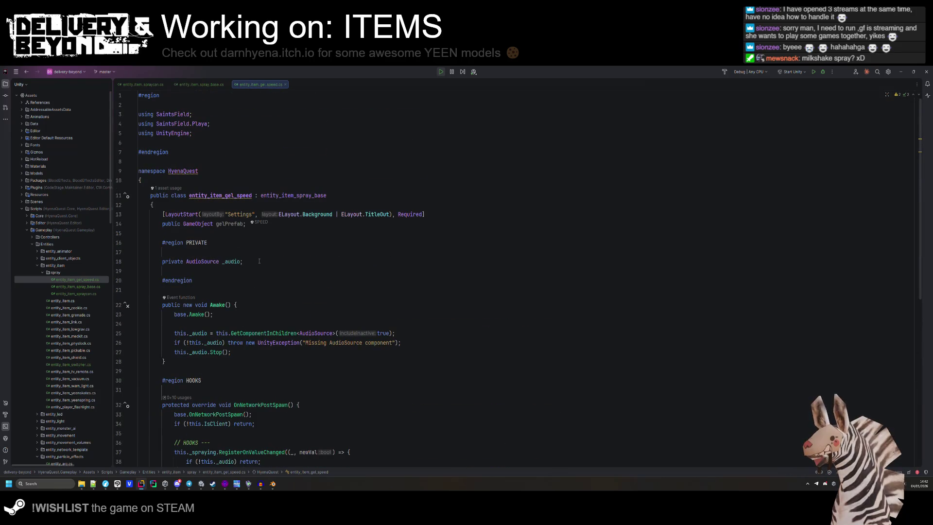
pyautogui.scroll(-10, 259, 261)
pyautogui.click(342, 371)
pyautogui.hotkey('ctrl', 'd')
pyautogui.doubleClick(223, 387)
pyautogui.write('fa')
pyautogui.moveTo(315, 387); pyautogui.dragTo(217, 388)
pyautogui.write('GetDecal')
pyautogui.press('Return')
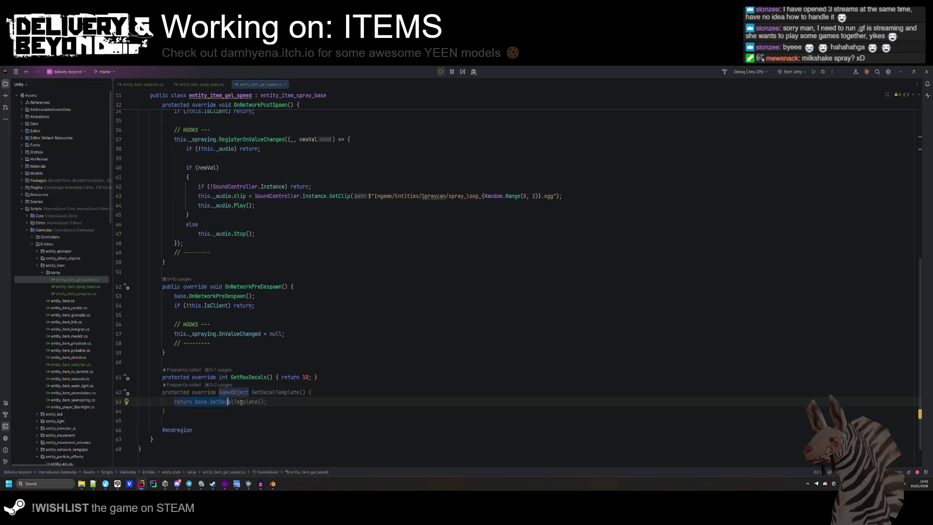
# - Make GetDecalTemplate return this.gelPrefab, then go back to the running game in Unity
pyautogui.moveTo(186, 402); pyautogui.dragTo(337, 390)
pyautogui.write('{ return')
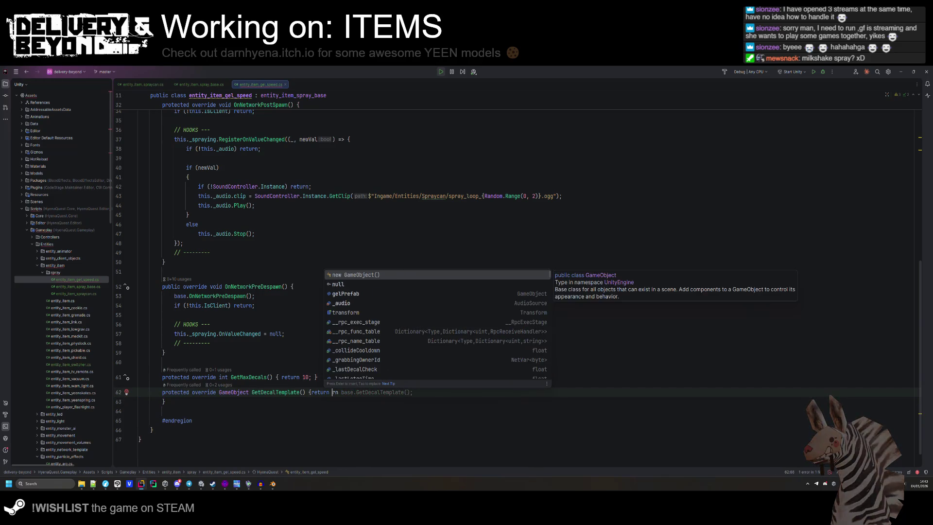
pyautogui.hotkey('shift', 'Down')
pyautogui.hotkey('shift', 'Down')
pyautogui.press('Delete')
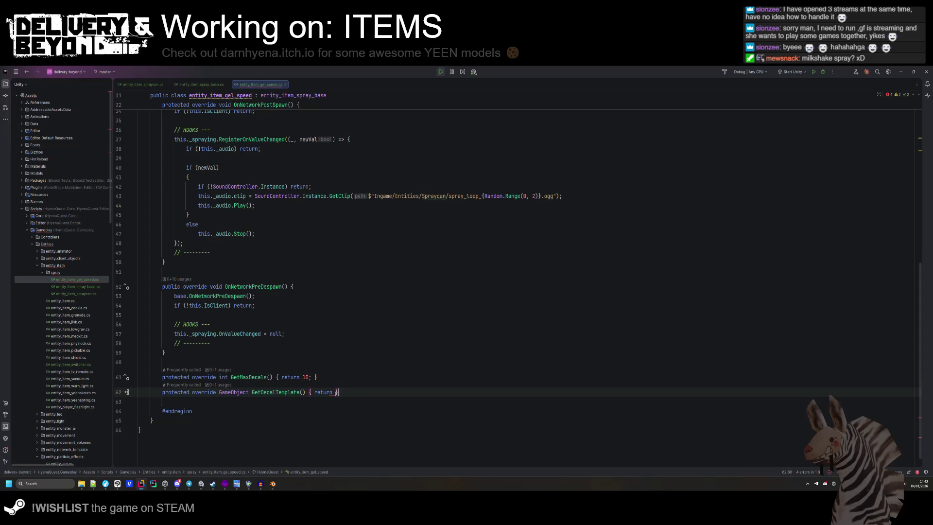
pyautogui.write('his.gel')
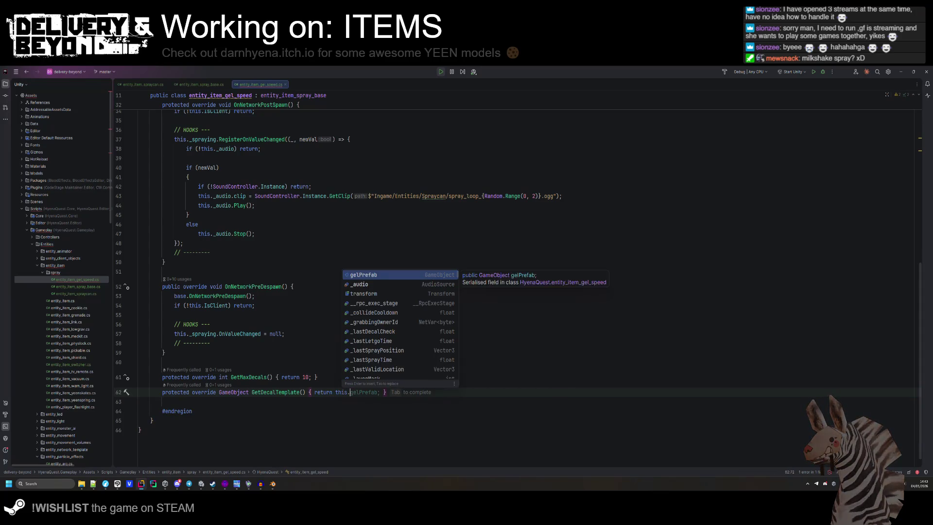
pyautogui.press('Return')
pyautogui.write(';')
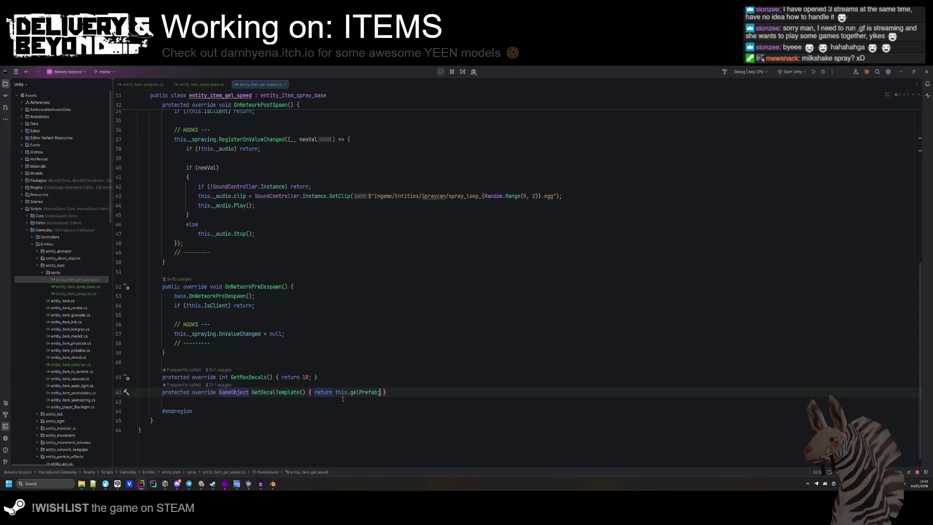
pyautogui.hotkey('alt', 'Tab')
pyautogui.click(549, 256)
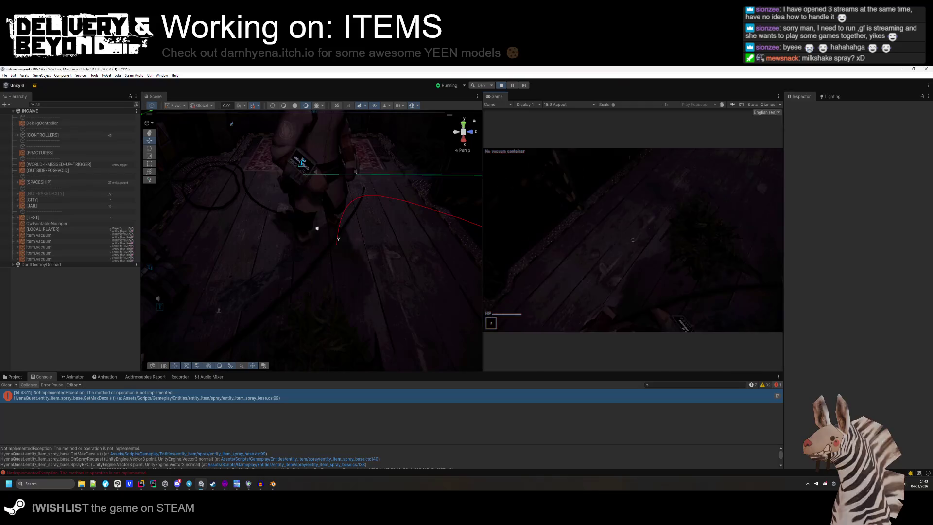
# - Stop play mode so scripts recompile, then start play mode again with Ctrl+P
pyautogui.press('super')
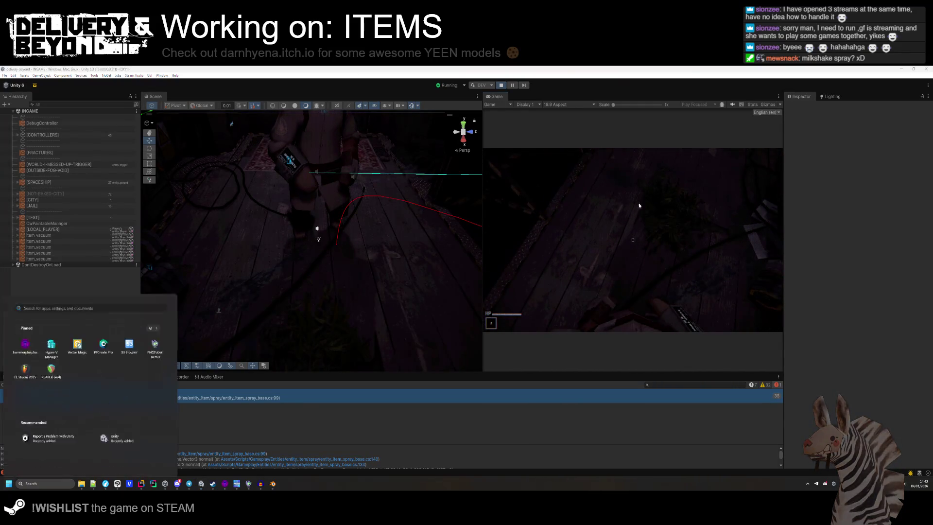
pyautogui.click(501, 85)
pyautogui.click(501, 85)
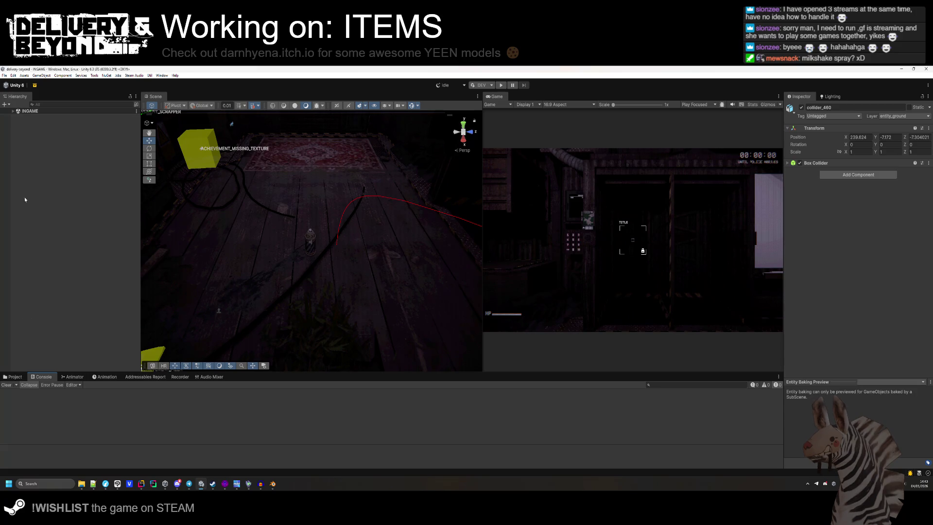
pyautogui.hotkey('ctrl', 'p')
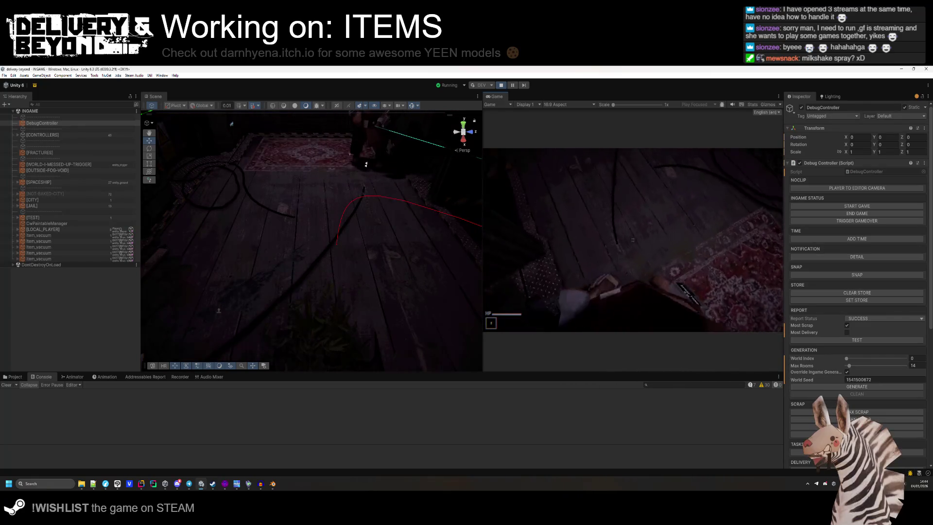
# - Show the Console to confirm no errors, retake game control, then switch to Rider
pyautogui.press('super')
pyautogui.click(204, 402)
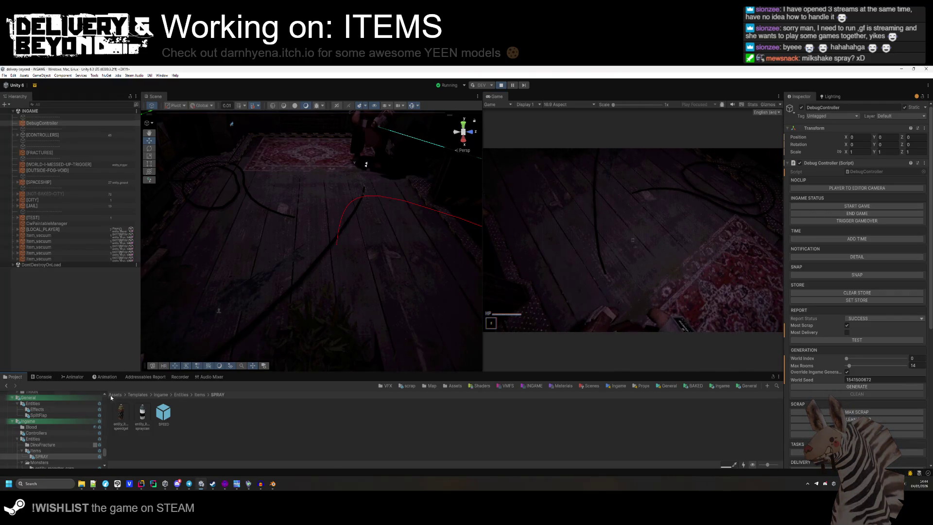
pyautogui.click(41, 377)
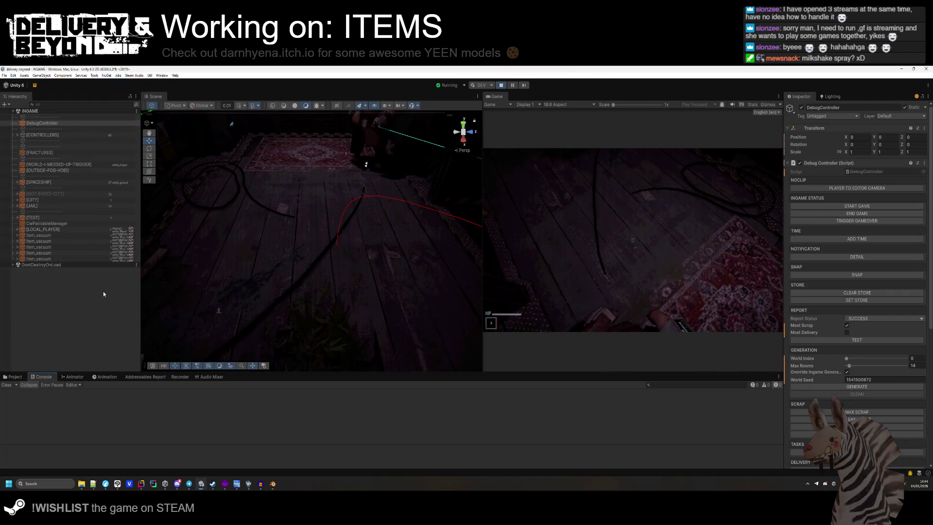
pyautogui.click(590, 247)
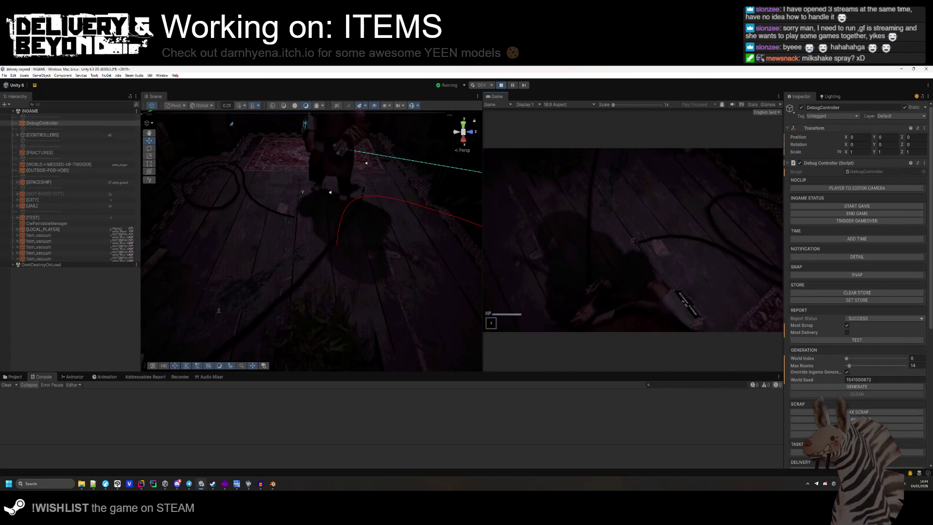
pyautogui.hotkey('alt', 'Tab')
pyautogui.scroll(10, 208, 95)
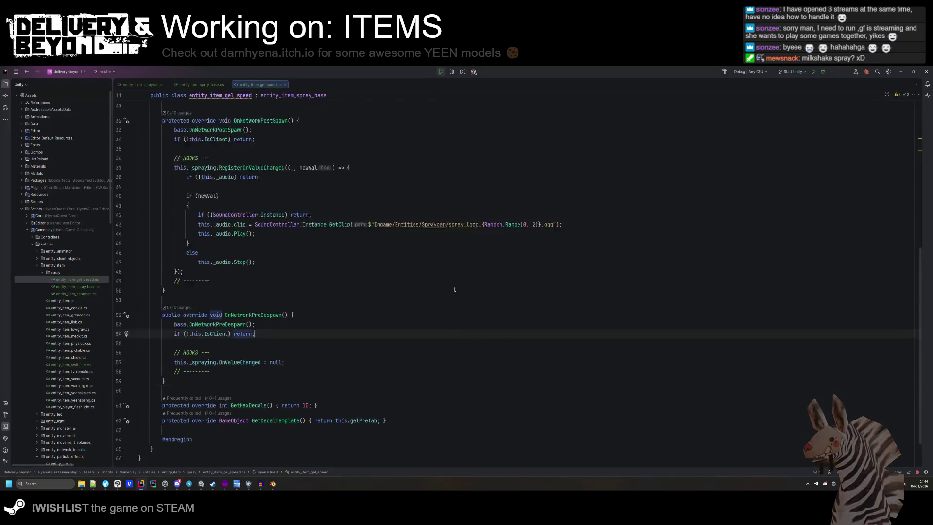
# - Review entity_item_spraycan.cs and its base class's _spraying hook block on lines 74–85
pyautogui.click(145, 85)
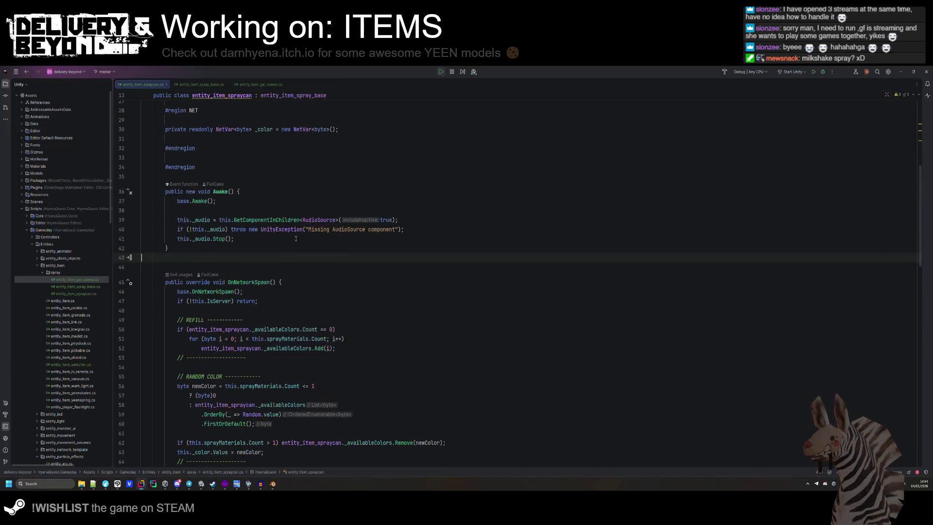
pyautogui.scroll(5, 296, 238)
pyautogui.doubleClick(293, 167)
pyautogui.scroll(-3, 334, 225)
pyautogui.scroll(-4, 334, 225)
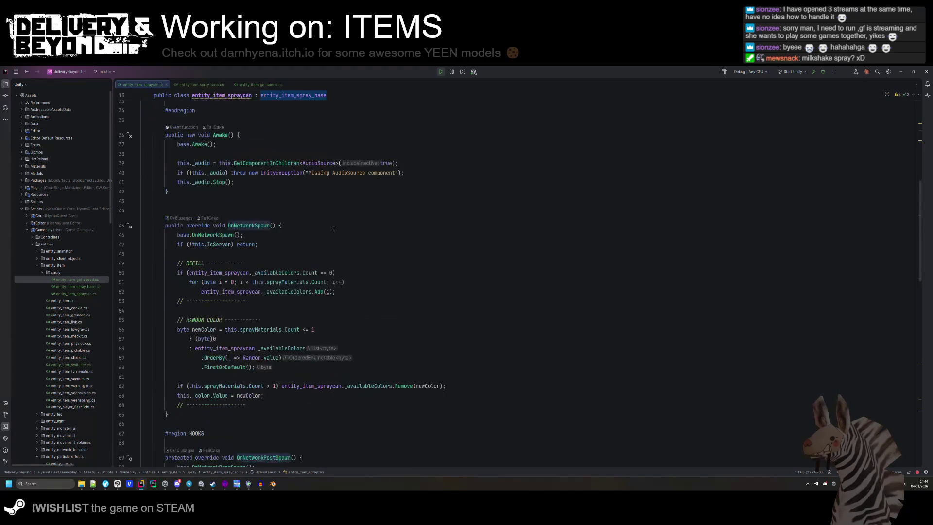
pyautogui.scroll(-6, 333, 225)
pyautogui.scroll(-3, 334, 226)
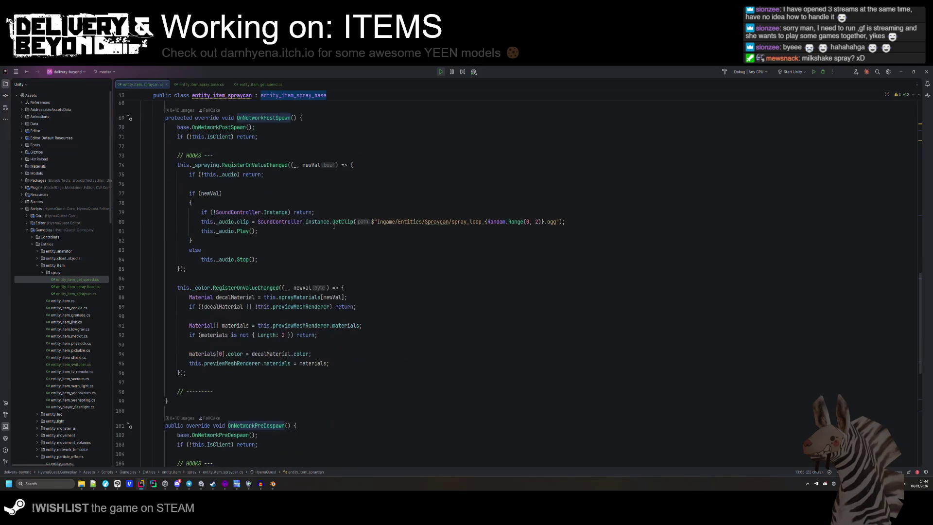
pyautogui.moveTo(335, 225)
pyautogui.scroll(3, 190, 387)
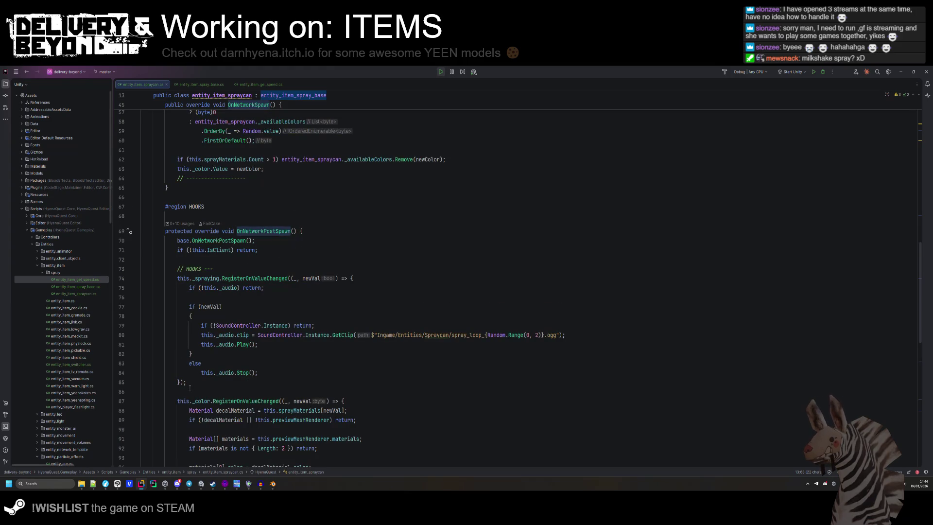
pyautogui.moveTo(190, 387); pyautogui.dragTo(272, 278)
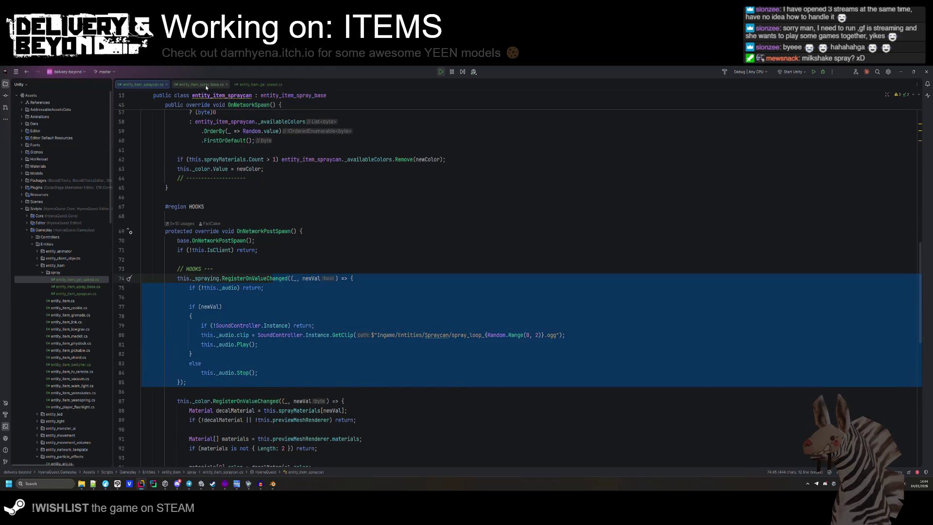
# - Inspect _lastSprayPosition and the collider code around line 122 in entity_item_spray_base.cs
pyautogui.click(206, 85)
pyautogui.hotkey('alt', 'Tab')
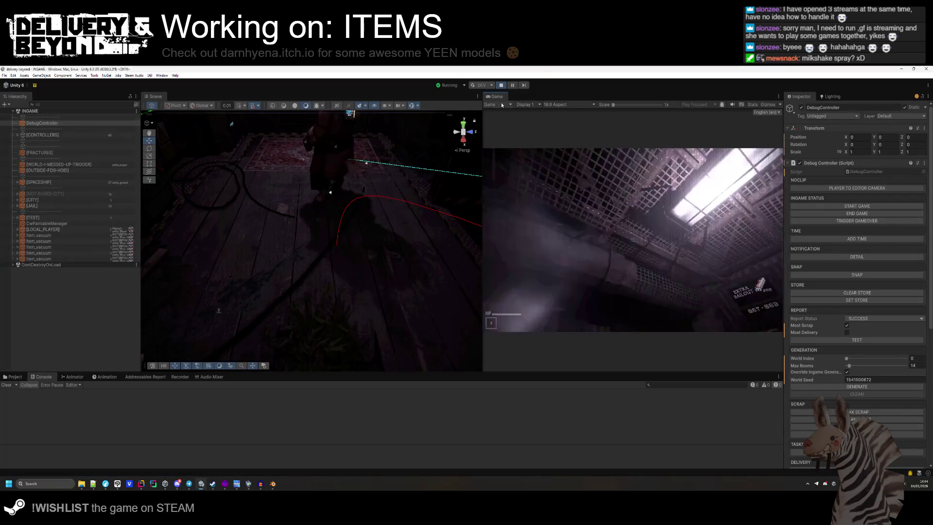
pyautogui.hotkey('alt', 'Tab')
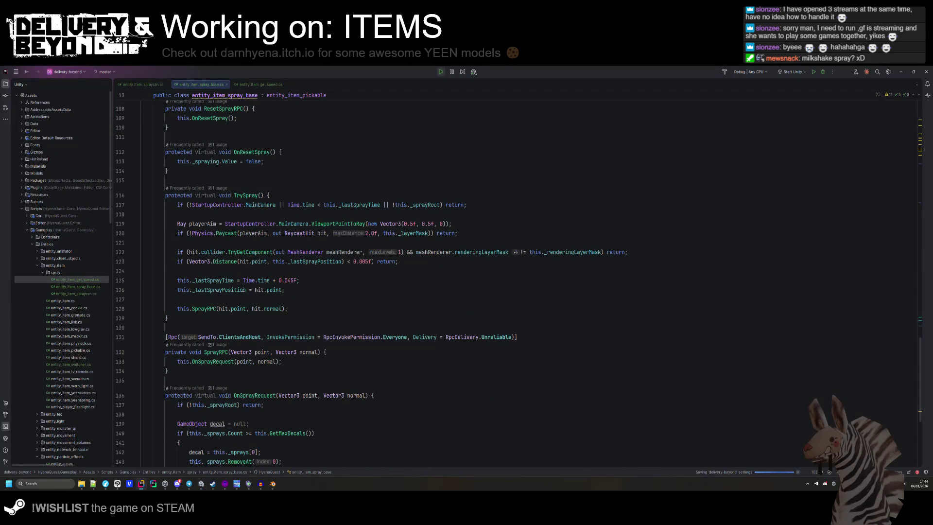
pyautogui.click(244, 289)
pyautogui.scroll(-6, 244, 290)
pyautogui.moveTo(244, 290)
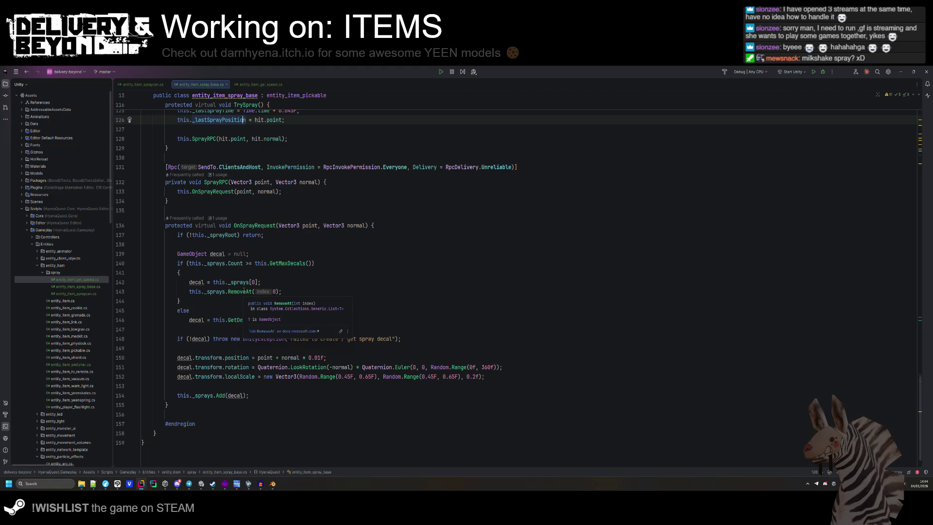
pyautogui.scroll(-1, 244, 290)
pyautogui.moveTo(232, 341)
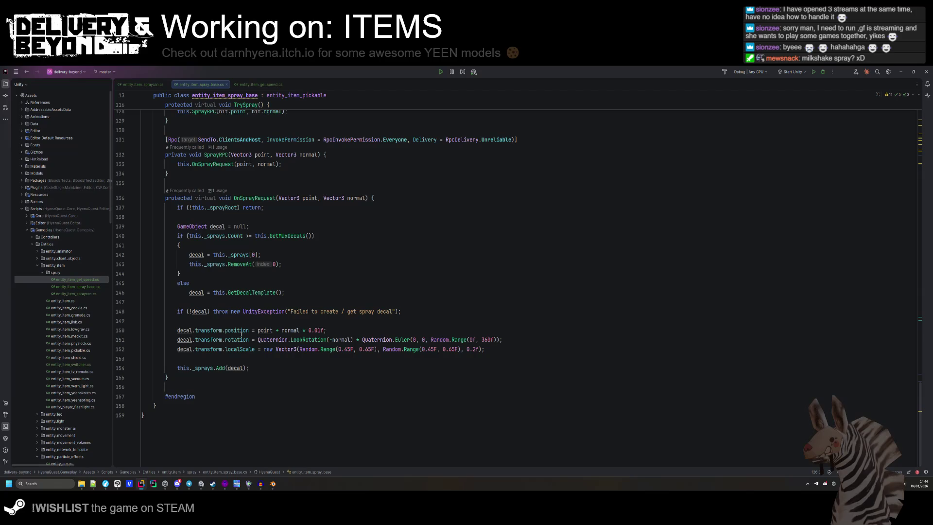
pyautogui.scroll(8, 328, 336)
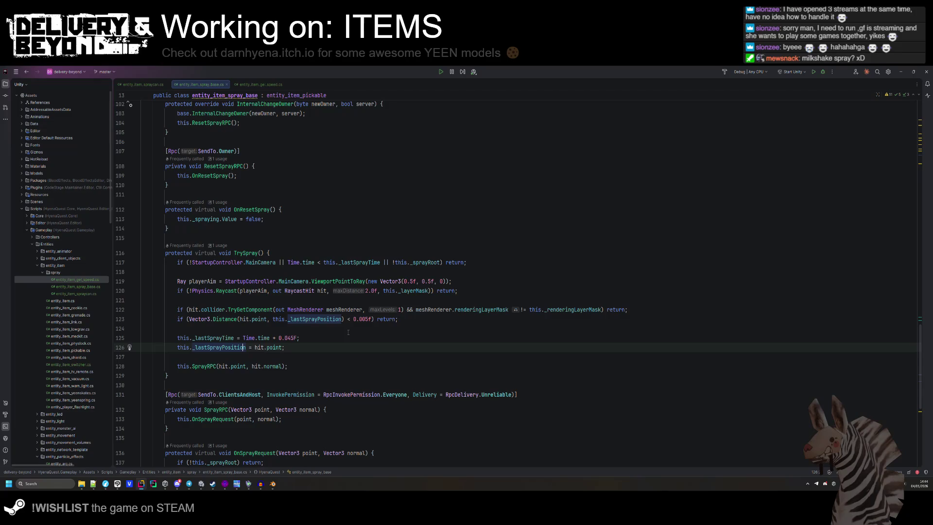
pyautogui.rightClick(247, 305)
pyautogui.click(202, 309)
# - Highlight TrySpray's usages and follow them down to blank line 149 in OnSprayRequest
pyautogui.doubleClick(246, 253)
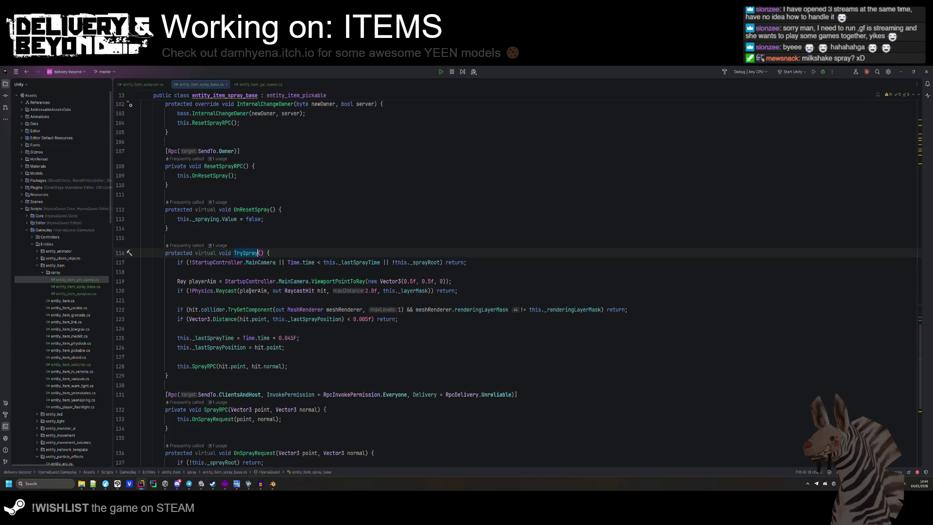
pyautogui.scroll(5, 252, 330)
pyautogui.scroll(10, 252, 330)
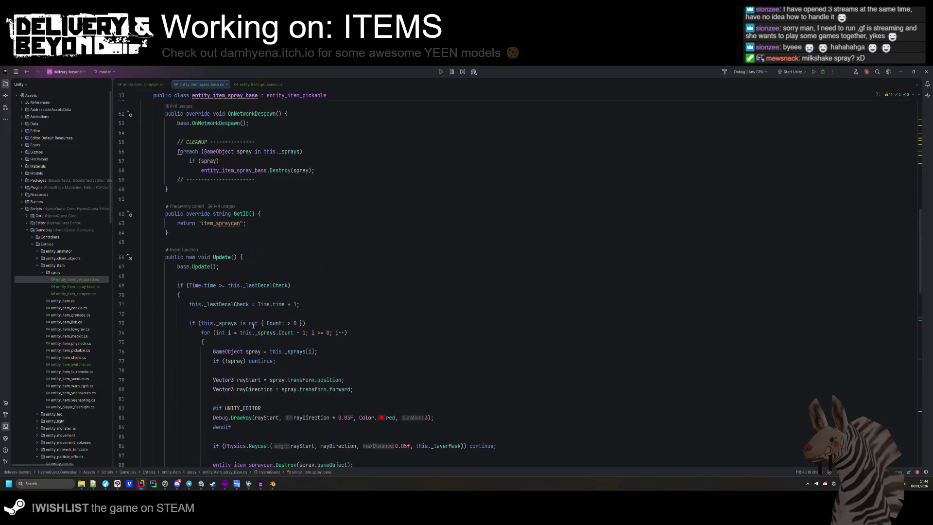
pyautogui.scroll(-5, 254, 327)
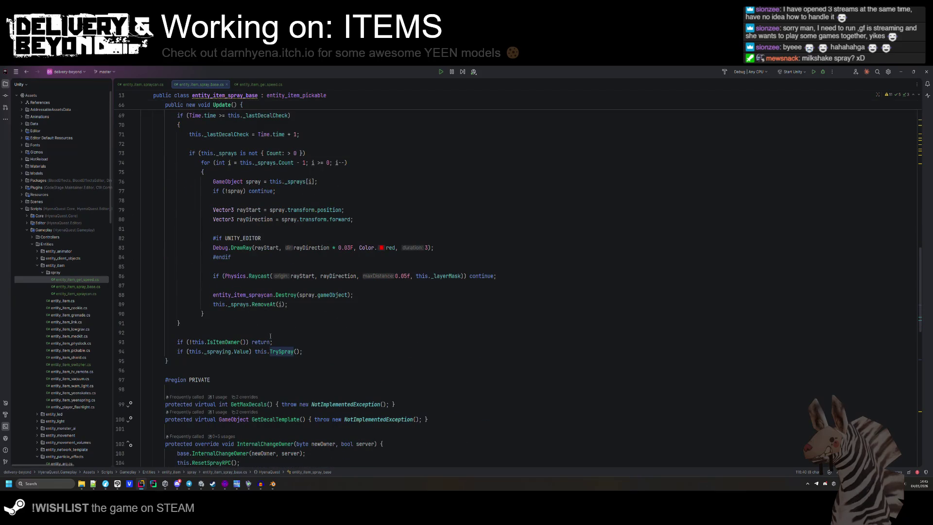
pyautogui.scroll(-10, 270, 337)
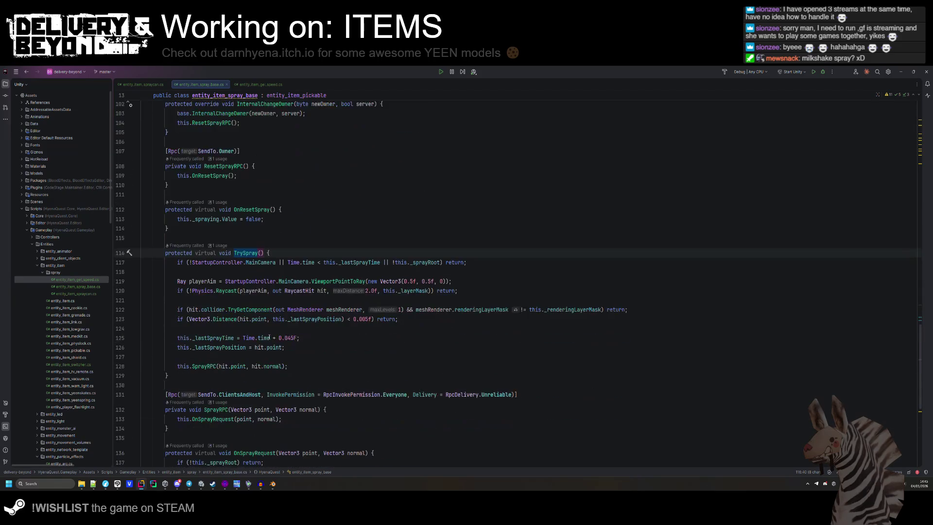
pyautogui.moveTo(269, 337)
pyautogui.scroll(-2, 270, 337)
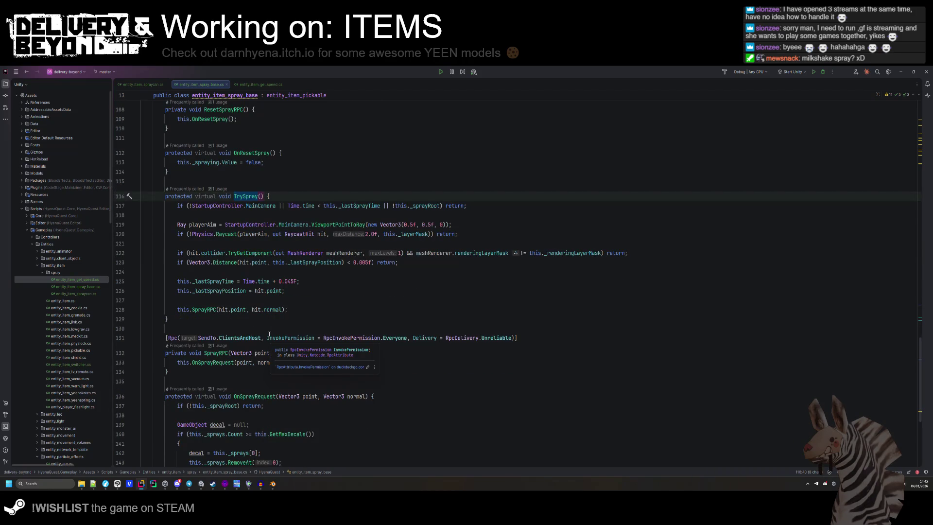
pyautogui.scroll(-1, 269, 335)
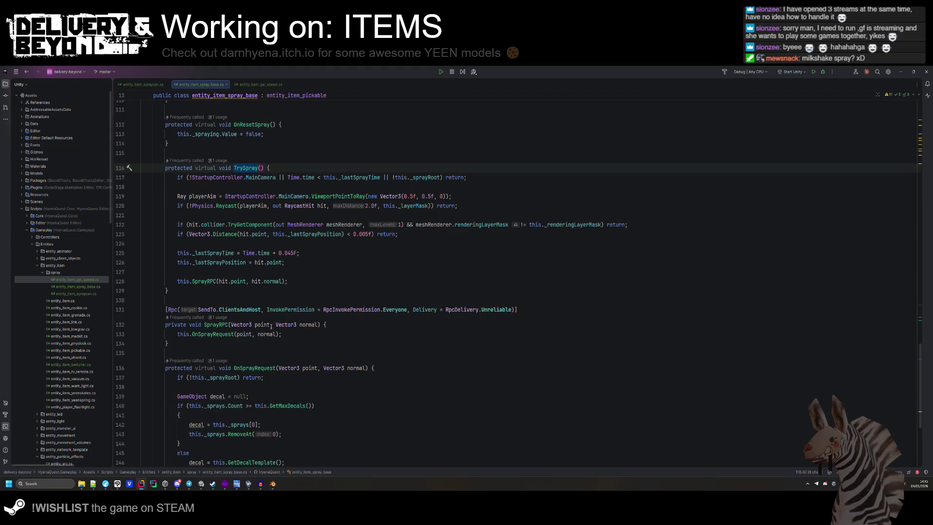
pyautogui.scroll(-4, 272, 275)
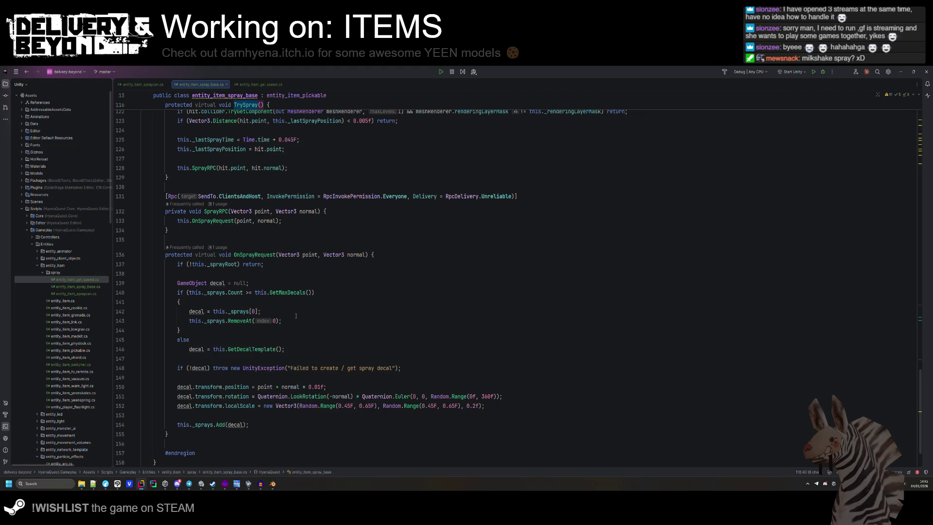
pyautogui.moveTo(251, 368)
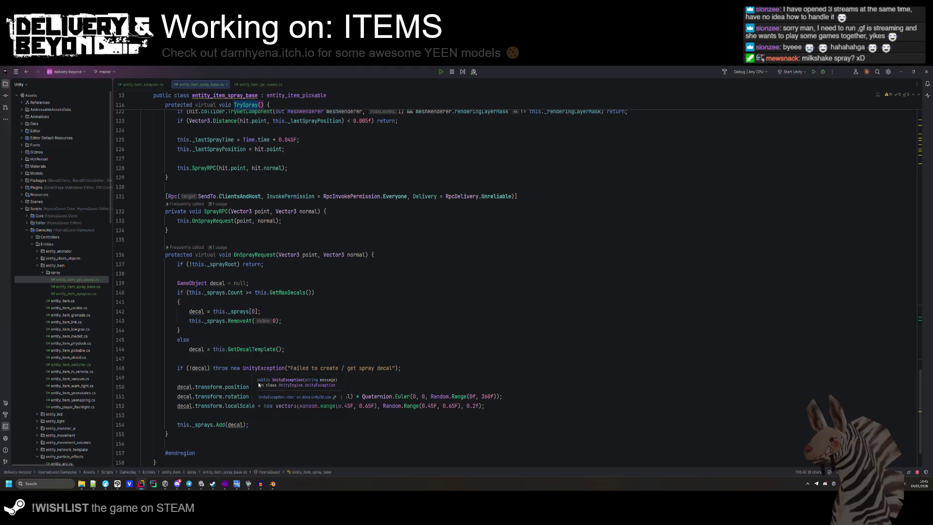
pyautogui.click(259, 376)
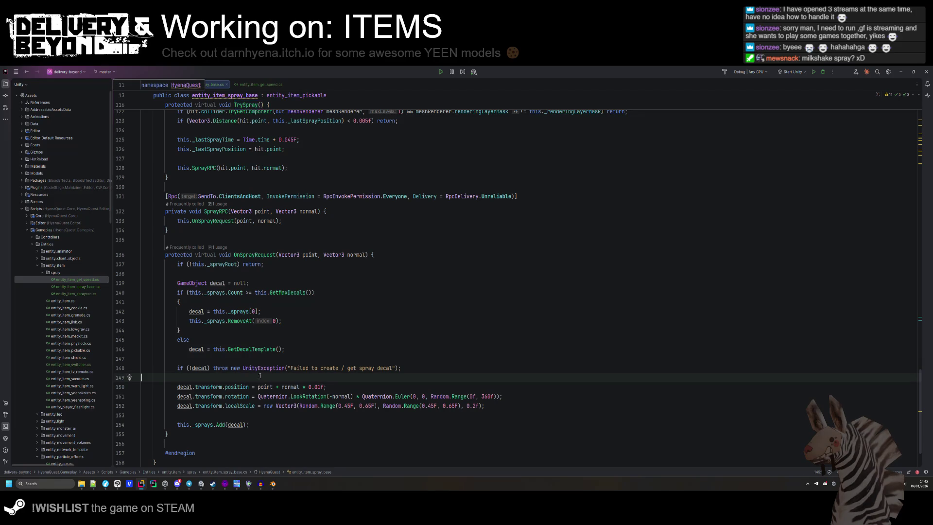
# - Add 'decal.transform.parent = this._sprayRoot.transform;' after the null-check on line 149, then switch to Unity
pyautogui.press('Return')
pyautogui.write('decal.transform.pa')
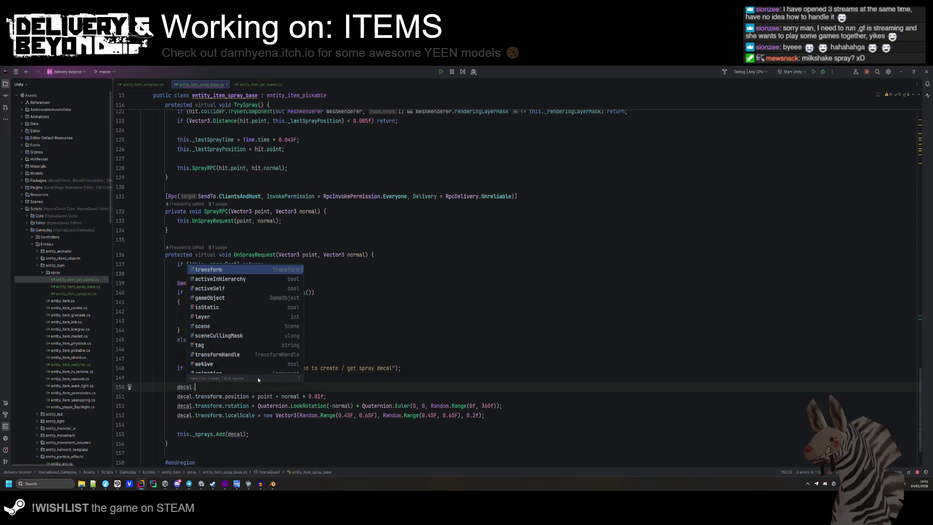
pyautogui.press('Tab')
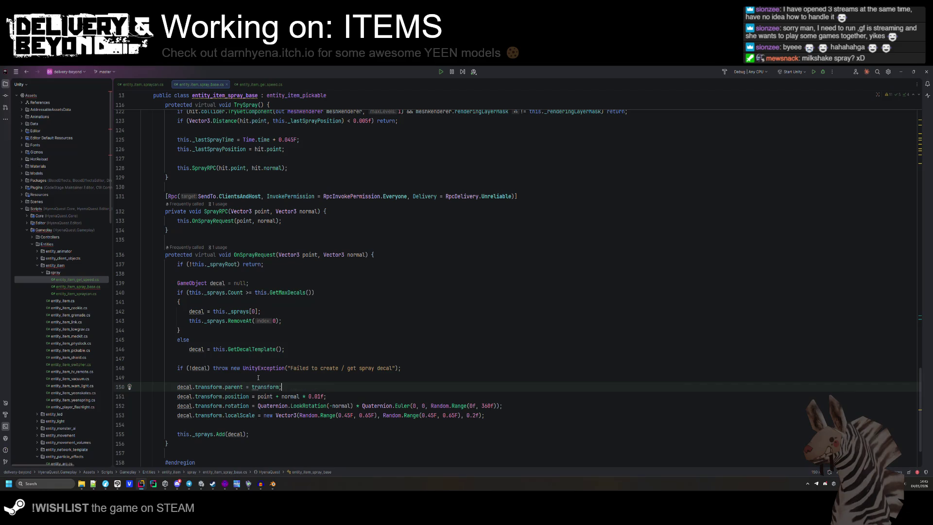
pyautogui.press('BackSpace')
pyautogui.press('BackSpace')
pyautogui.press('BackSpace')
pyautogui.write('this._ge')
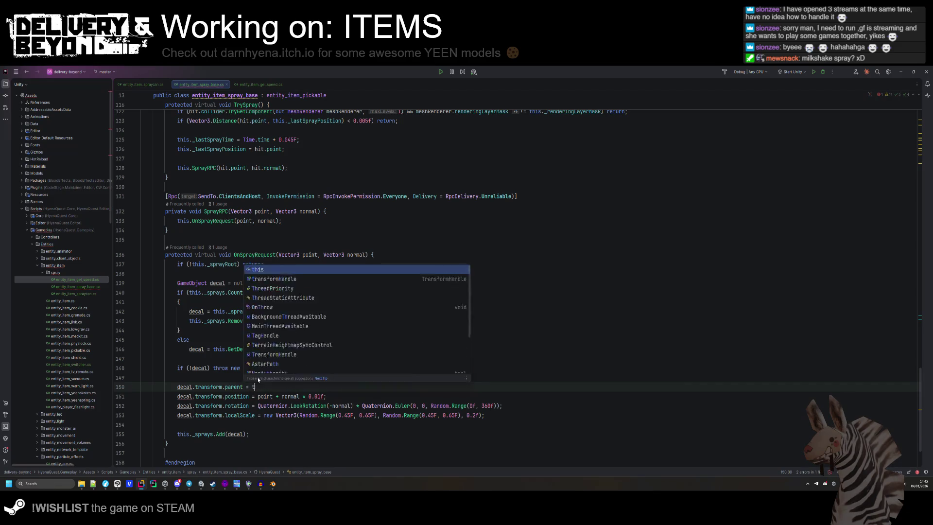
pyautogui.press('BackSpace')
pyautogui.press('BackSpace')
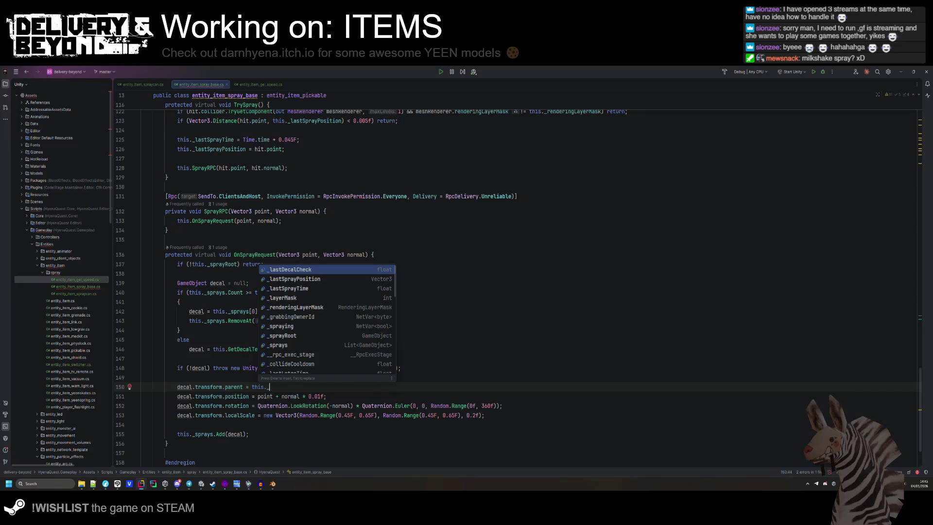
pyautogui.press('Down')
pyautogui.press('Down')
pyautogui.press('Down')
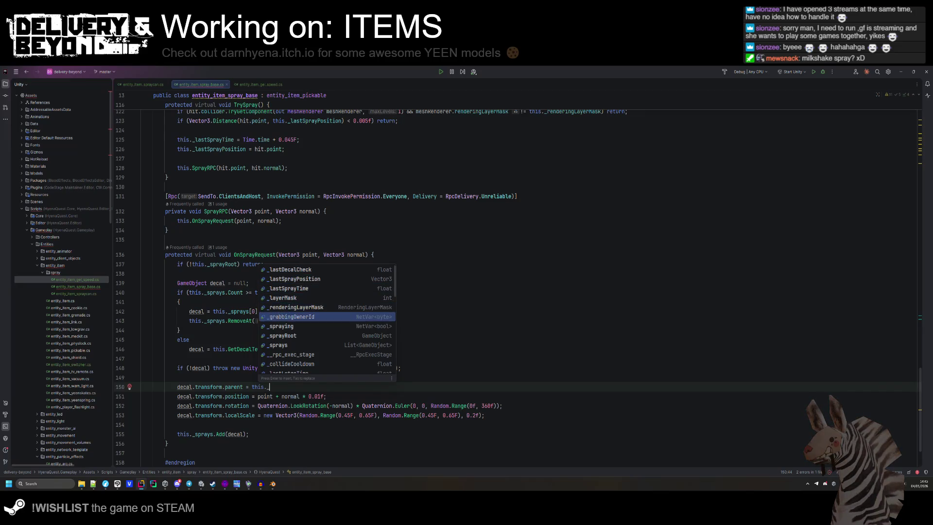
pyautogui.press('Return')
pyautogui.write('.transform;')
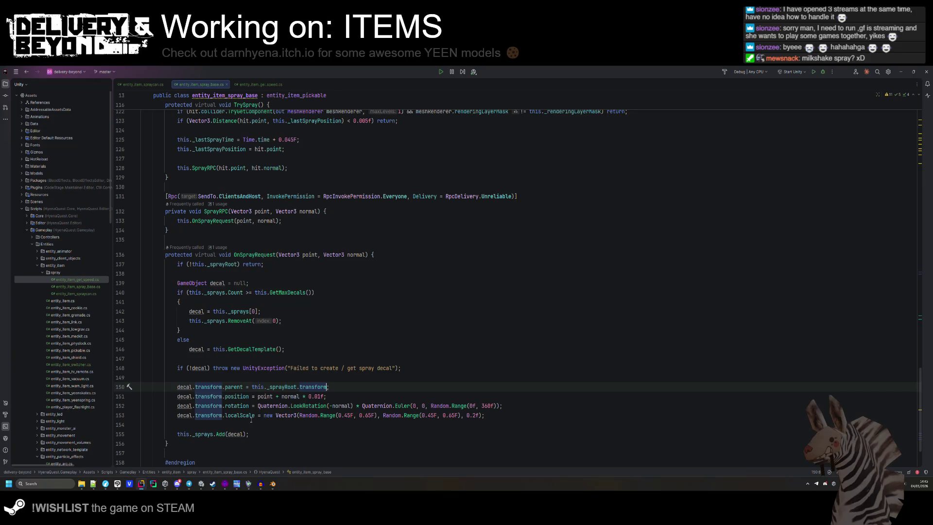
pyautogui.click(201, 484)
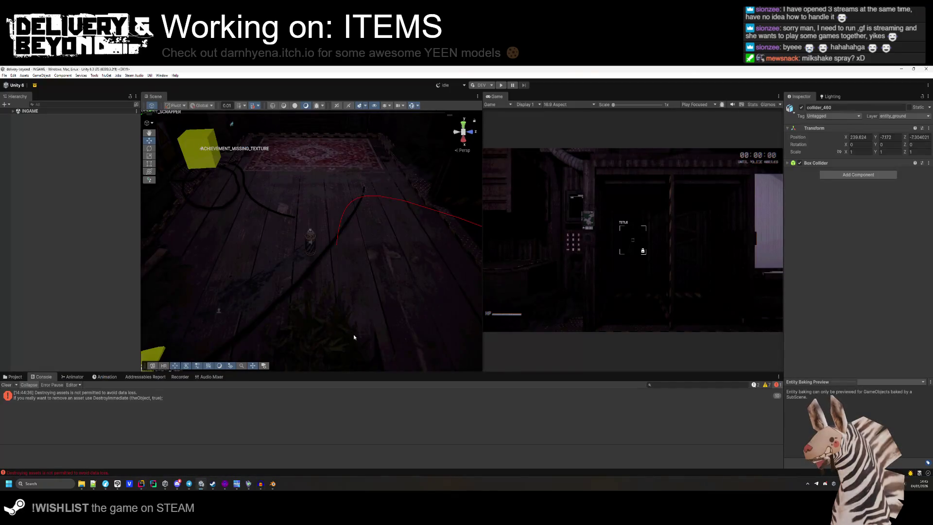
# - Clear the Console, deselect the collider, and start Play mode
pyautogui.click(6, 385)
pyautogui.click(65, 348)
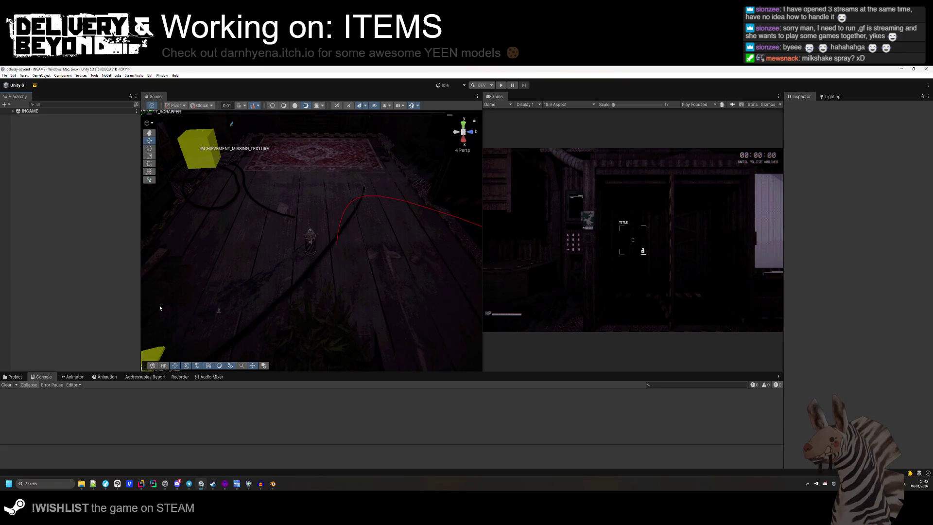
pyautogui.click(501, 85)
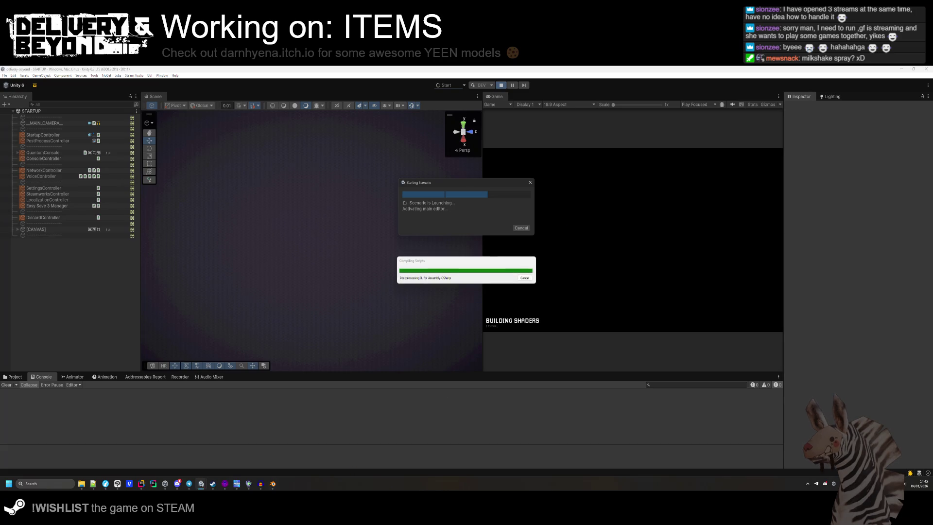
# - While the game loads, review the _sprays cleanup loop in the spray code in Rider
pyautogui.hotkey('alt', 'Tab')
pyautogui.click(280, 368)
pyautogui.scroll(20, 280, 368)
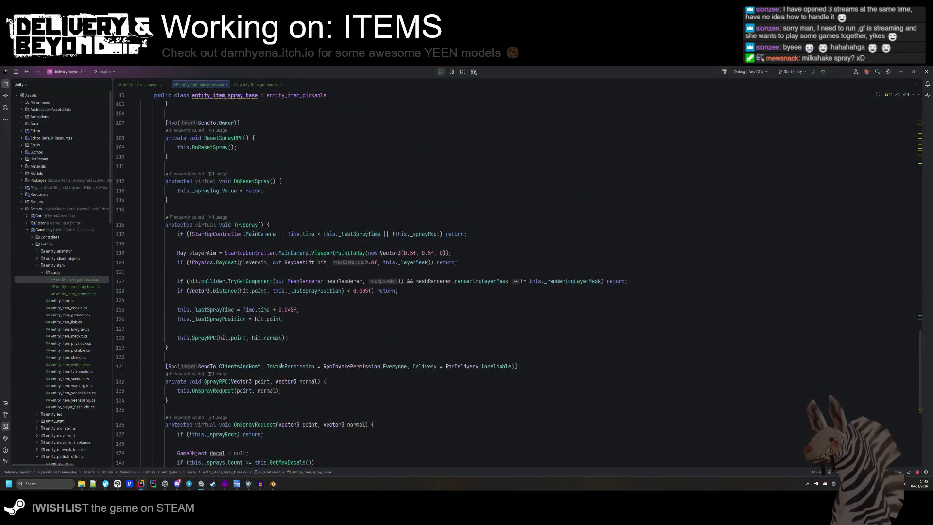
pyautogui.scroll(7, 284, 363)
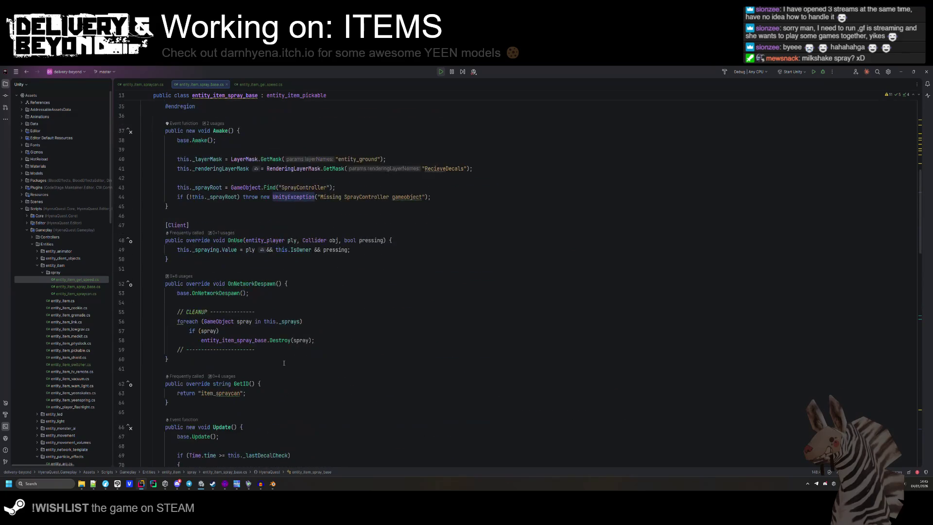
pyautogui.click(292, 340)
pyautogui.click(300, 322)
pyautogui.scroll(-16, 313, 365)
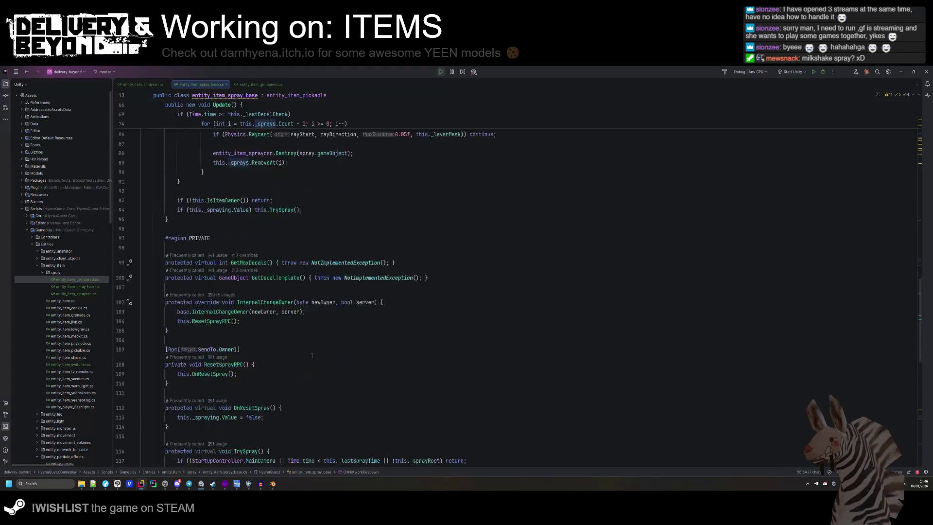
pyautogui.scroll(10, 312, 352)
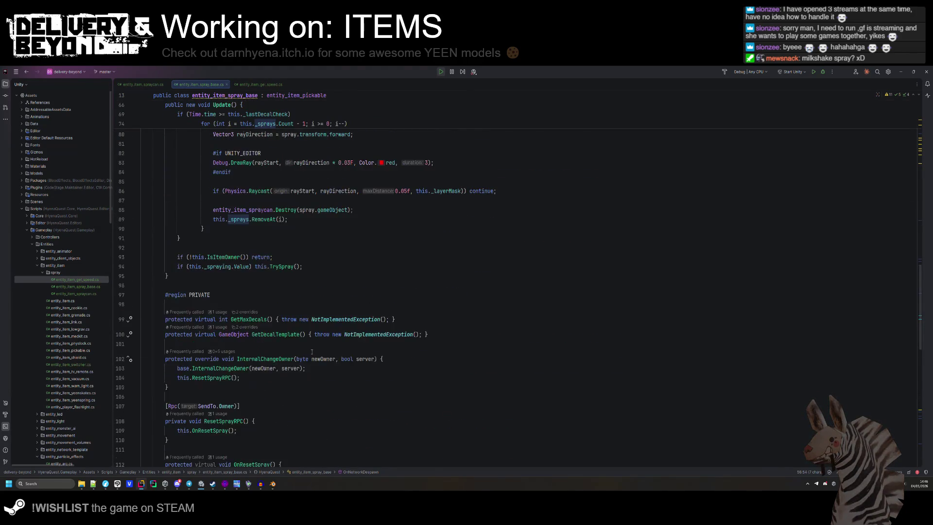
# - Check on Unity briefly, then highlight all usages of decal in the spray code
pyautogui.hotkey('alt', 'Tab')
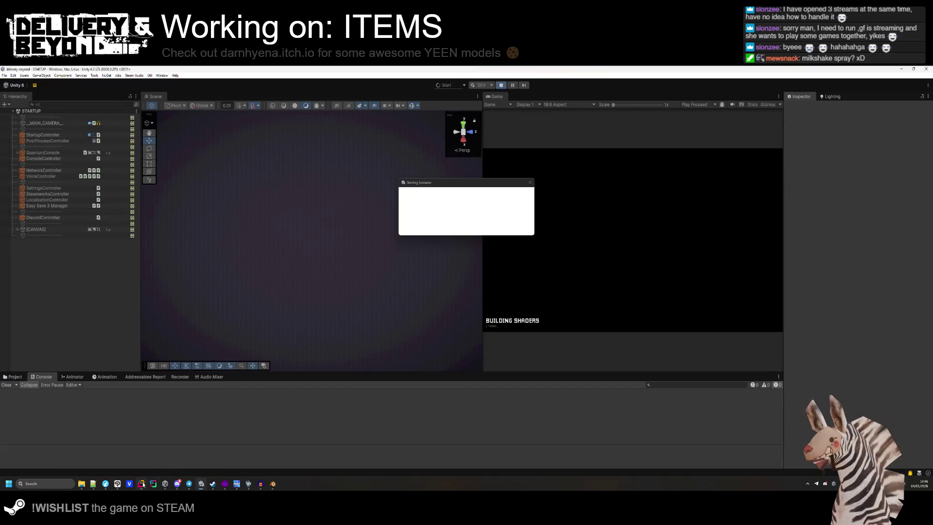
pyautogui.hotkey('alt', 'Tab')
pyautogui.scroll(-20, 292, 358)
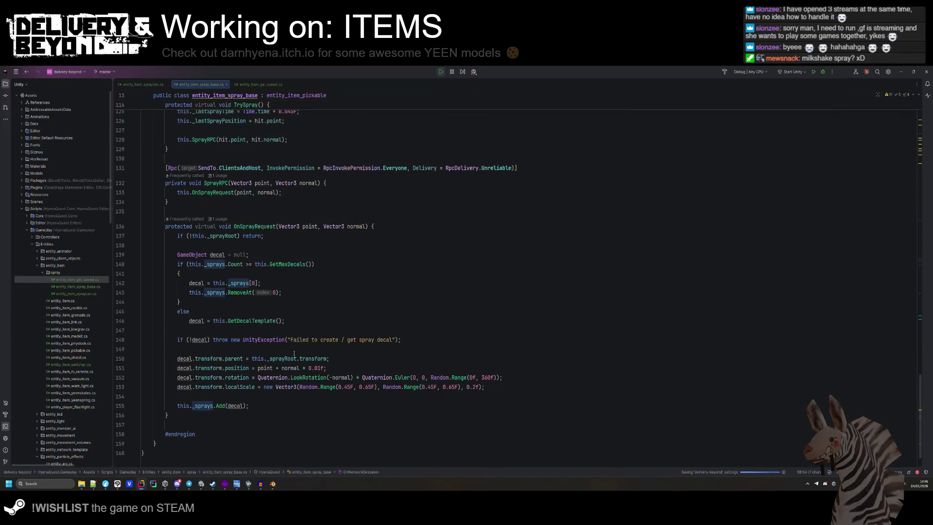
pyautogui.click(224, 254)
pyautogui.click(220, 395)
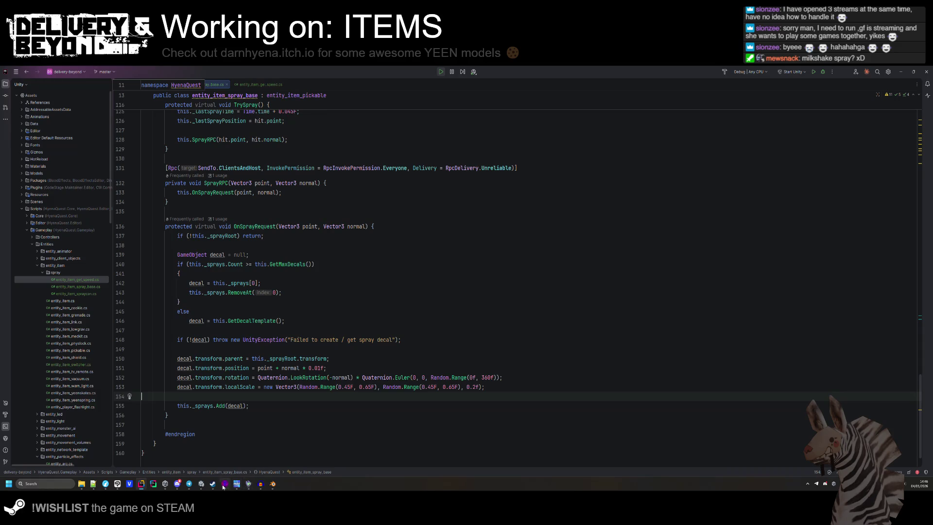
# - Pick up the speed gel in game, which logs the Transform.set_parent prefab error
pyautogui.click(202, 484)
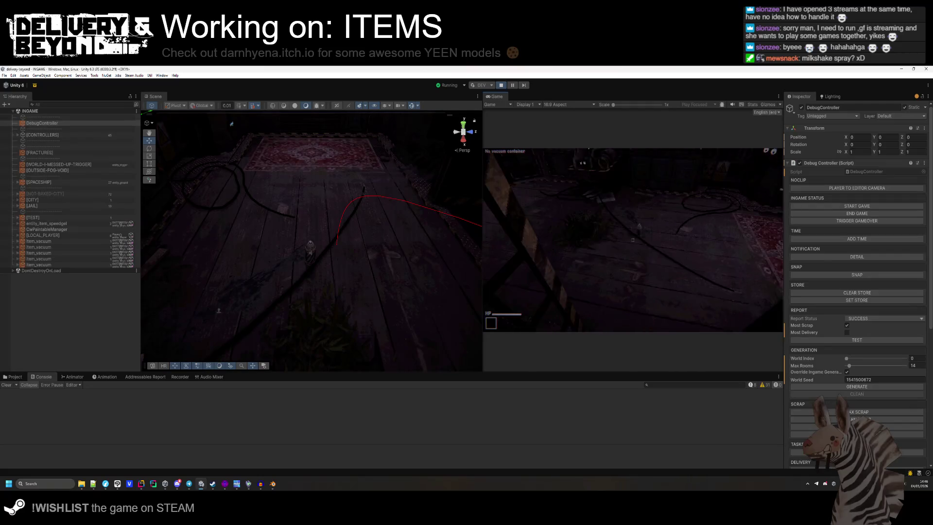
pyautogui.press('e')
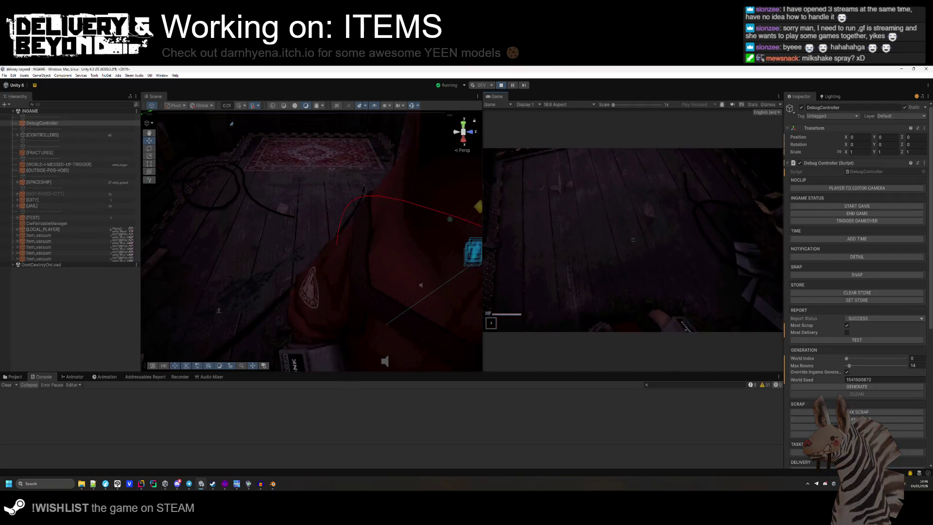
pyautogui.press('super')
pyautogui.press('super')
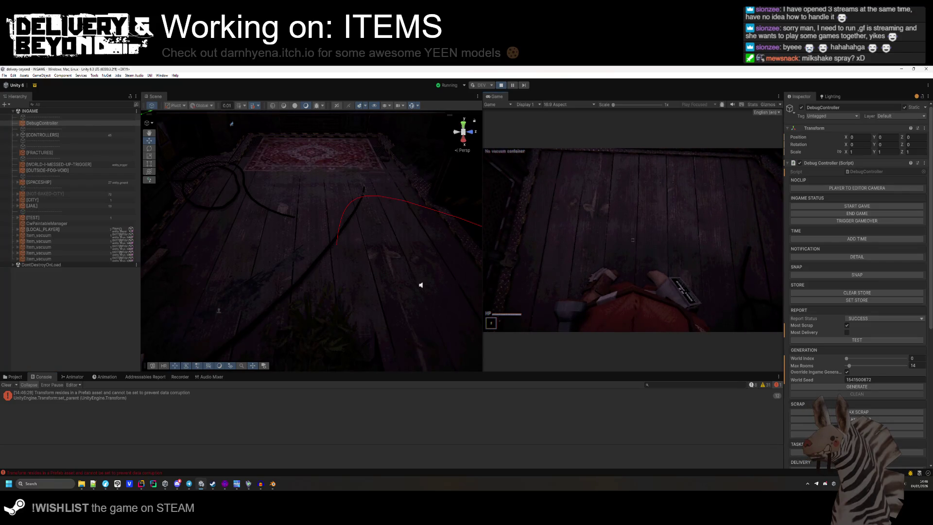
pyautogui.hotkey('alt', 'Tab')
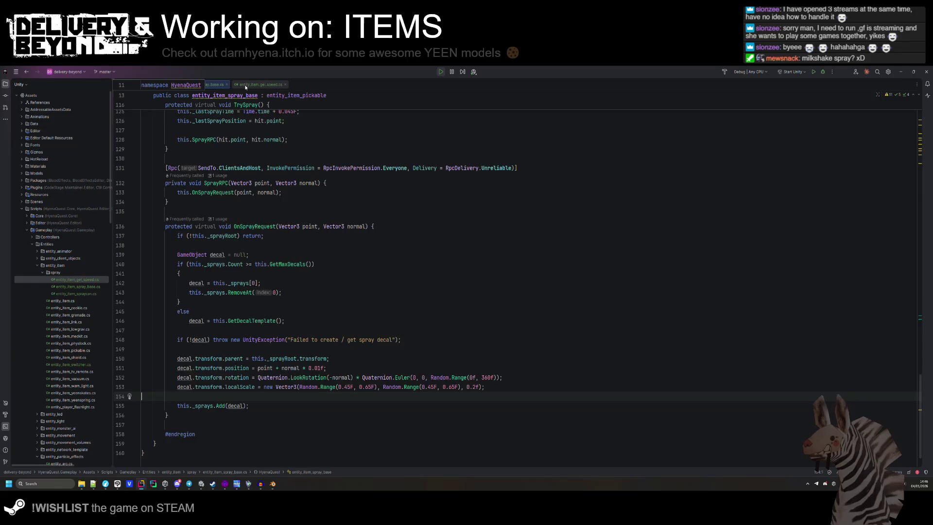
# - Open entity_item_gel_speed.cs and review its code
pyautogui.click(246, 84)
pyautogui.scroll(-8, 321, 389)
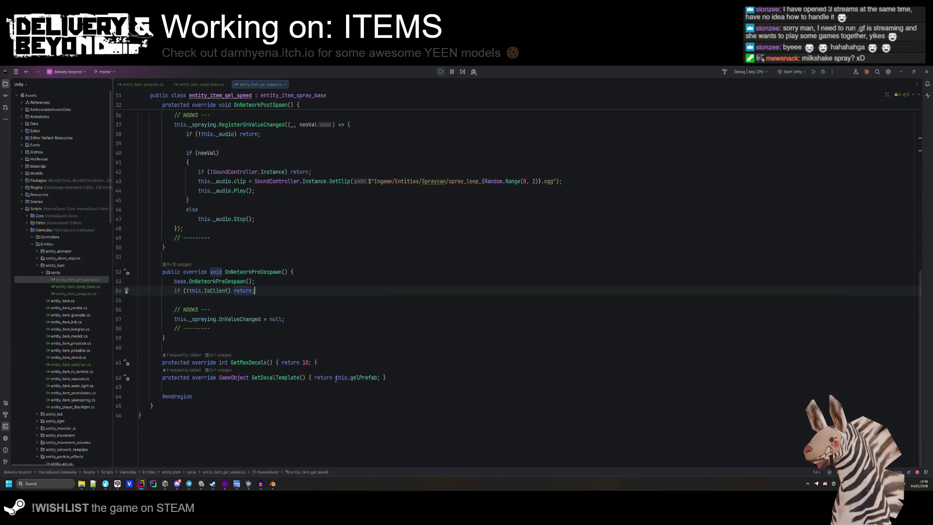
pyautogui.hotkey('alt', 'Tab')
pyautogui.press('super')
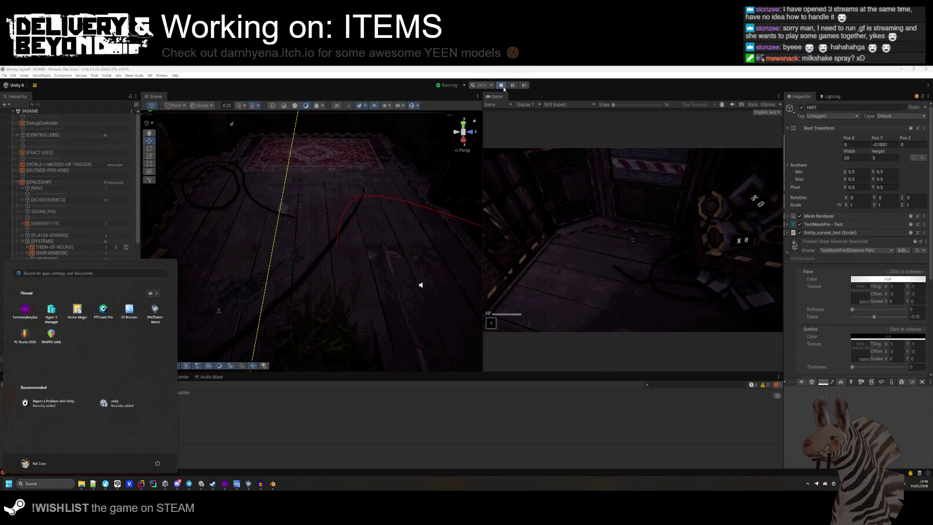
pyautogui.hotkey('alt', 'Tab')
# - In entity_item_spraycan.cs, delete the decal template's transform initializer block
pyautogui.hotkey('alt', 'Left')
pyautogui.hotkey('alt', 'Left')
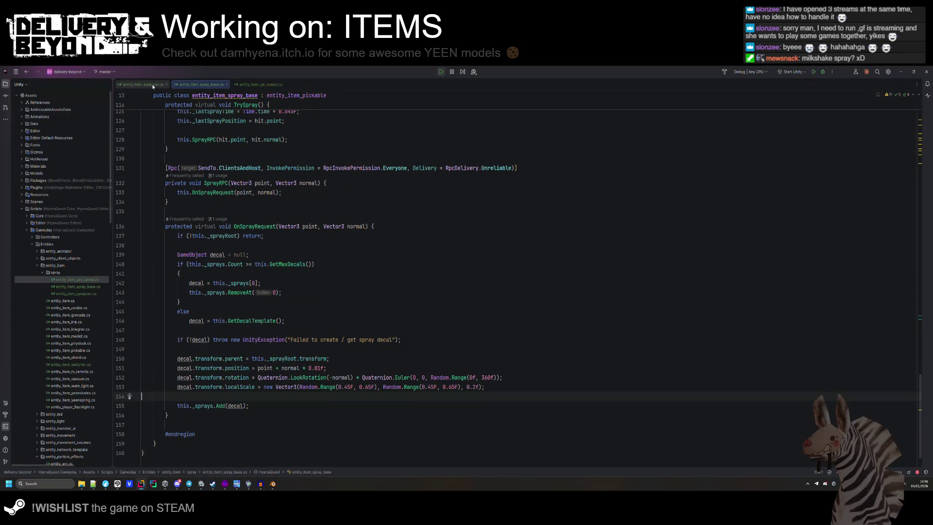
pyautogui.scroll(-10, 258, 329)
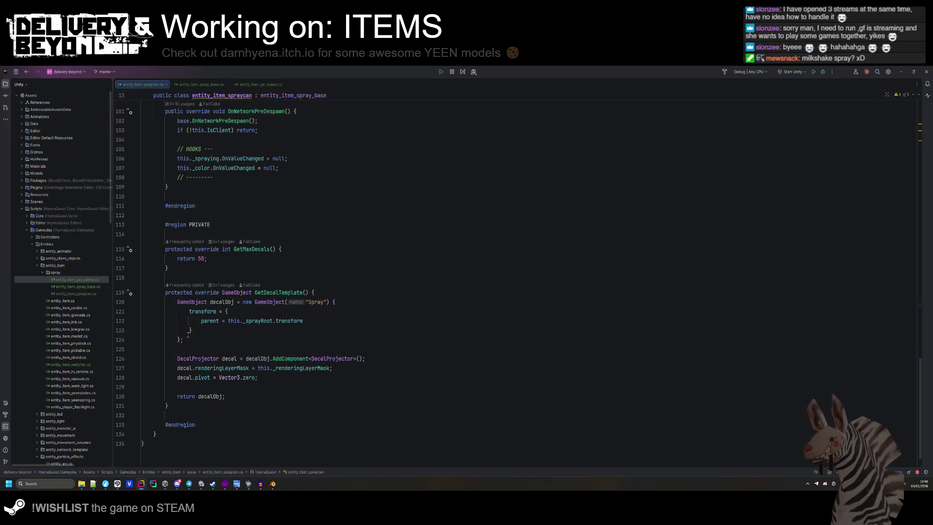
pyautogui.moveTo(183, 339)
pyautogui.mouseDown()
pyautogui.moveTo(335, 294)
pyautogui.moveTo(352, 301)
pyautogui.mouseUp()
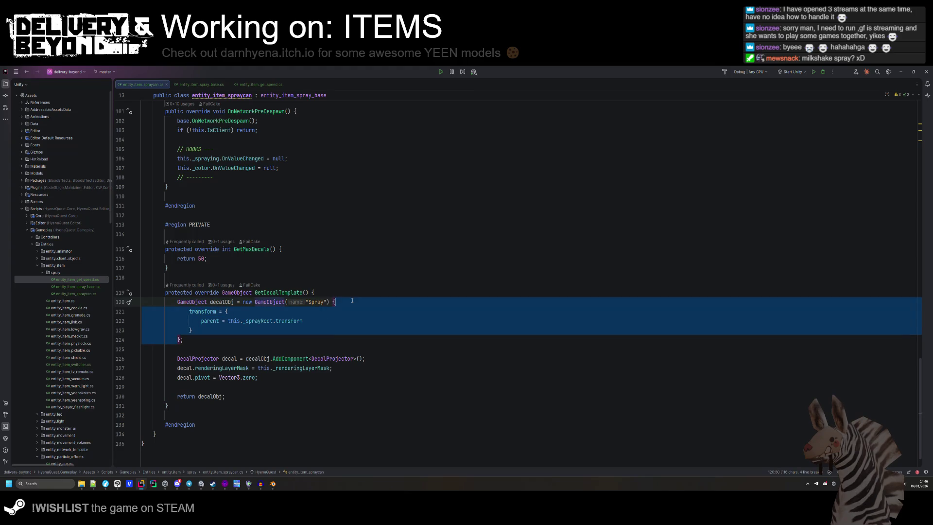
pyautogui.press('BackSpace')
pyautogui.press('Down')
pyautogui.scroll(1, 386, 315)
pyautogui.click(254, 340)
# - Copy GetDecalTemplate into entity_item_gel_speed.cs and make it return Instantiate(gelPrefab)
pyautogui.moveTo(191, 398); pyautogui.dragTo(142, 311)
pyautogui.hotkey('ctrl', 'c')
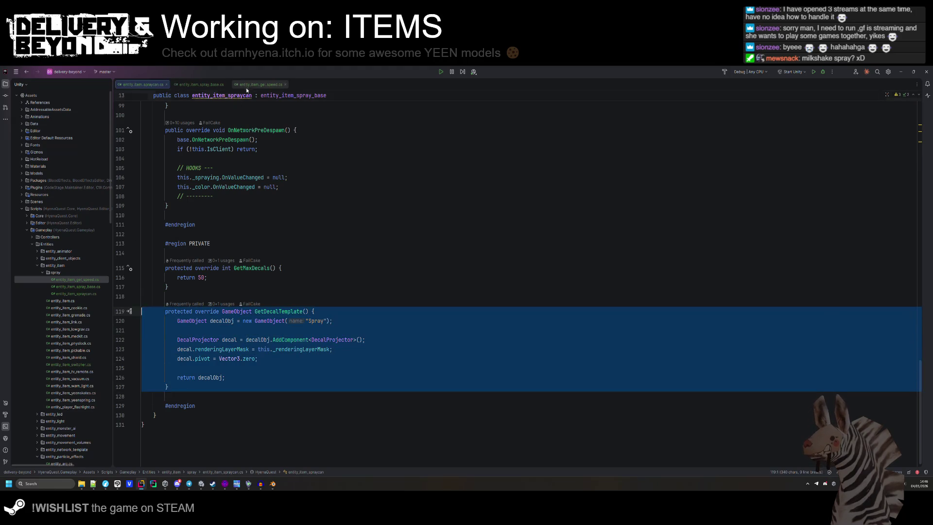
pyautogui.click(260, 84)
pyautogui.click(400, 369)
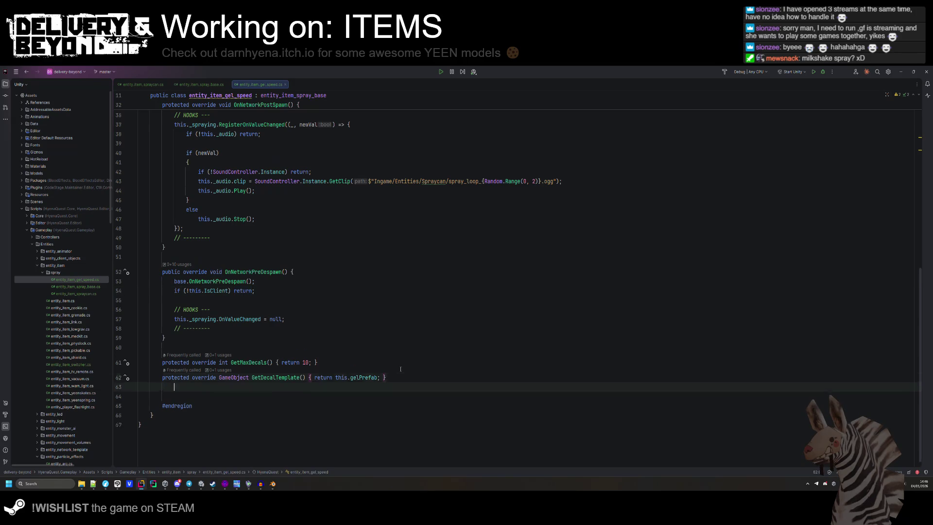
pyautogui.hotkey('ctrl', 'v')
pyautogui.doubleClick(374, 277)
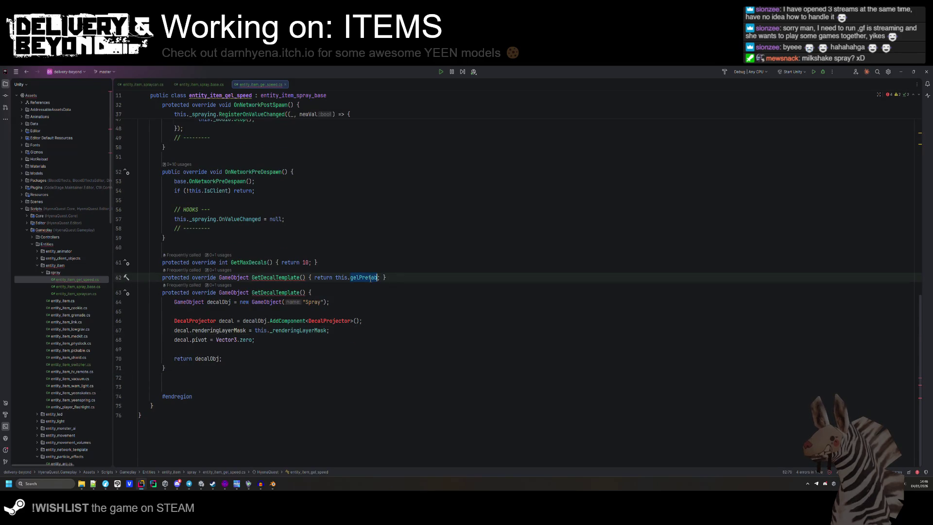
pyautogui.doubleClick(207, 359)
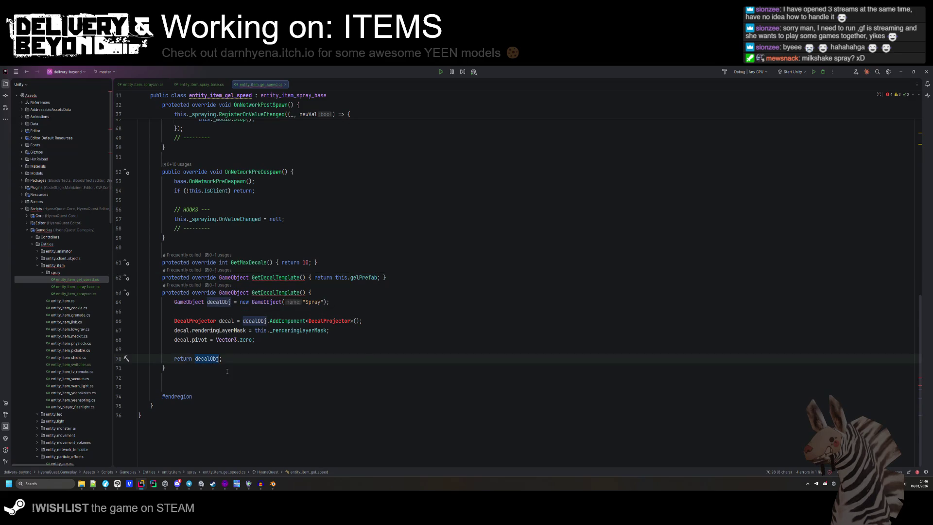
pyautogui.write('Instantiate(gelPrefab')
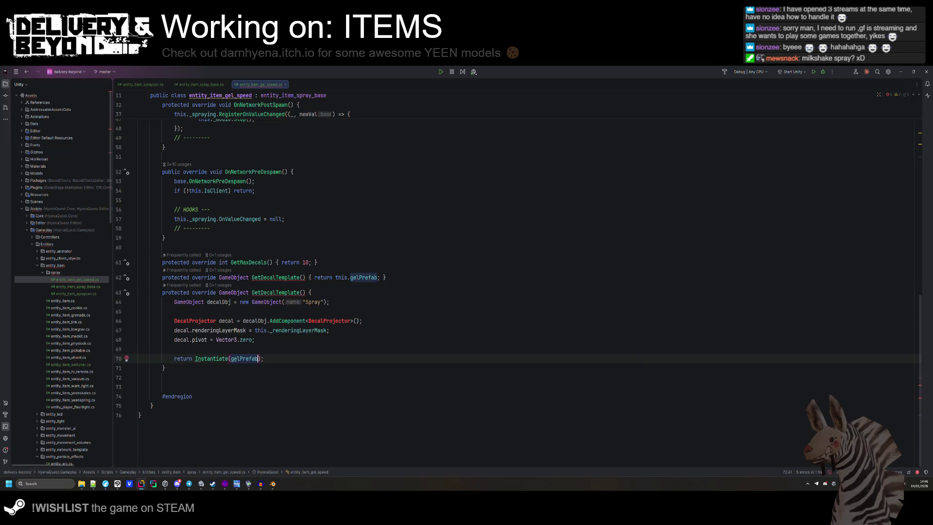
# - Remove the decal projector setup lines and the old one-line GetDecalTemplate, then reformat
pyautogui.moveTo(313, 292); pyautogui.dragTo(319, 353)
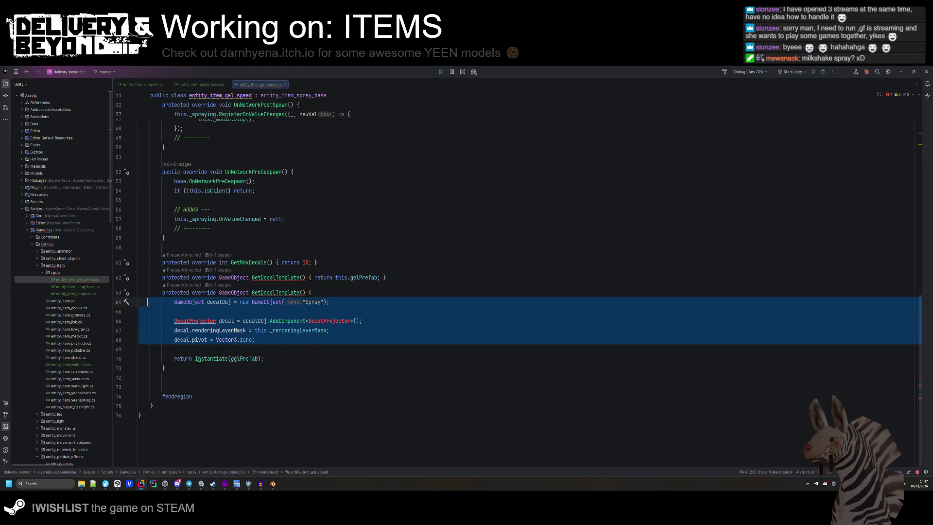
pyautogui.press('BackSpace')
pyautogui.moveTo(388, 334); pyautogui.dragTo(336, 322)
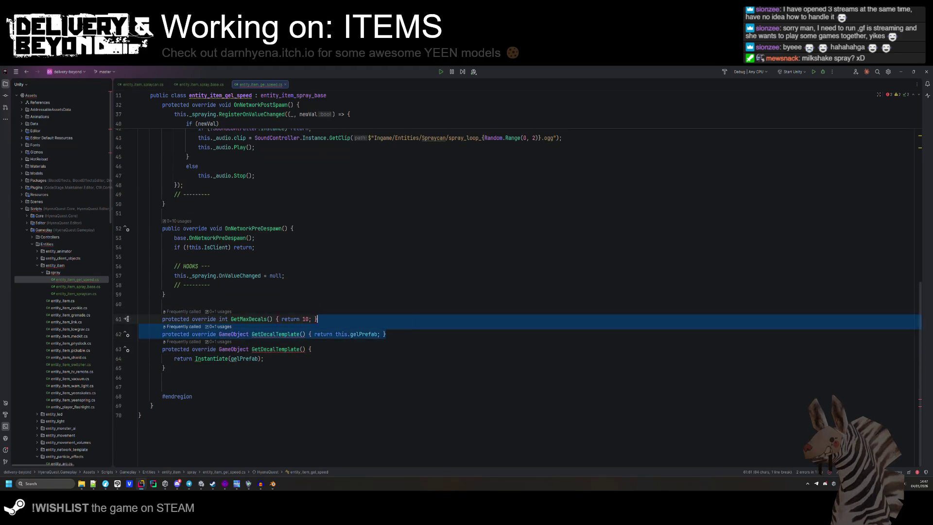
pyautogui.press('BackSpace')
pyautogui.hotkey('ctrl', 'e')
pyautogui.hotkey('ctrl', 'c')
pyautogui.click(255, 396)
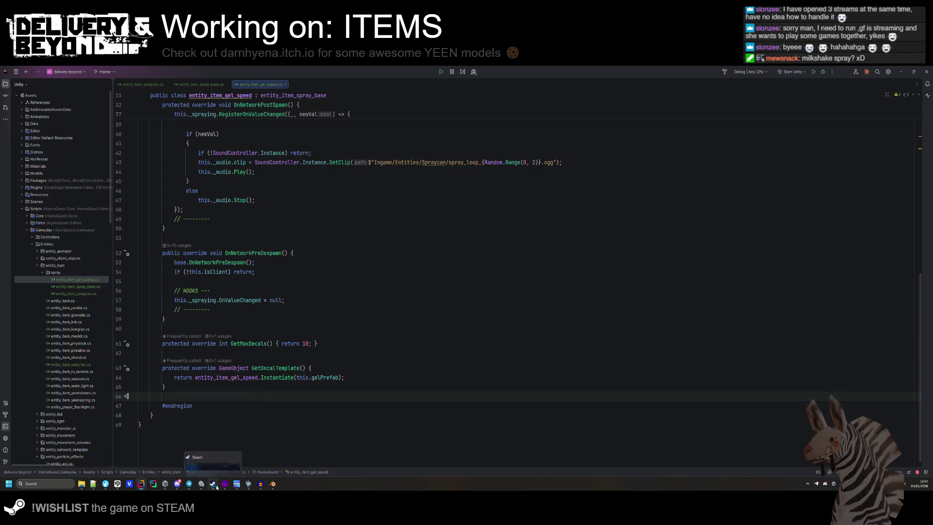
# - Back in Unity, clear the Console errors and deselect collider_460
pyautogui.moveTo(257, 488)
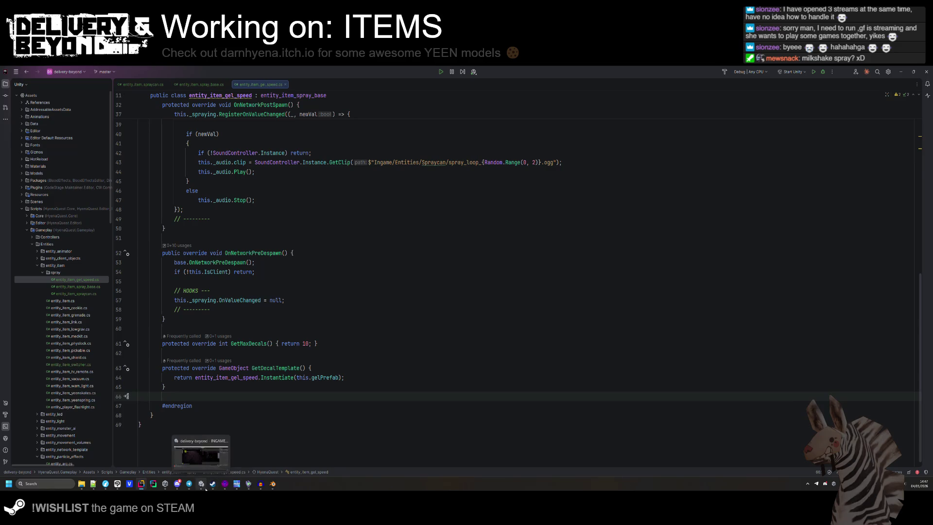
pyautogui.click(208, 485)
pyautogui.click(16, 386)
pyautogui.click(60, 327)
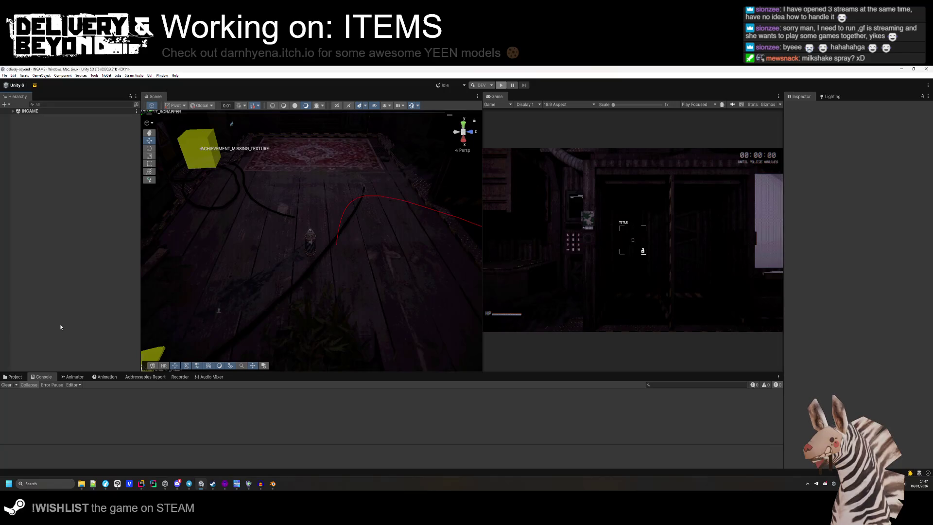
# - Enter Play mode with Ctrl+P to run the INGAME scene
pyautogui.hotkey('ctrl', 'p')
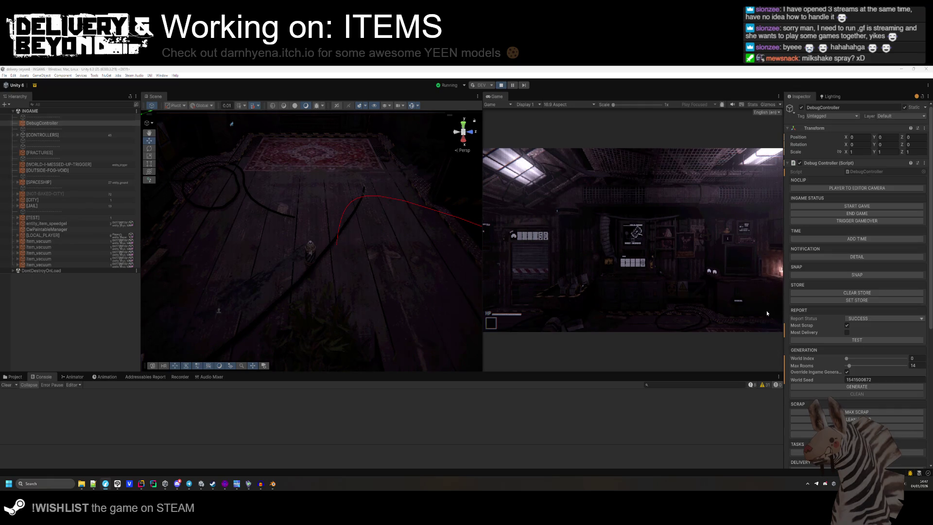
# - Give the Game view mouse control and pick up the spray tank
pyautogui.click(736, 287)
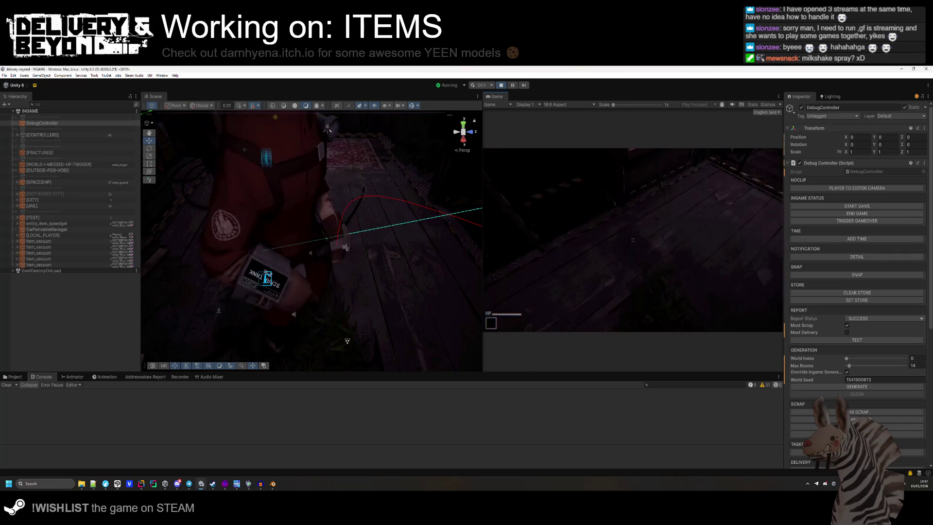
pyautogui.press('super')
pyautogui.click(713, 370)
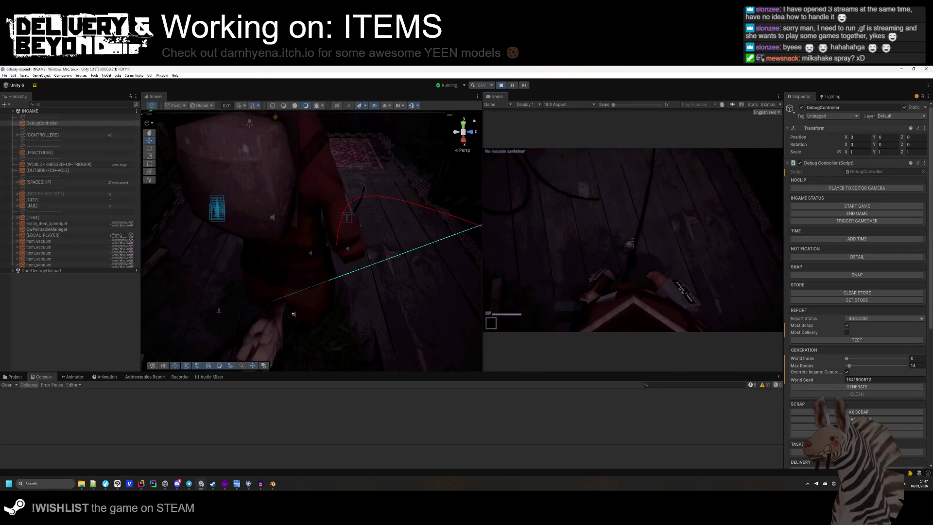
pyautogui.click(633, 239)
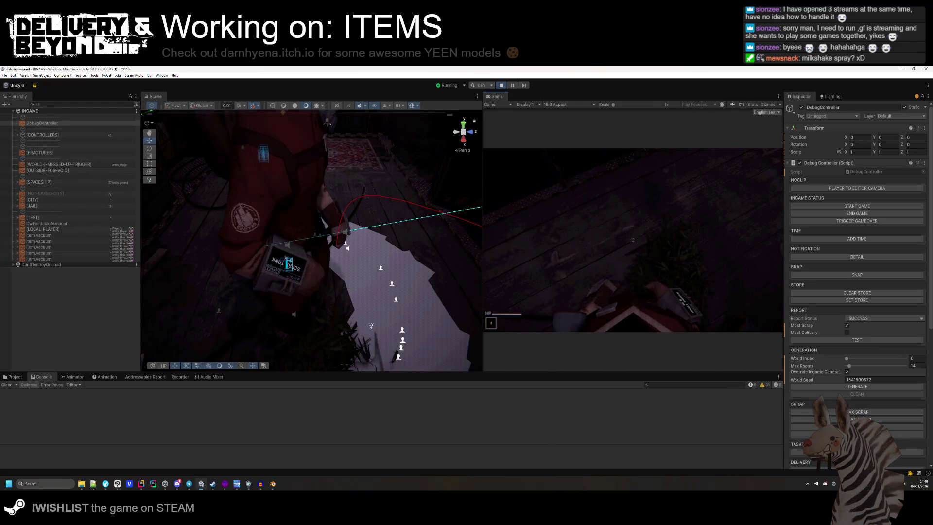
# - Walk forward spraying a gel trail across the floor, then stop Play mode
pyautogui.press('w')
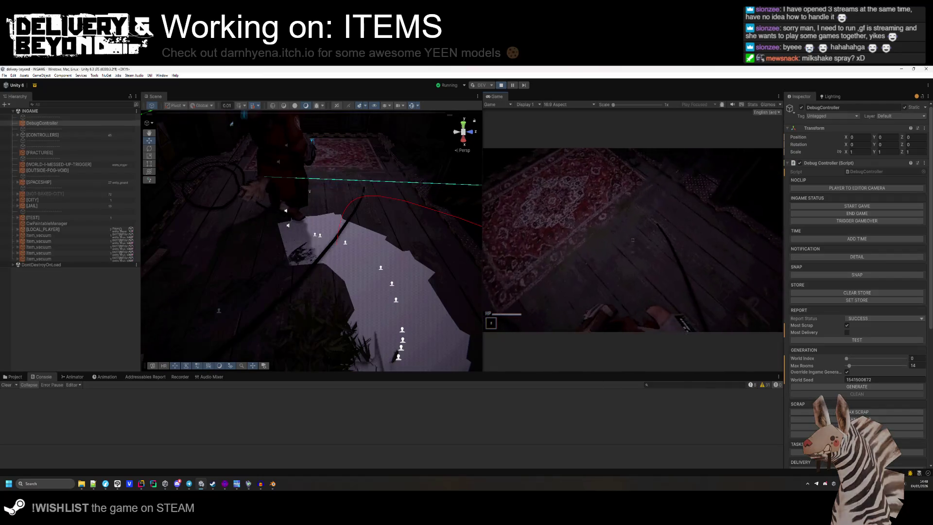
pyautogui.press('w')
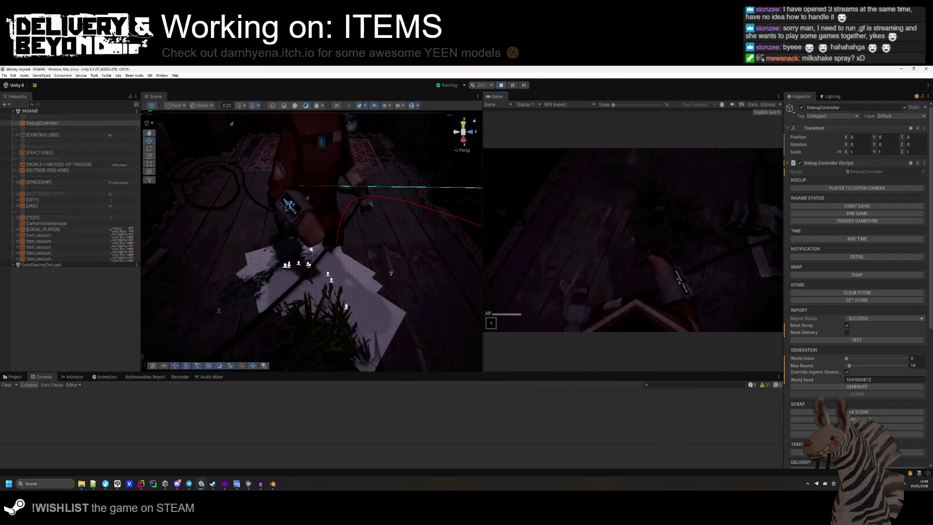
pyautogui.press('w')
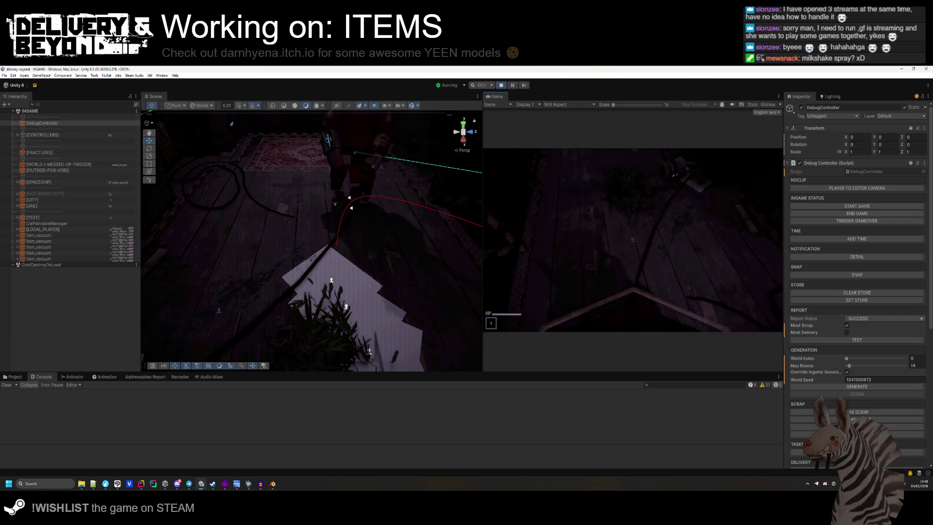
pyautogui.press('w')
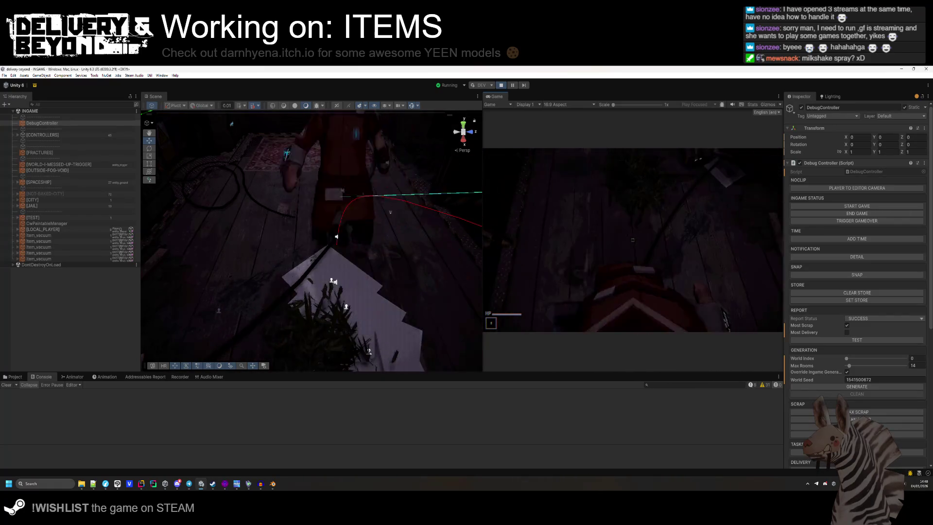
pyautogui.press('w')
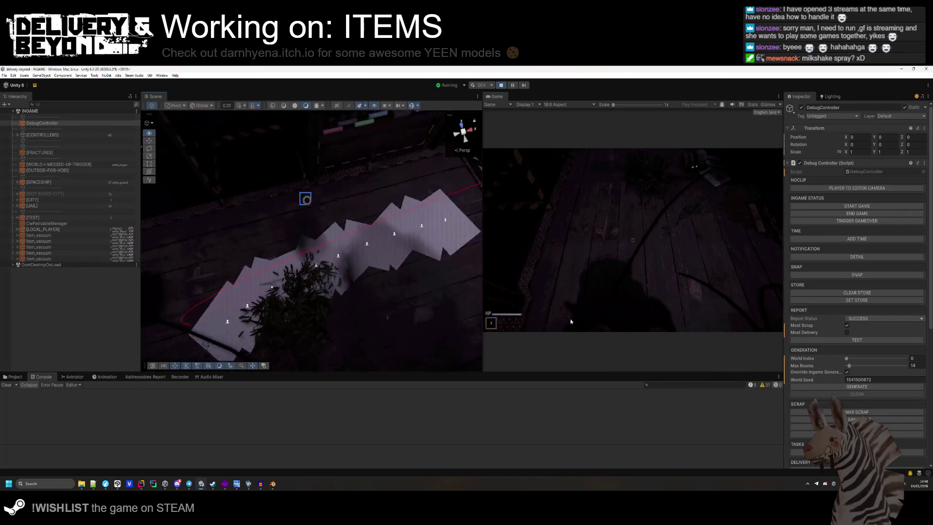
pyautogui.press('w')
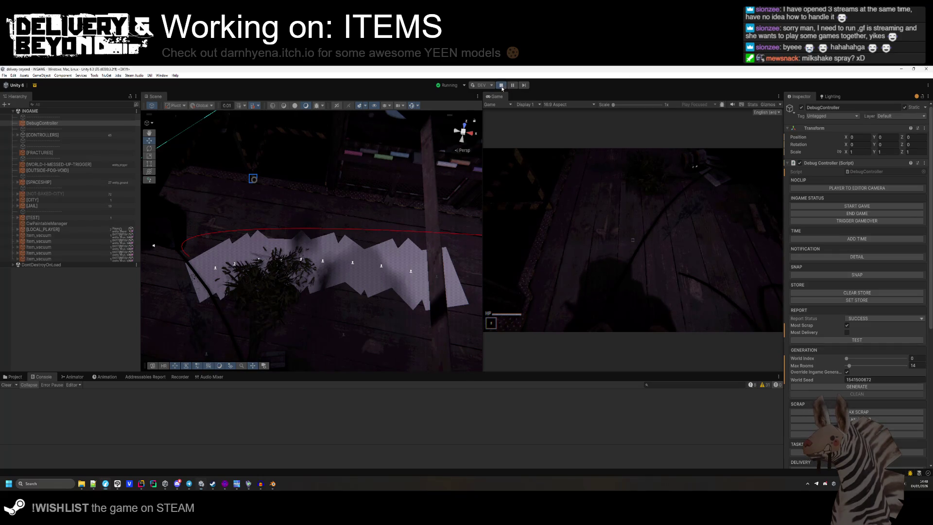
pyautogui.hotkey('ctrl', 'p')
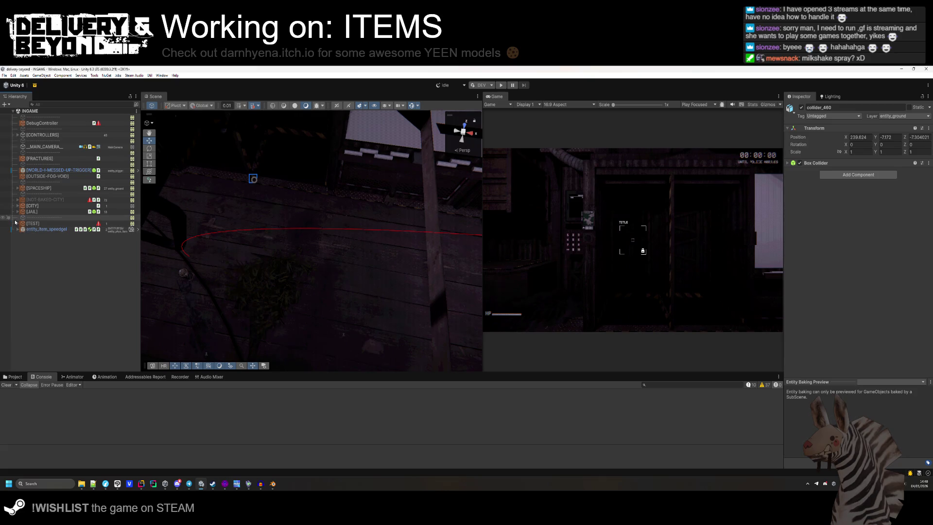
# - Erase the entity_gel name from User Layer 16 in Tags & Layers
pyautogui.click(18, 134)
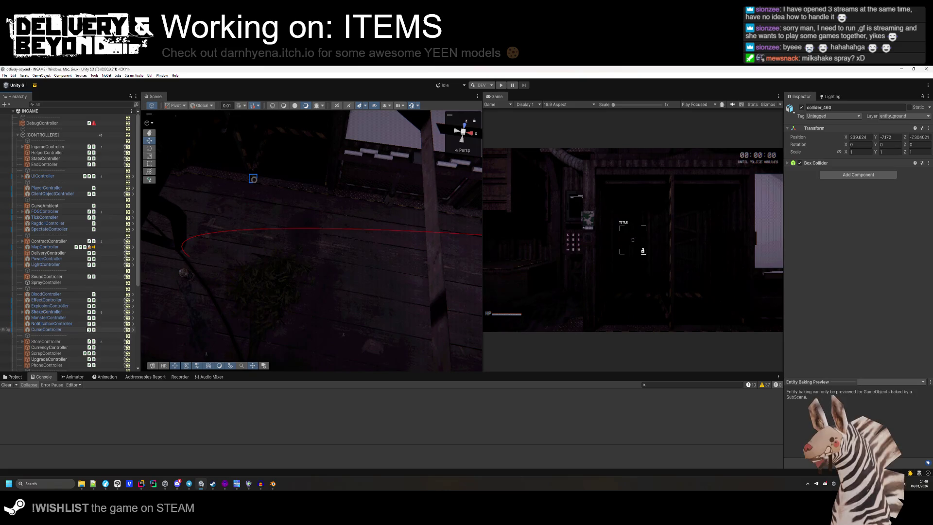
pyautogui.click(904, 115)
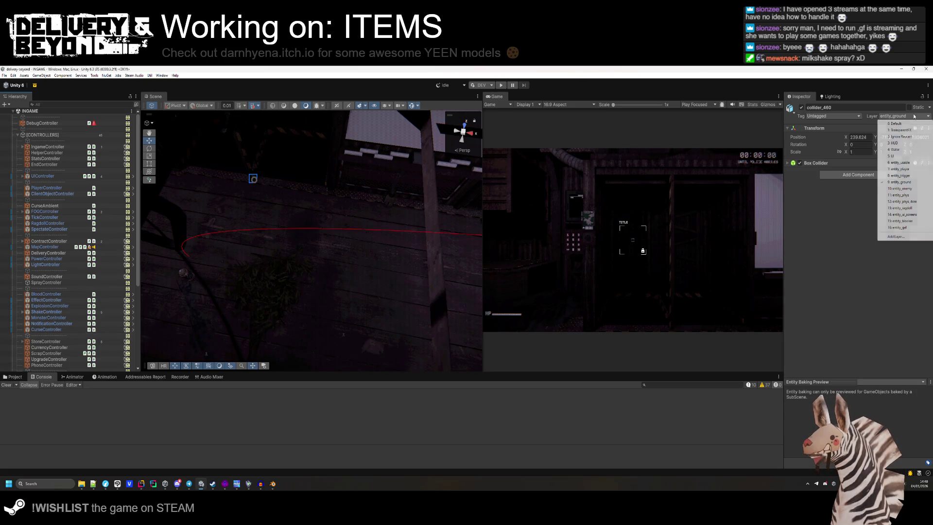
pyautogui.click(896, 236)
pyautogui.click(855, 276)
pyautogui.press('BackSpace')
pyautogui.click(861, 289)
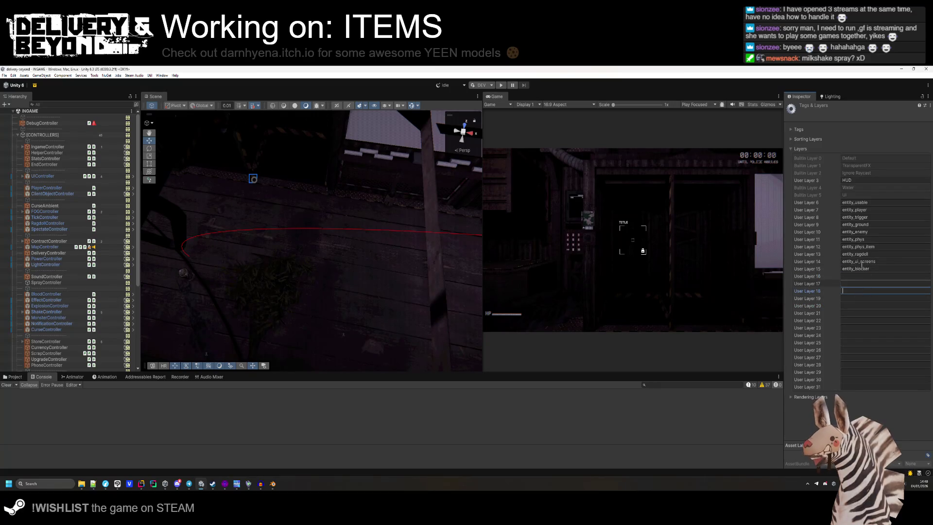
pyautogui.click(863, 217)
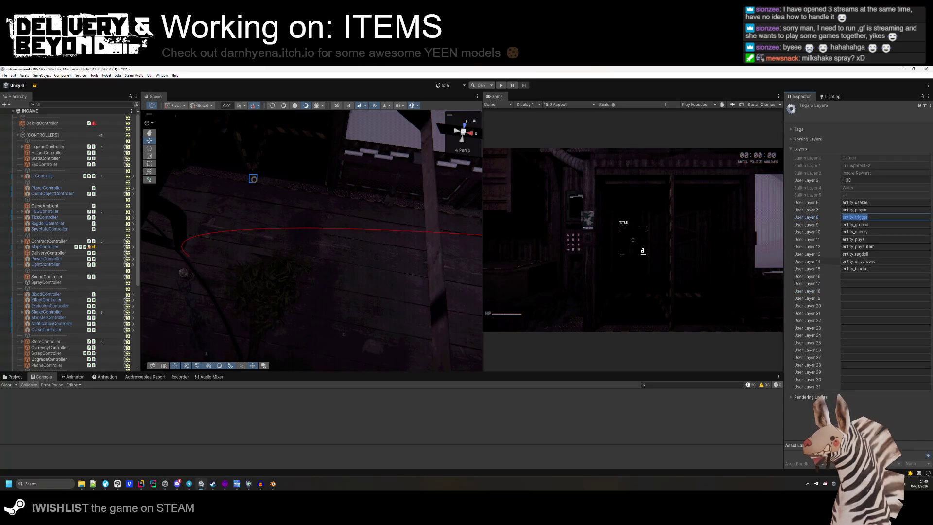
pyautogui.moveTo(340, 243)
pyautogui.mouseDown()
pyautogui.moveTo(275, 229)
pyautogui.moveTo(291, 247)
pyautogui.mouseUp()
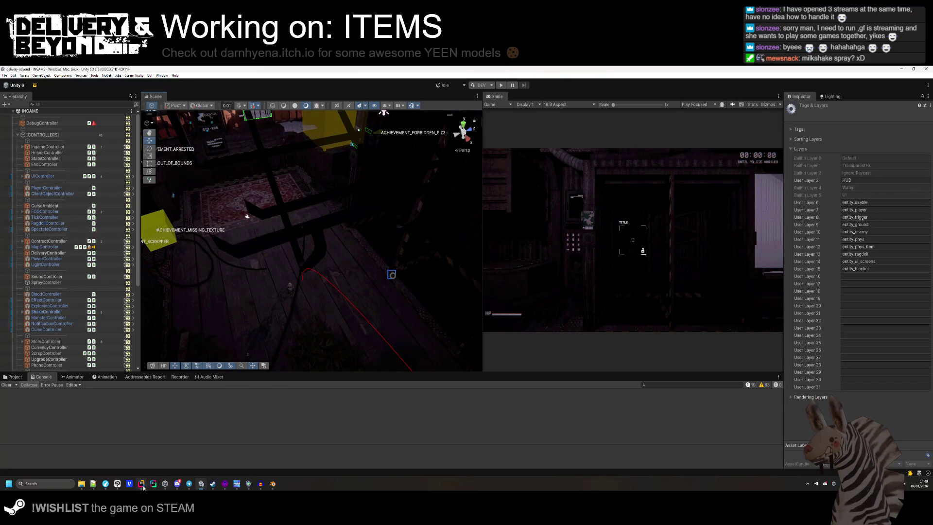
# - Search all files in Rider for 'entity_u', then clear User Layer 14's entity_ui_screens name
pyautogui.hotkey('alt', 'Tab')
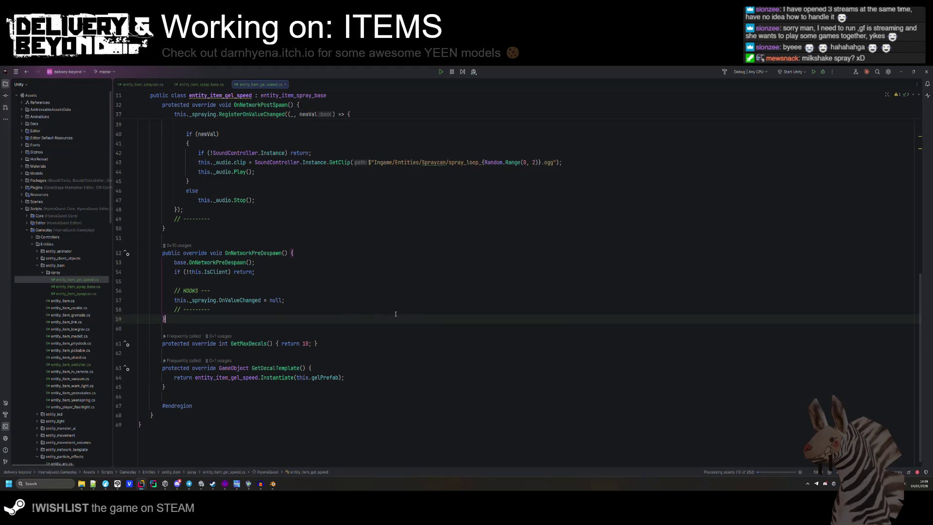
pyautogui.hotkey('ctrl', 'shift', 'f')
pyautogui.write('entity_ui_scren')
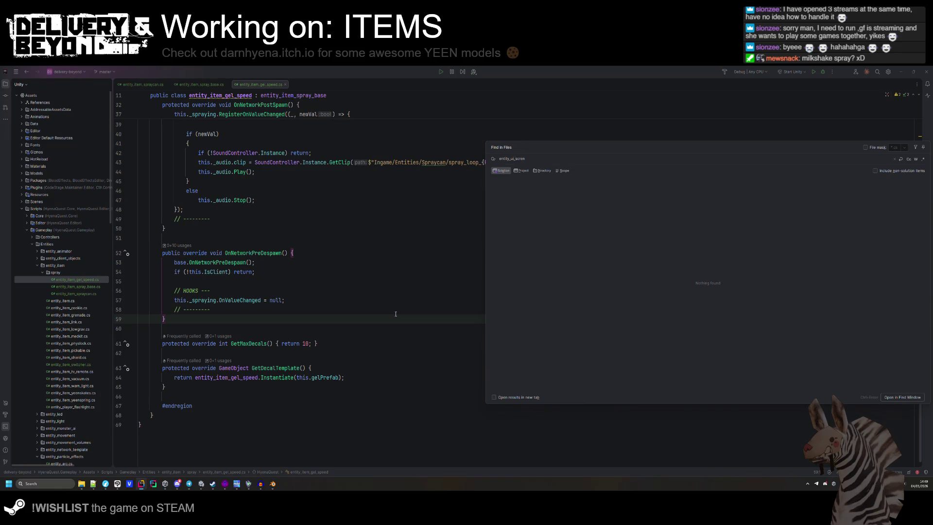
pyautogui.hotkey('alt', 'Tab')
pyautogui.click(870, 262)
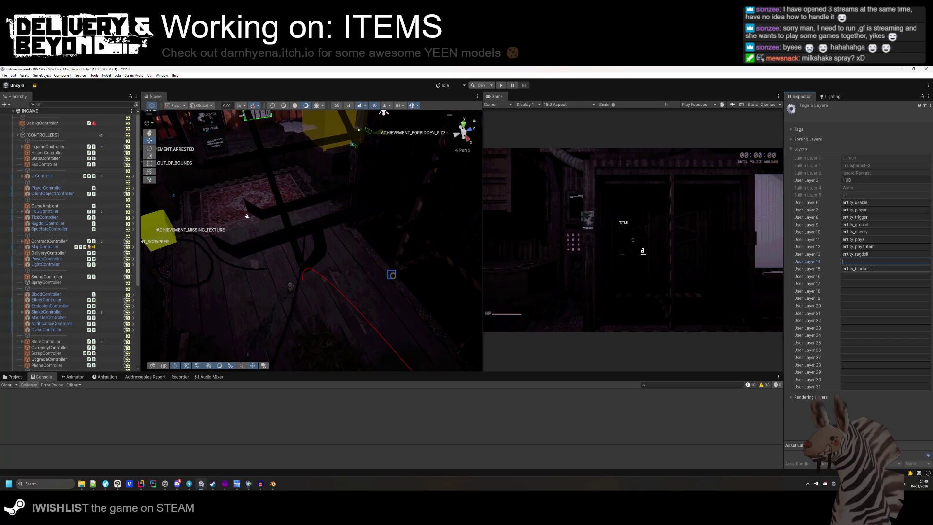
# - Finish editing User Layer 14 and clear the Console messages
pyautogui.click(873, 275)
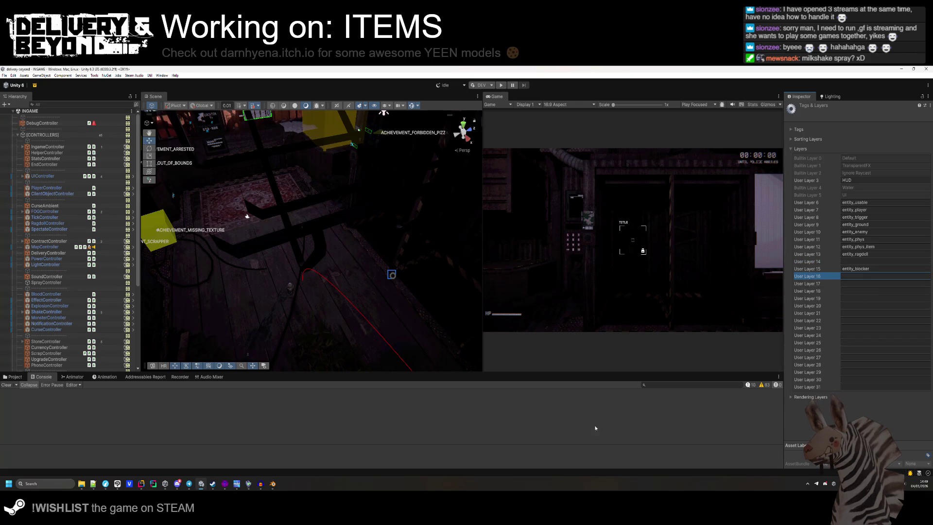
pyautogui.click(826, 268)
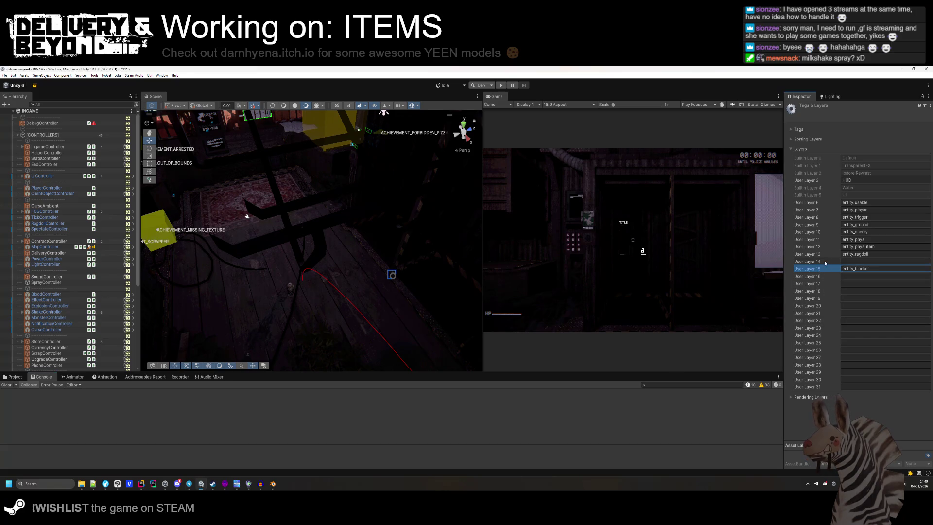
pyautogui.click(13, 384)
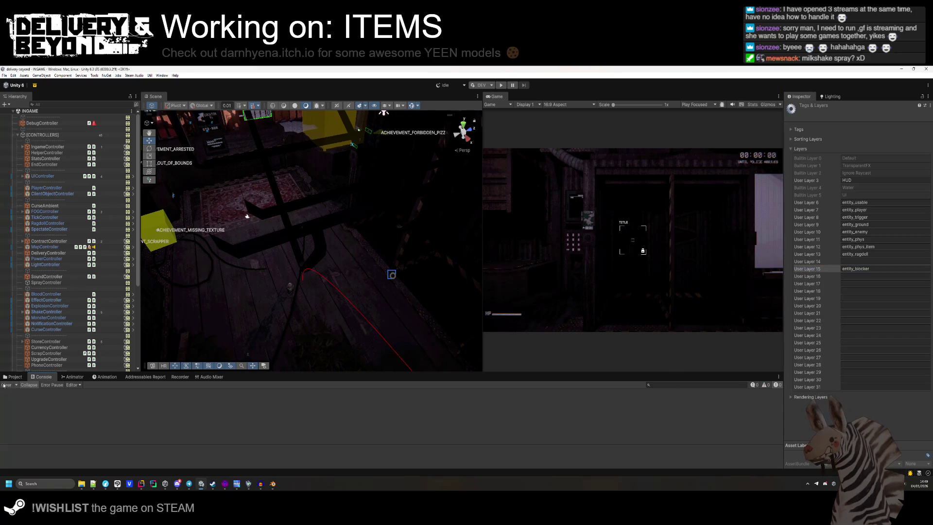
pyautogui.scroll(-3, 47, 284)
pyautogui.scroll(3, 47, 284)
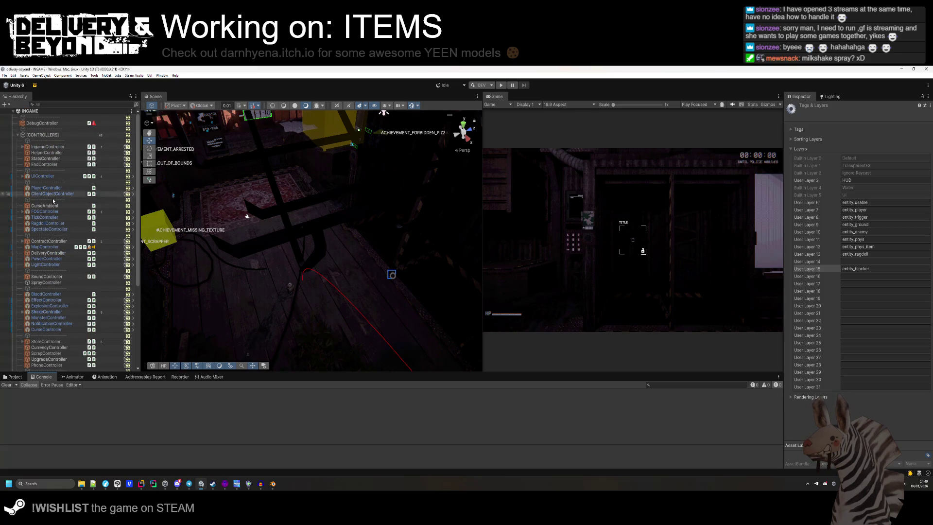
# - Review the UI camera's Rendering and MAIN_CAMERA's Culling Mask, then open the SPEED decal prefab
pyautogui.click(34, 176)
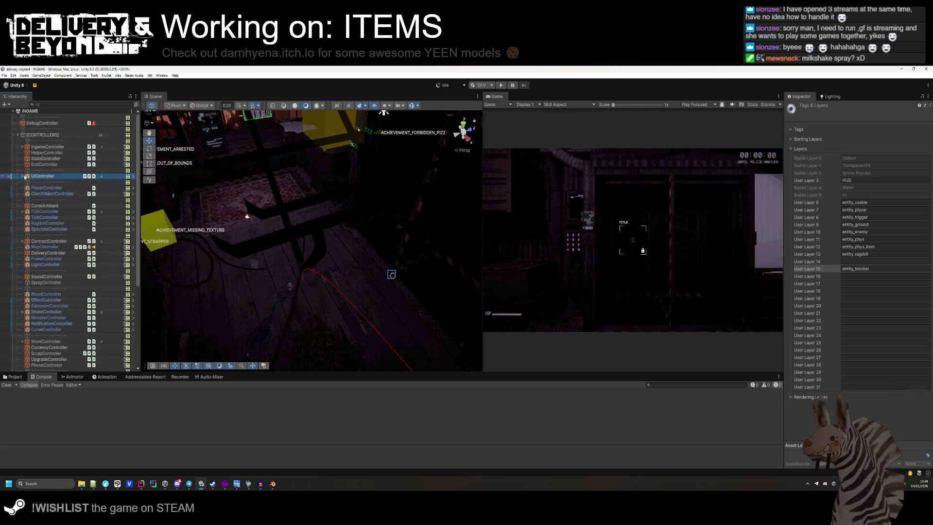
pyautogui.click(23, 176)
pyautogui.click(46, 182)
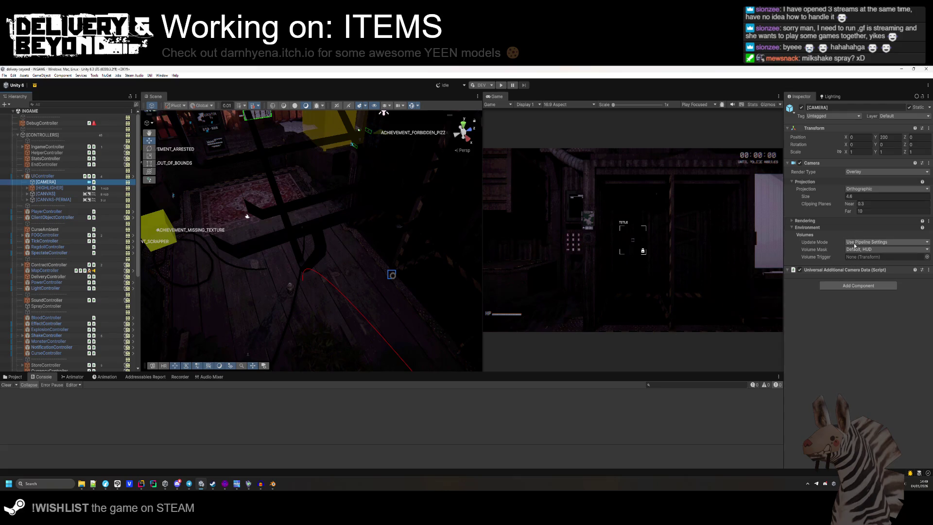
pyautogui.click(825, 222)
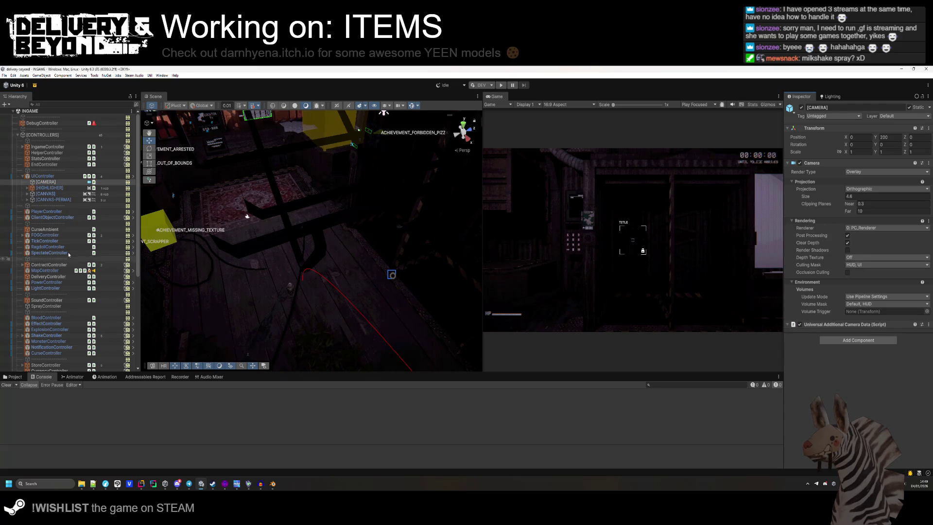
pyautogui.scroll(-5, 63, 260)
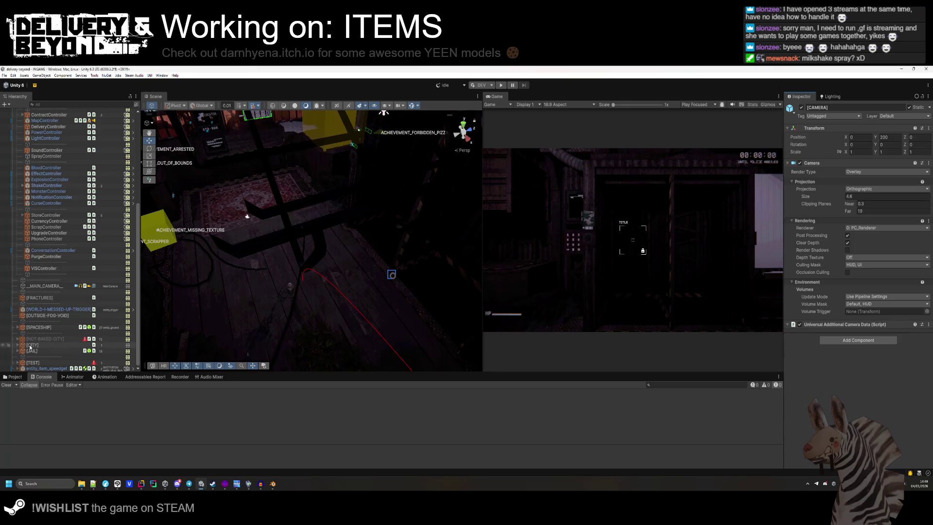
pyautogui.click(21, 287)
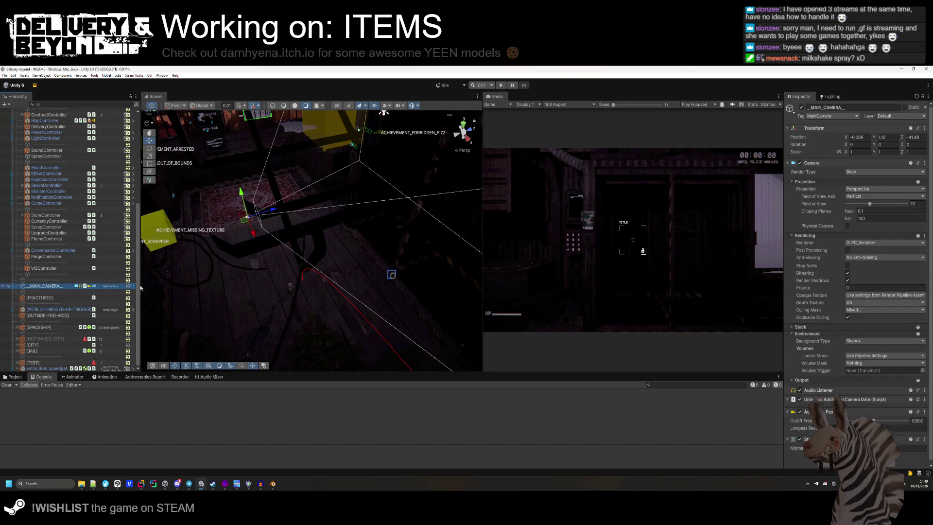
pyautogui.click(869, 307)
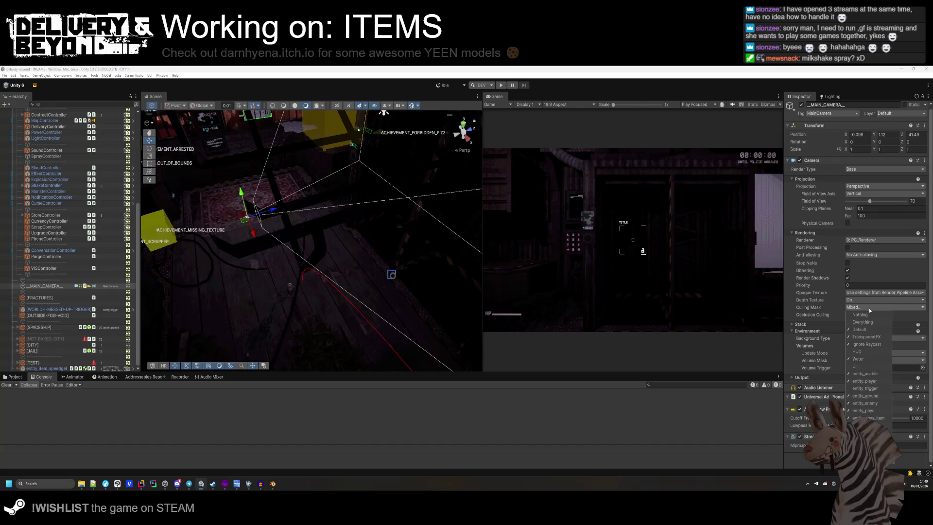
pyautogui.click(869, 307)
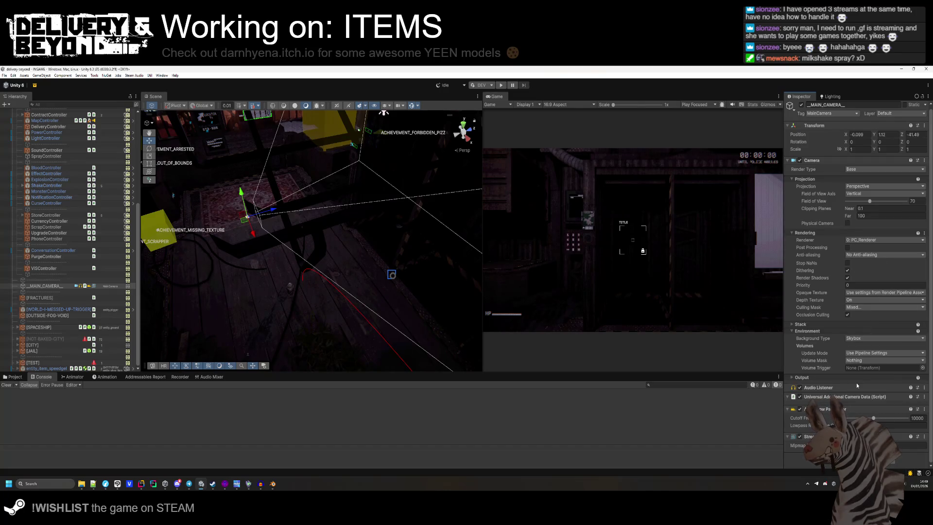
pyautogui.click(46, 368)
pyautogui.doubleClick(859, 353)
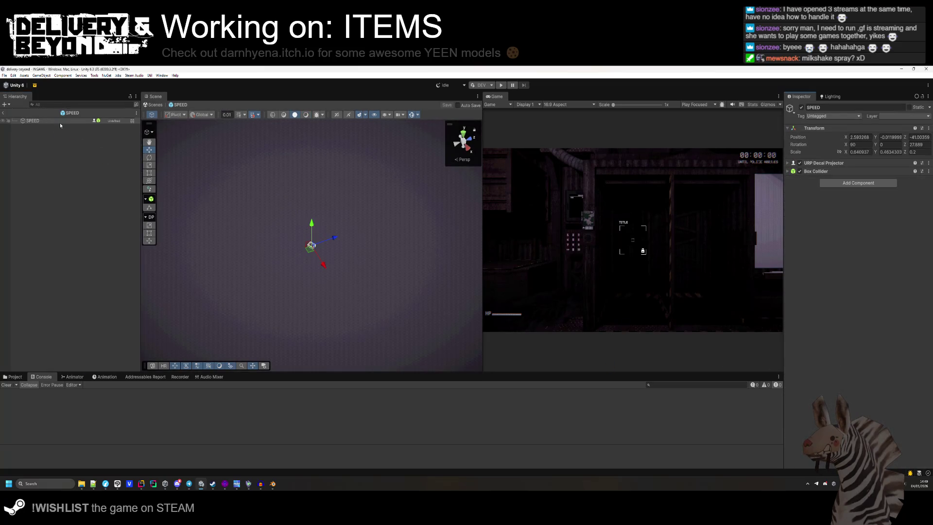
# - Put the SPEED prefab on the entity_trigger layer and save it
pyautogui.click(899, 115)
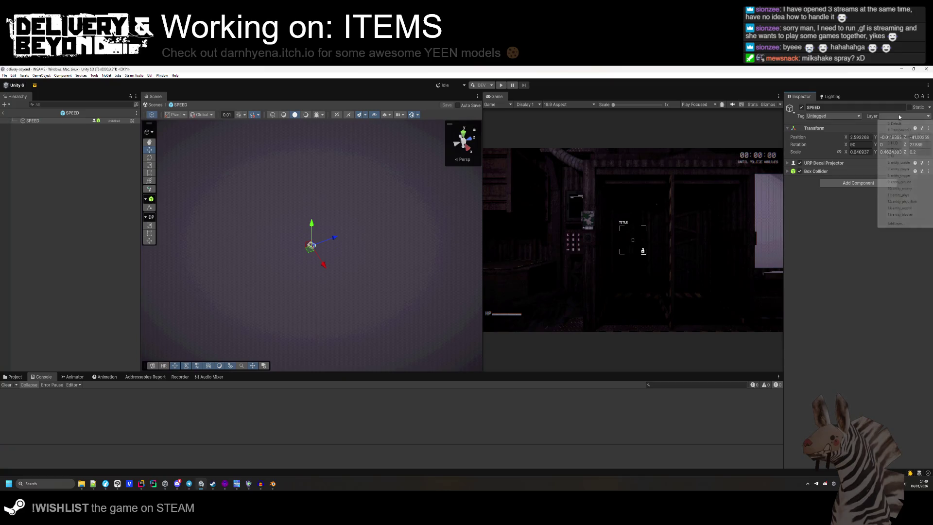
pyautogui.click(903, 174)
pyautogui.click(846, 171)
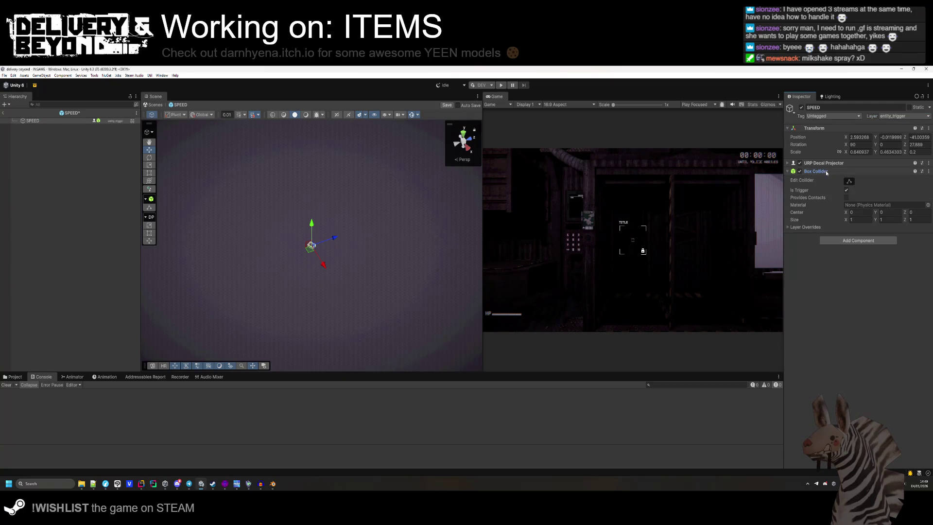
pyautogui.click(826, 172)
pyautogui.click(833, 116)
pyautogui.click(853, 289)
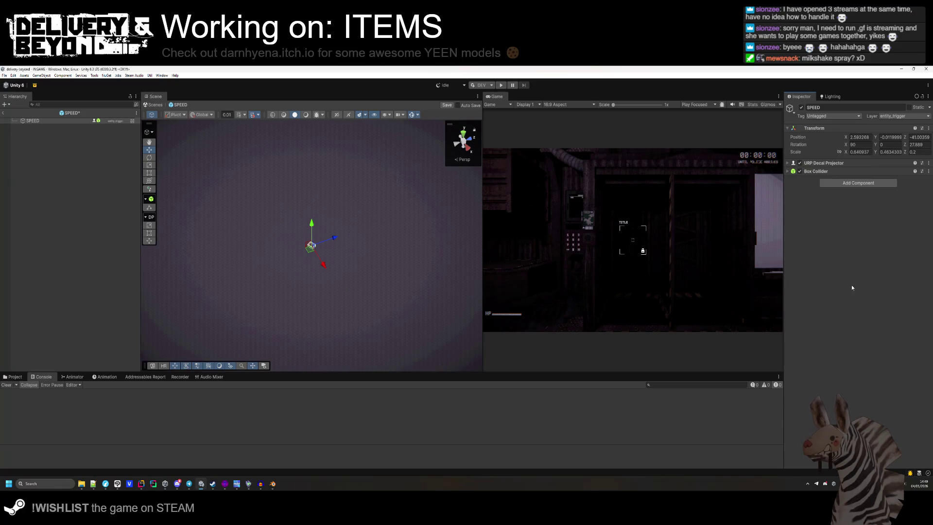
pyautogui.hotkey('ctrl', 's')
# - Go from SPEED's Tag dropdown to the project's tag management settings
pyautogui.click(817, 171)
pyautogui.click(816, 171)
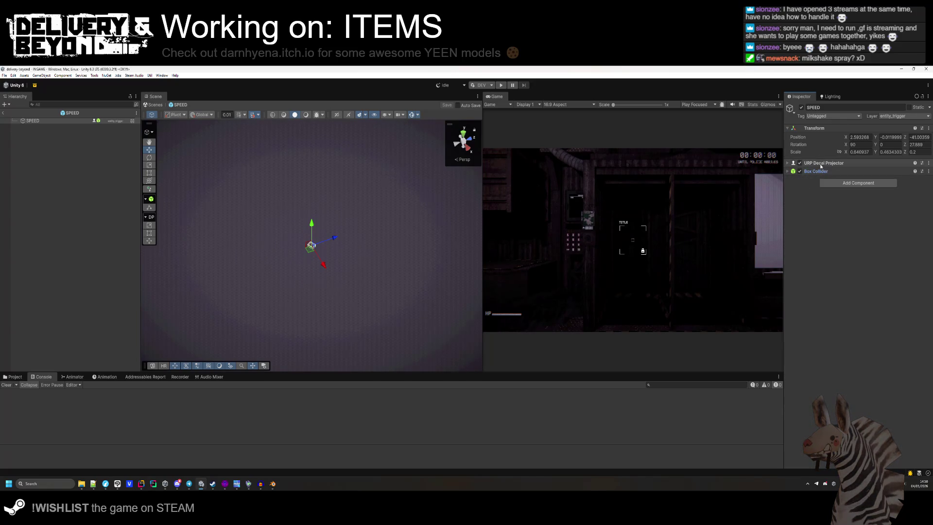
pyautogui.click(824, 115)
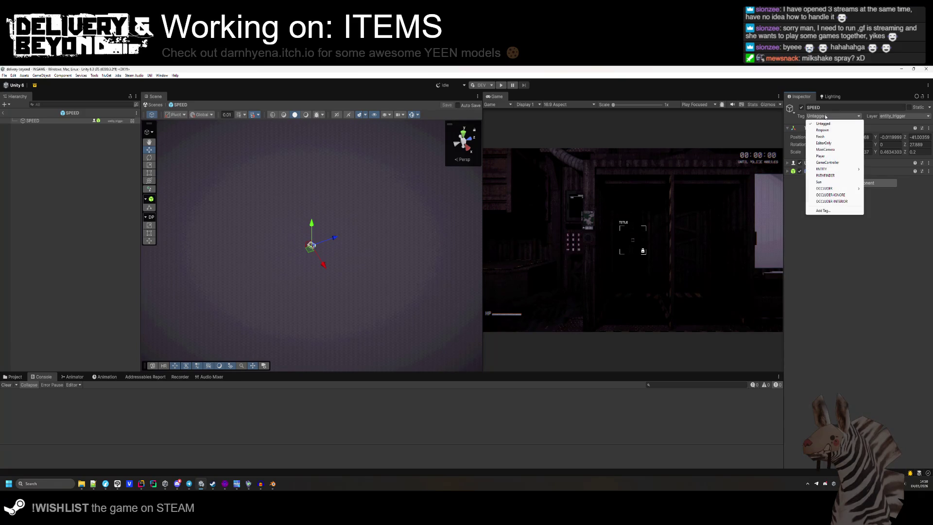
pyautogui.moveTo(842, 170)
pyautogui.click(836, 210)
# - Delete the OCCLUDER-IGNORE, OCCLUDER-INTERIOR and OCCLUDER tags
pyautogui.click(870, 190)
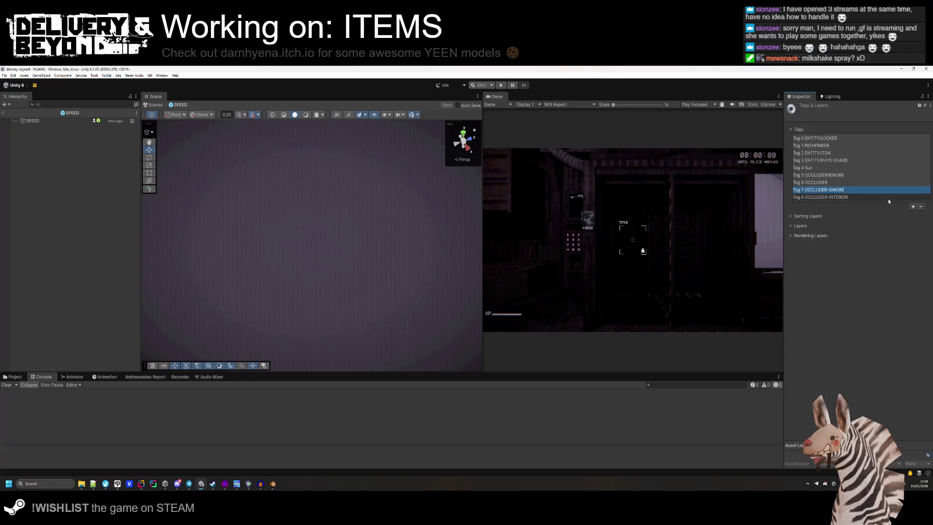
pyautogui.click(921, 207)
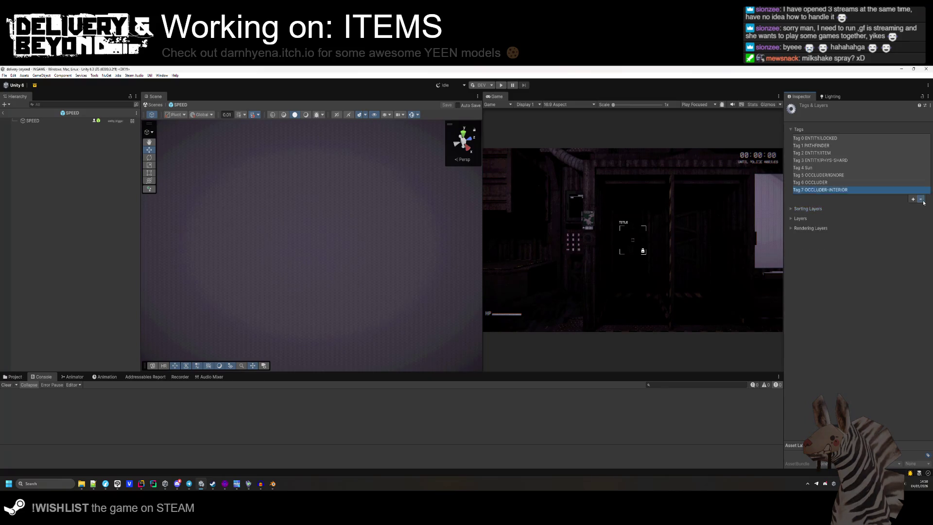
pyautogui.click(920, 199)
pyautogui.click(850, 183)
pyautogui.click(921, 191)
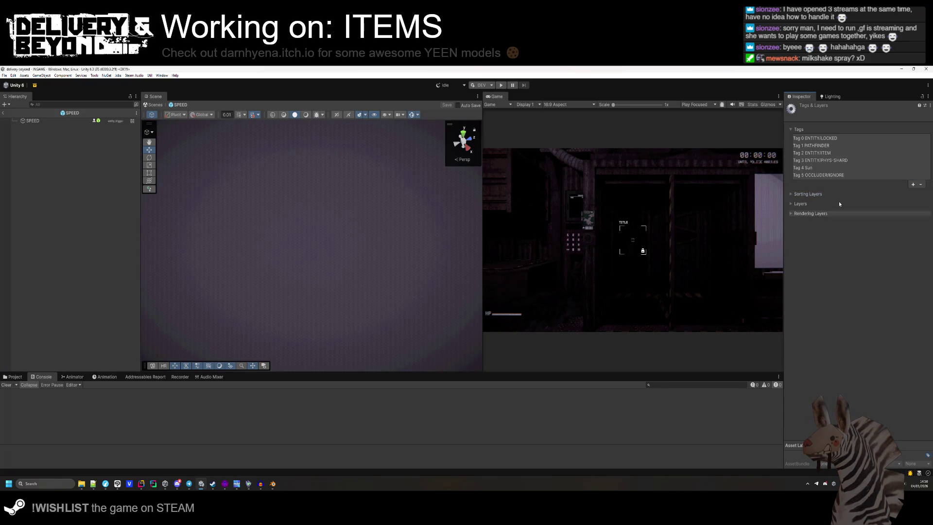
# - Add and save a new SPRAY/SPEED tag
pyautogui.click(913, 184)
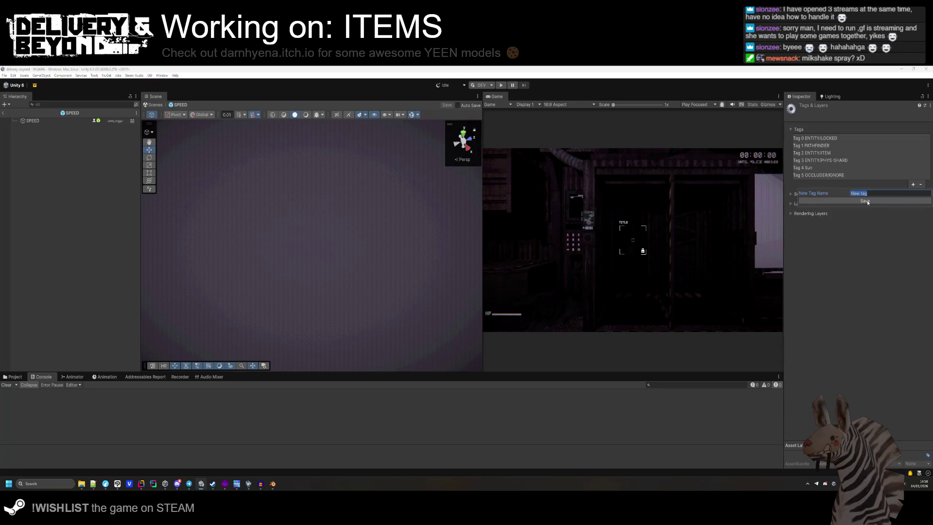
pyautogui.write('ENTITY')
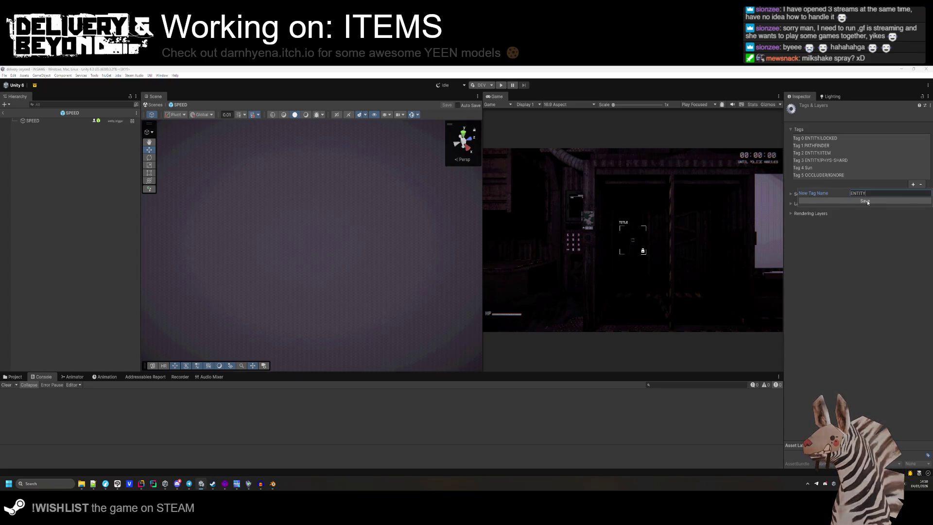
pyautogui.write('/')
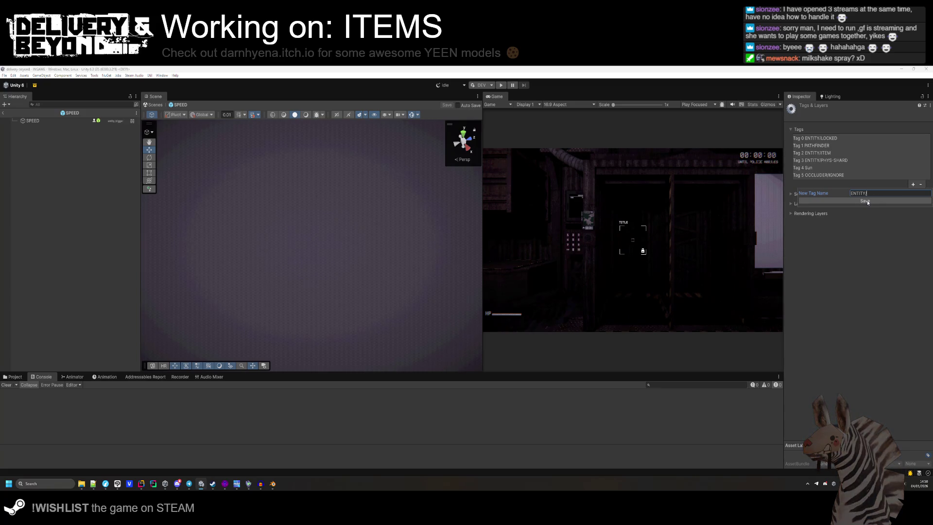
pyautogui.write('SPRAYSPRAY/SPEED')
pyautogui.click(867, 200)
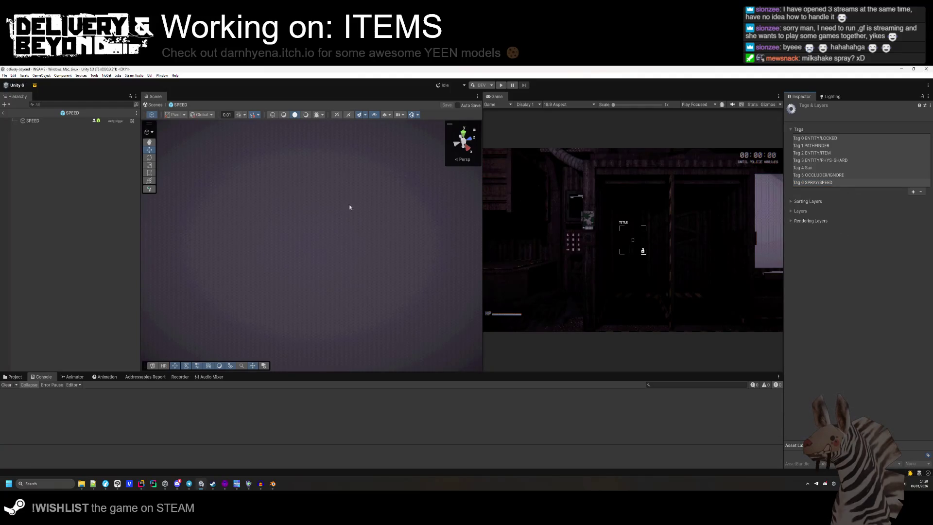
# - Tag the SPEED prefab as SPRAY/SPEED and save it
pyautogui.click(117, 121)
pyautogui.click(810, 117)
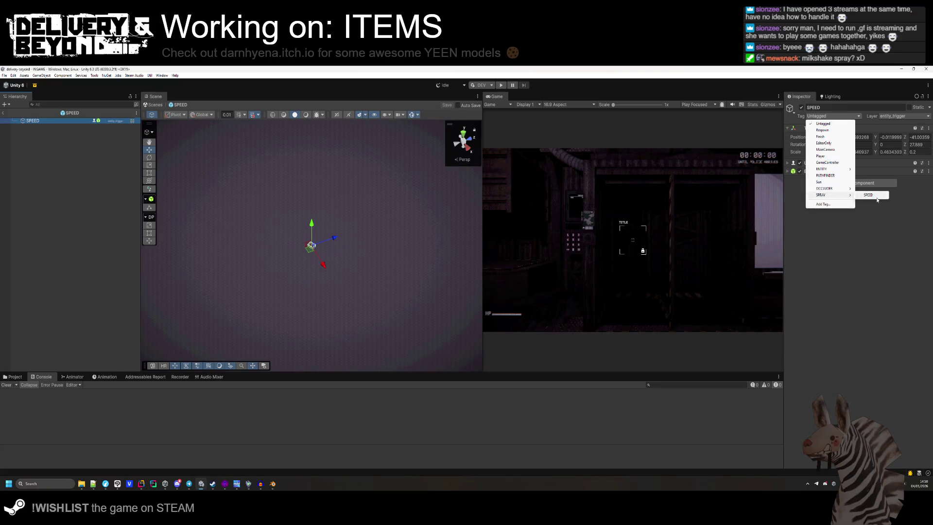
pyautogui.click(869, 196)
pyautogui.click(90, 209)
pyautogui.hotkey('ctrl', 's')
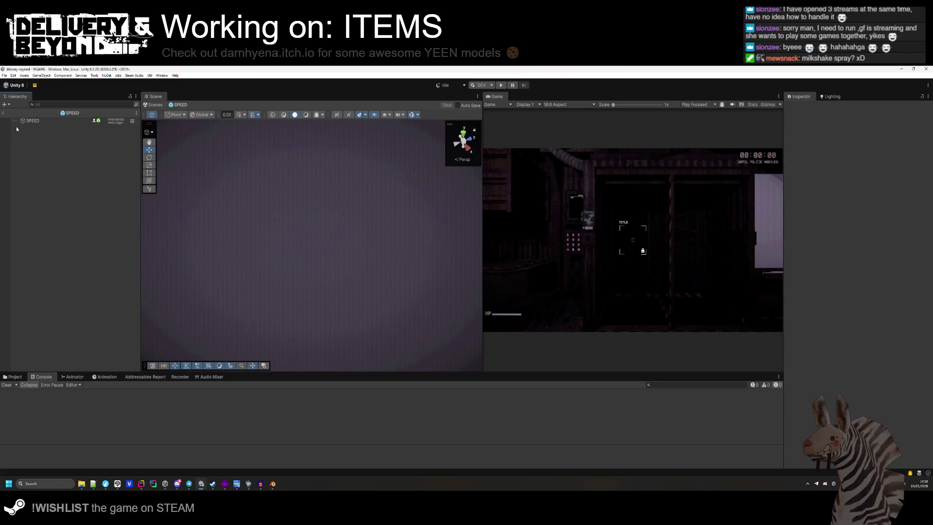
# - Exit Prefab Mode to the INGAME scene and select entity_item_speedgel
pyautogui.click(4, 115)
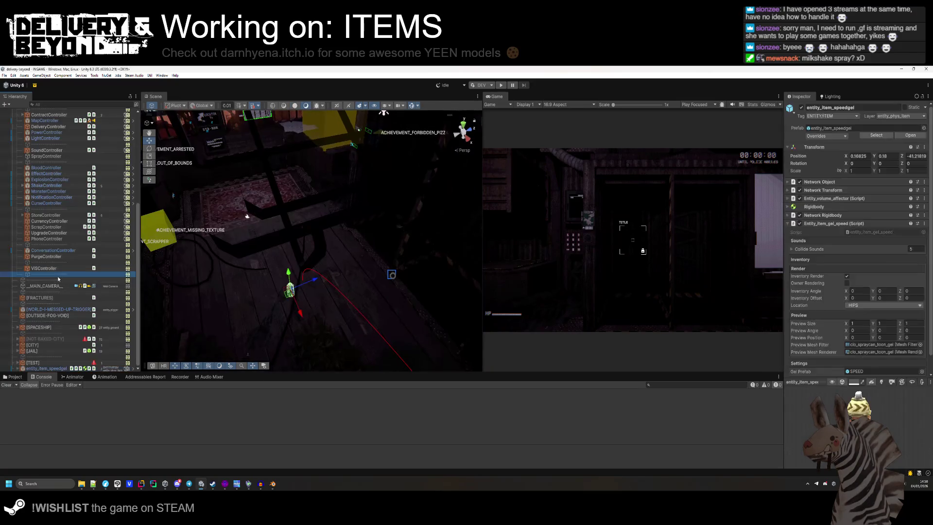
pyautogui.click(57, 276)
pyautogui.click(56, 367)
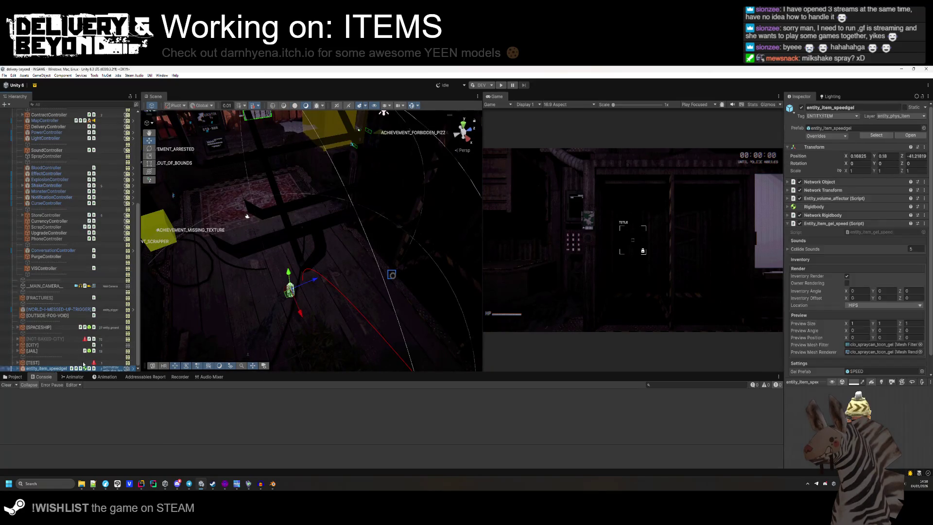
pyautogui.moveTo(253, 243); pyautogui.dragTo(261, 266)
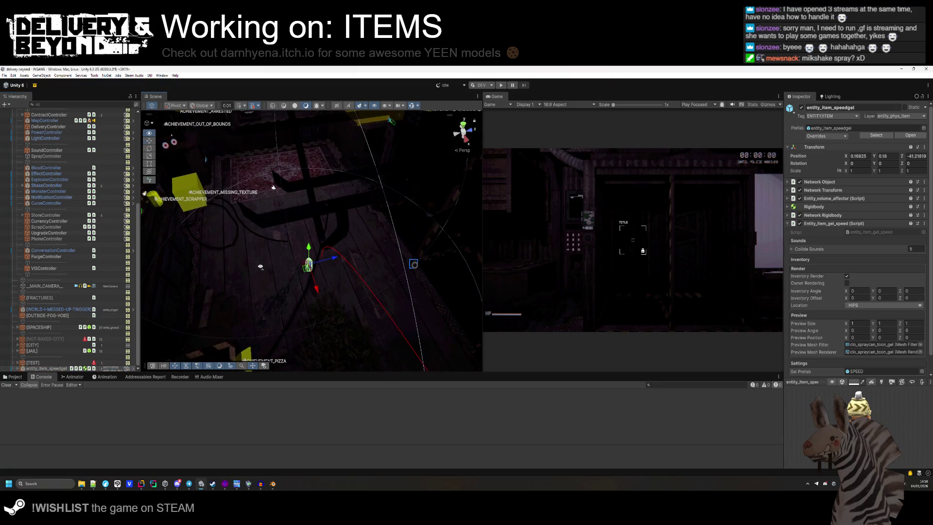
# - Open entity_player_movement.cs in Rider using the project file search
pyautogui.click(141, 486)
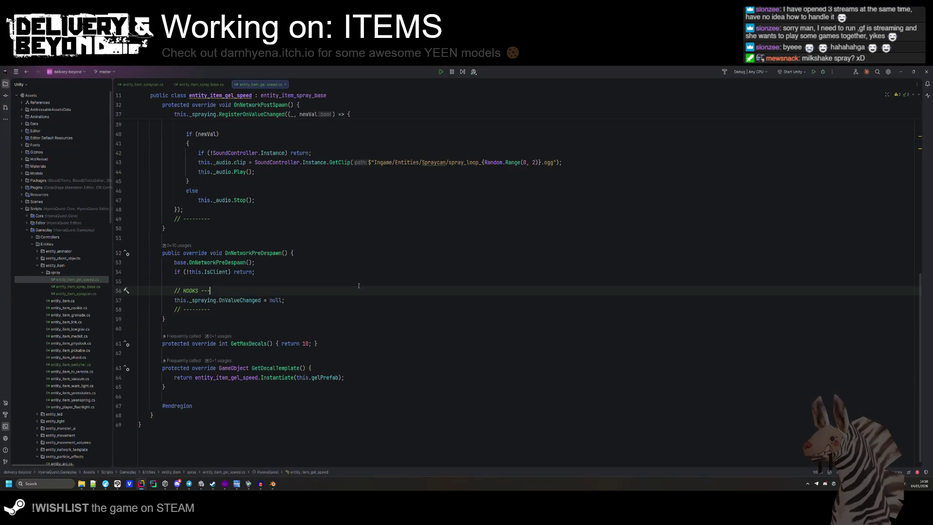
pyautogui.scroll(5, 312, 219)
pyautogui.doubleClick(313, 175)
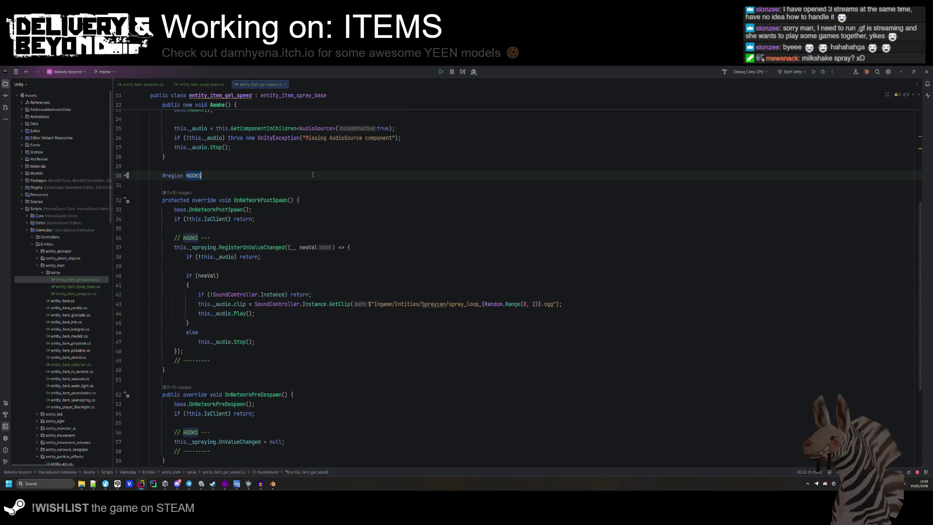
pyautogui.press('shift')
pyautogui.press('shift')
pyautogui.write('entity_player_m.c')
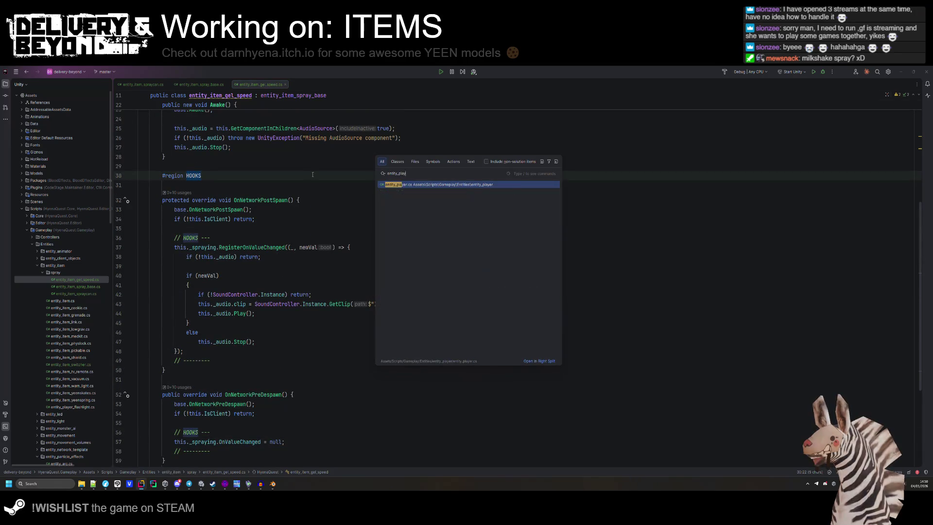
pyautogui.press('BackSpace')
pyautogui.press('BackSpace')
pyautogui.write('ove')
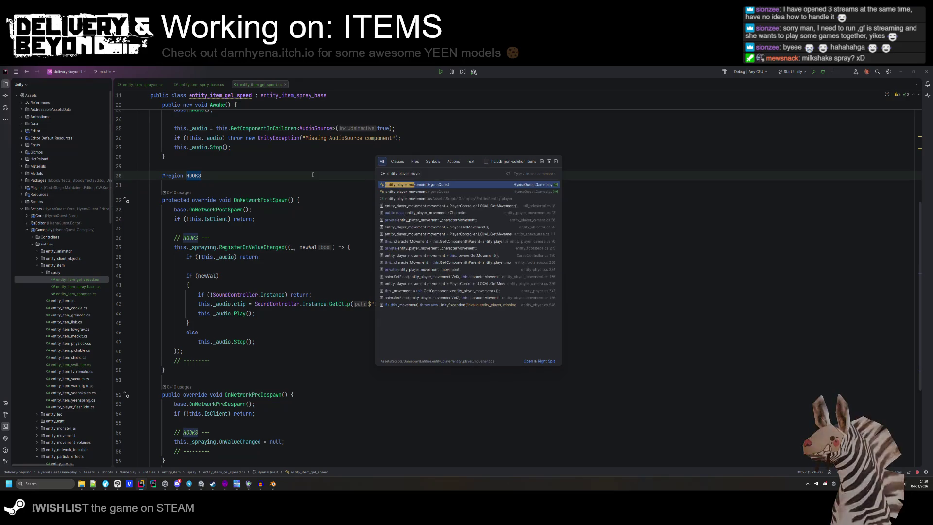
pyautogui.press('Return')
# - Add a '// GEL MODIFIER' comment and closing divider after the skate modifier block
pyautogui.scroll(-10, 292, 207)
pyautogui.scroll(-5, 293, 207)
pyautogui.scroll(6, 287, 262)
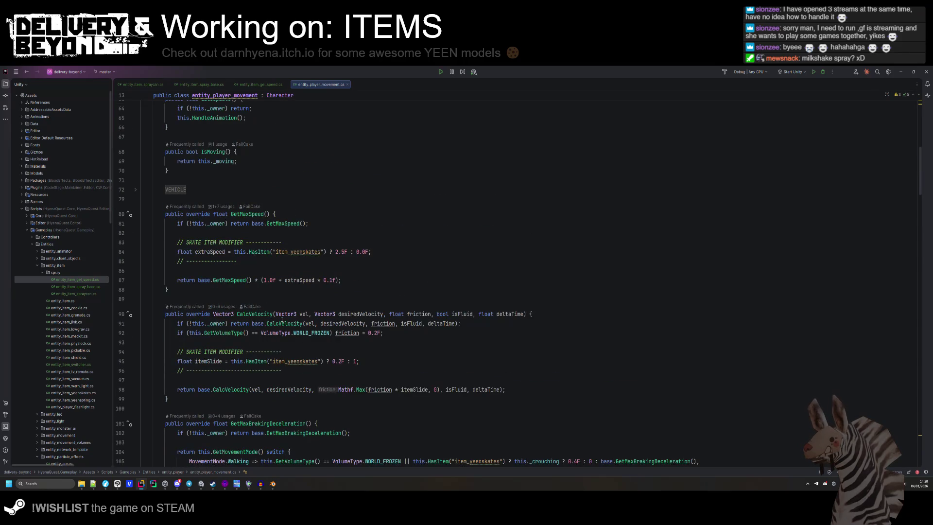
pyautogui.scroll(-1, 292, 330)
pyautogui.click(309, 344)
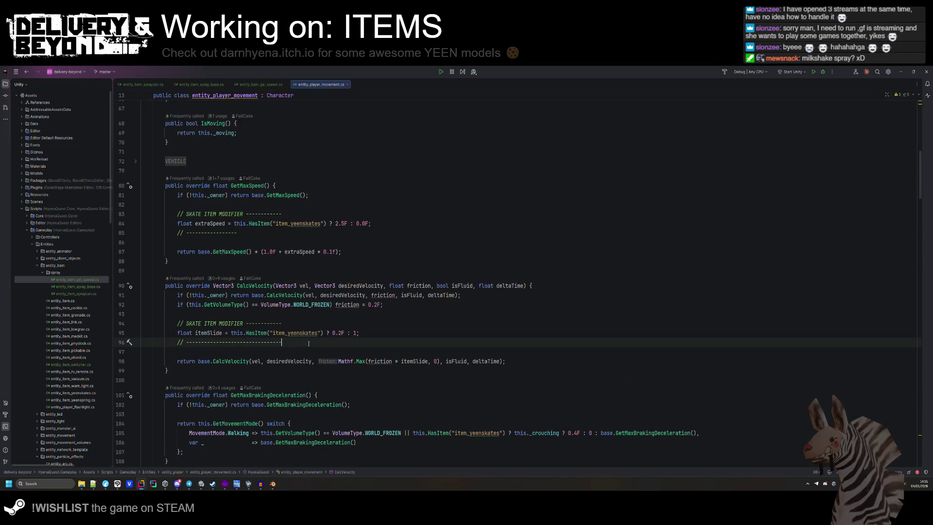
pyautogui.press('Return')
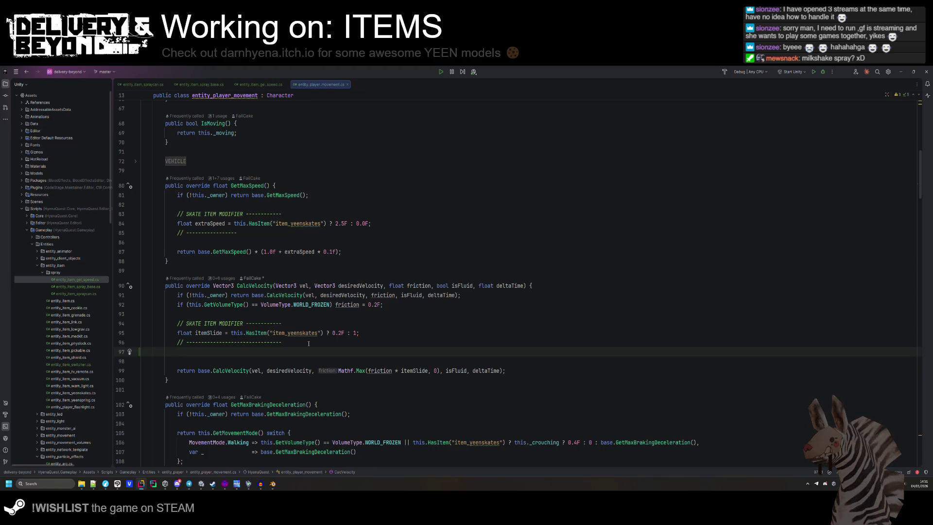
pyautogui.press('Return')
pyautogui.write('// GEL MODIFIFIER -')
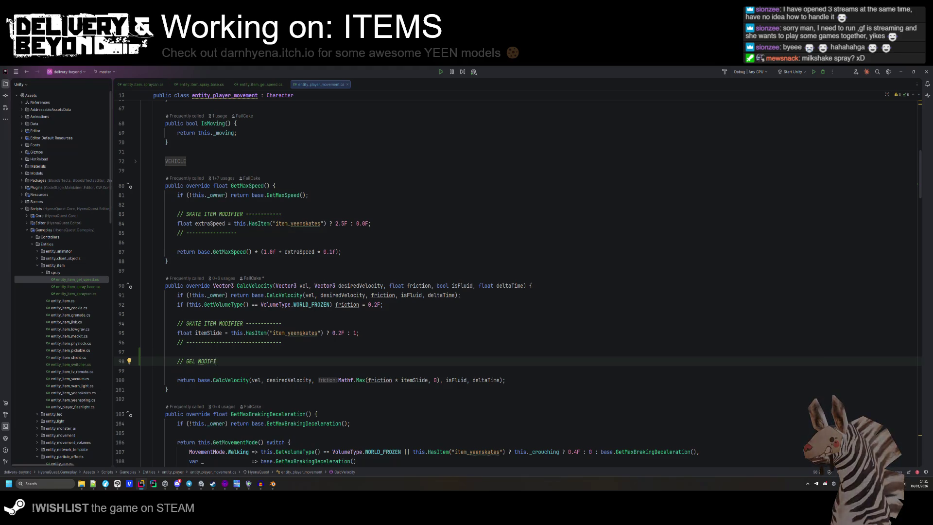
pyautogui.write('-')
pyautogui.press('Return')
pyautogui.write('/ ')
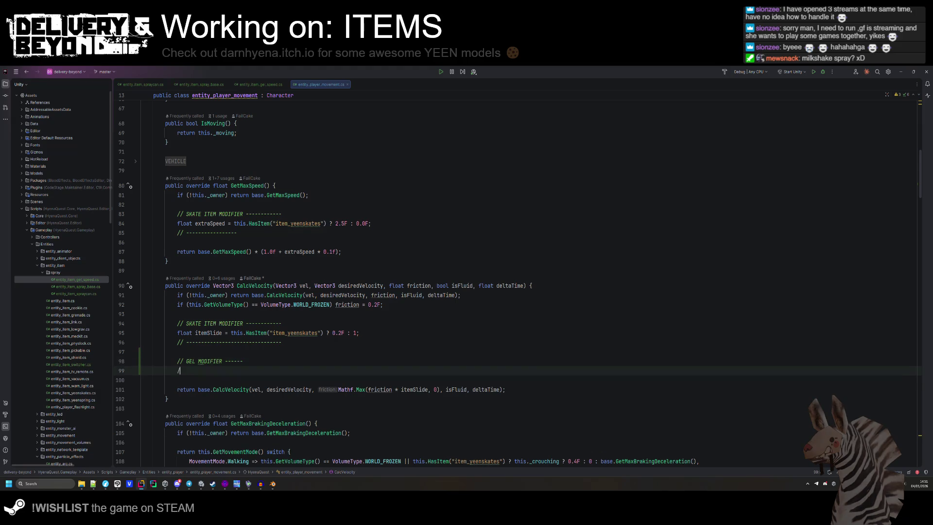
pyautogui.write('-------------------')
# - Start 'if(Physics.Raycast(this.transform.position, ' inside the gel block using autocomplete
pyautogui.press('Up')
pyautogui.press('Return')
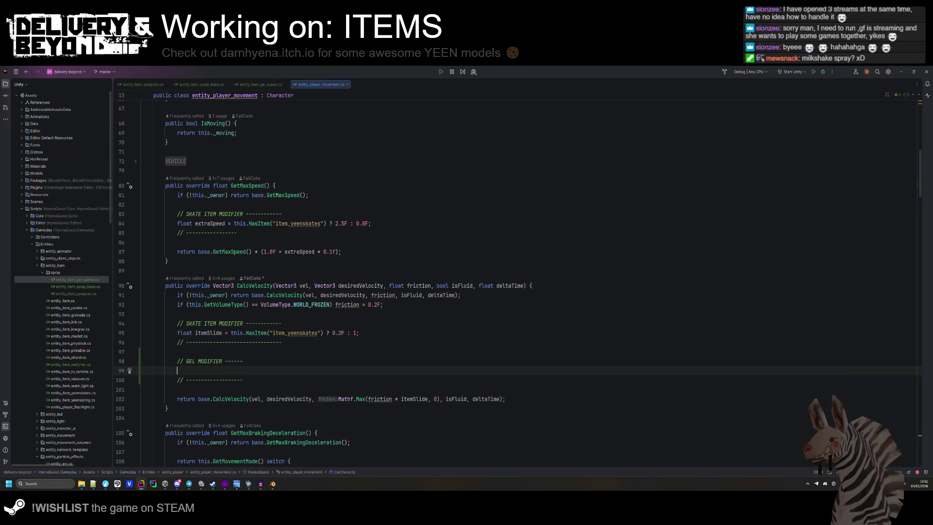
pyautogui.write('if(Physics')
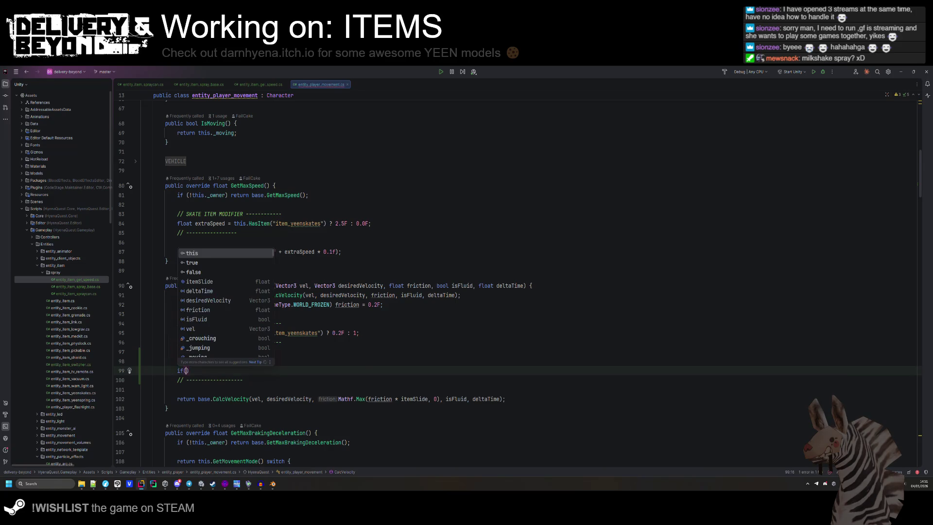
pyautogui.write('.rayca')
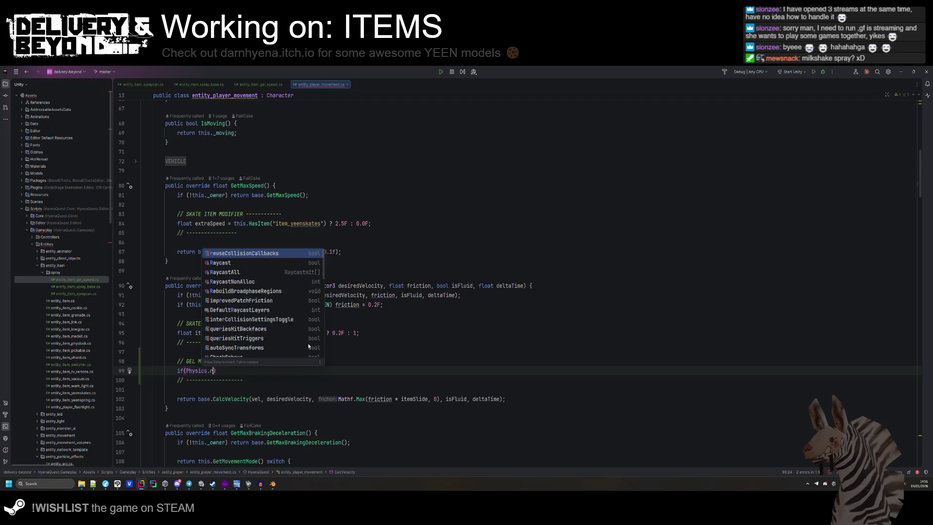
pyautogui.press('Return')
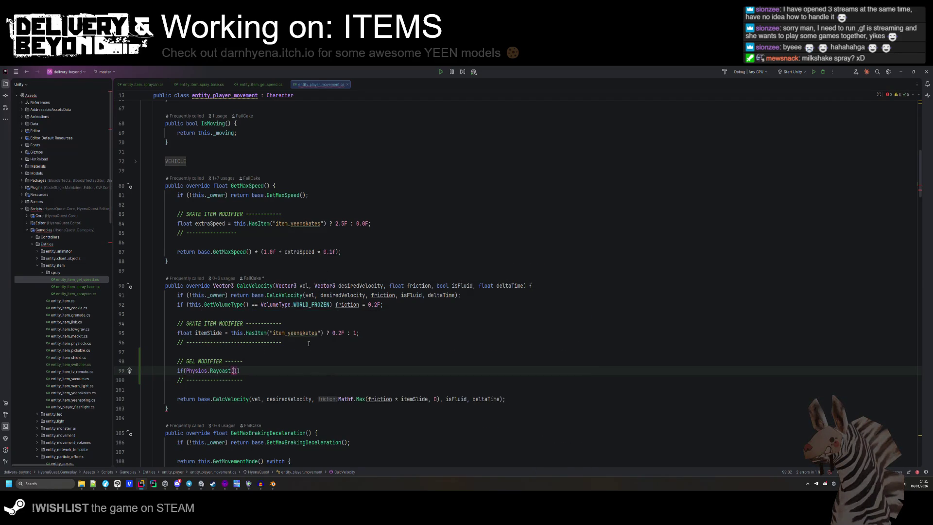
pyautogui.write('this.t')
pyautogui.press('Return')
pyautogui.write('.posi')
pyautogui.press('Return')
pyautogui.write(',')
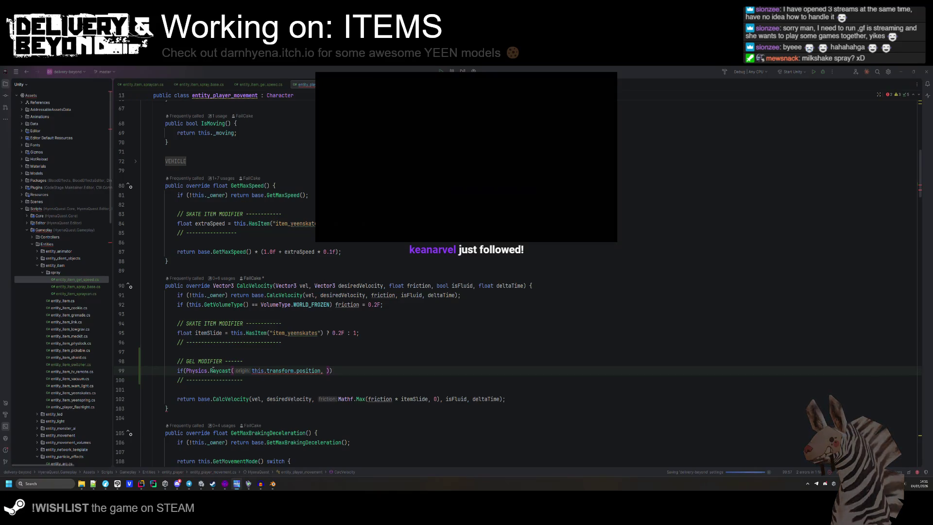
pyautogui.scroll(4, 213, 371)
# - Review the gel block and where itemSlide is used in the script
pyautogui.click(227, 357)
pyautogui.scroll(4, 226, 299)
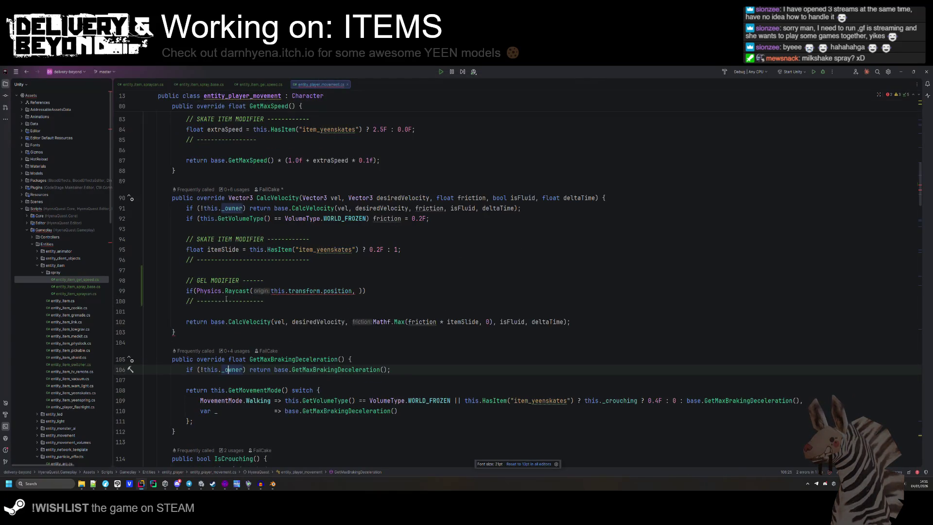
pyautogui.scroll(-2, 226, 299)
pyautogui.click(358, 263)
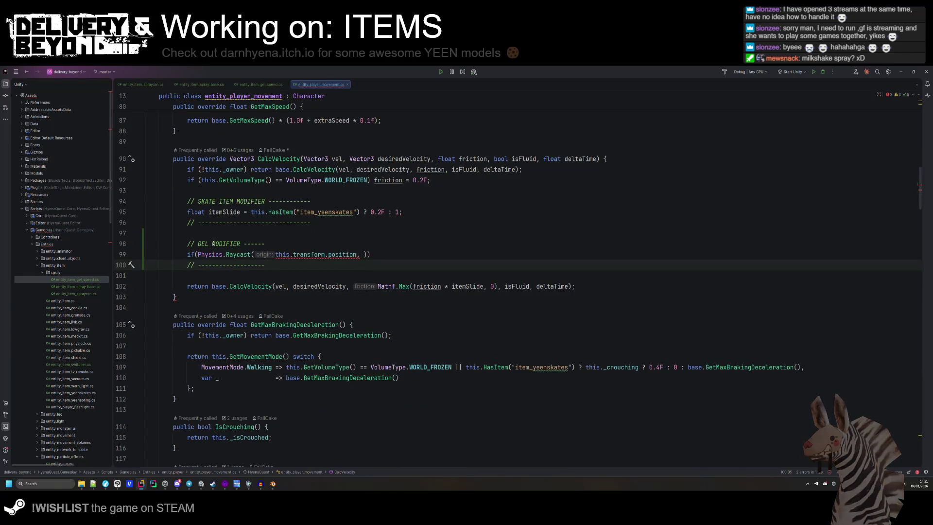
pyautogui.moveTo(223, 250)
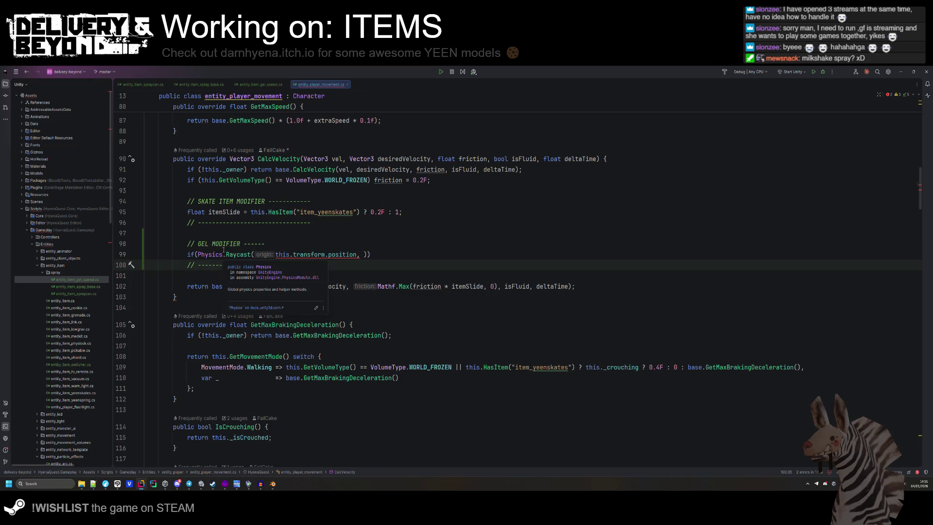
pyautogui.scroll(5, 363, 294)
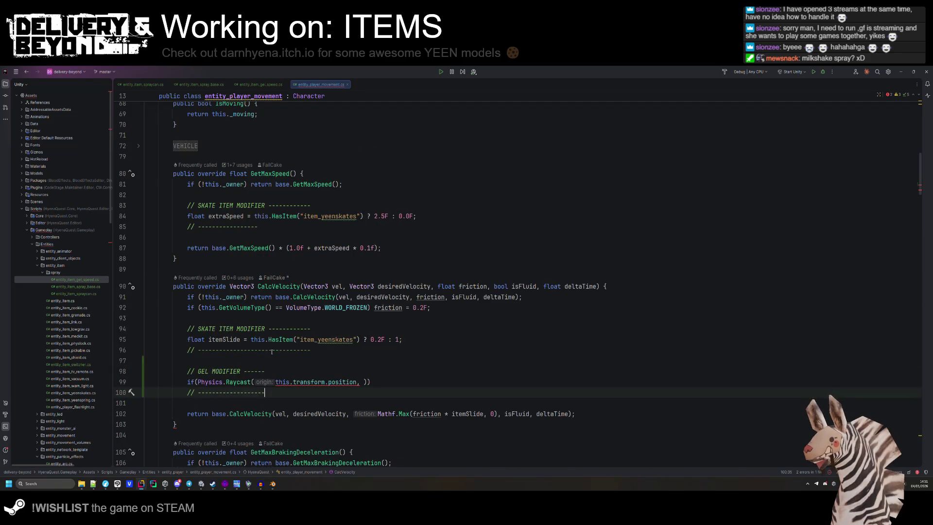
pyautogui.doubleClick(229, 338)
pyautogui.click(363, 382)
pyautogui.press('Up')
pyautogui.scroll(1, 355, 381)
pyautogui.scroll(15, 330, 373)
# - Expand the PRIVATE region and add the field 'private int _sprayLayer;'
pyautogui.click(186, 282)
pyautogui.scroll(-3, 219, 291)
pyautogui.click(280, 265)
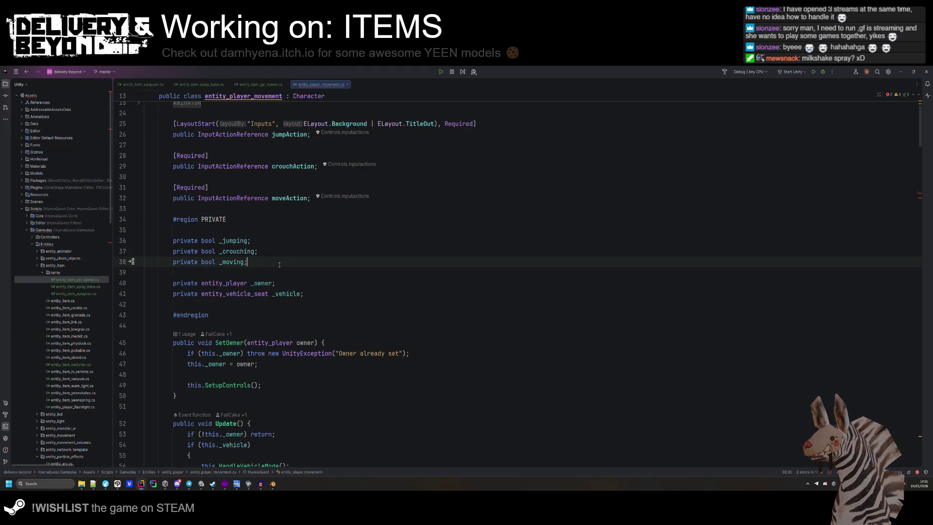
pyautogui.press('Return')
pyautogui.press('Return')
pyautogui.write('private int _')
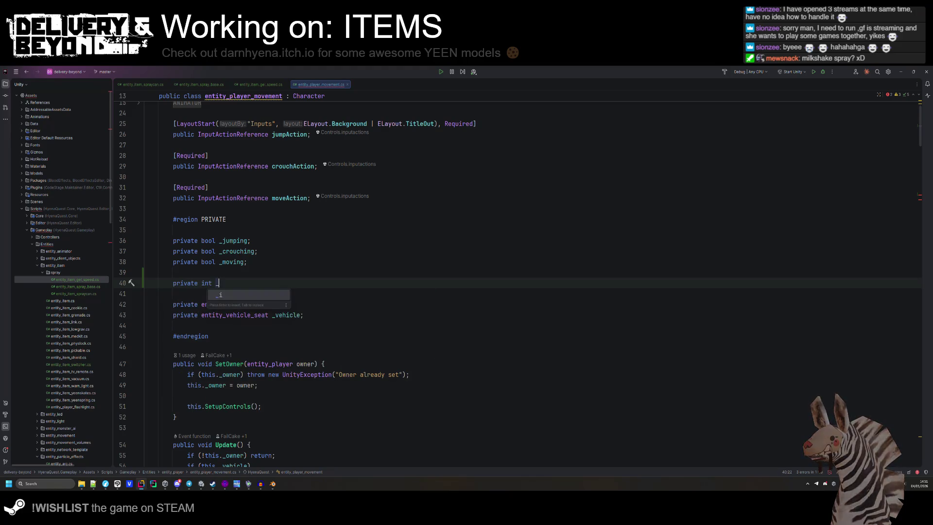
pyautogui.write('sprayLayer;')
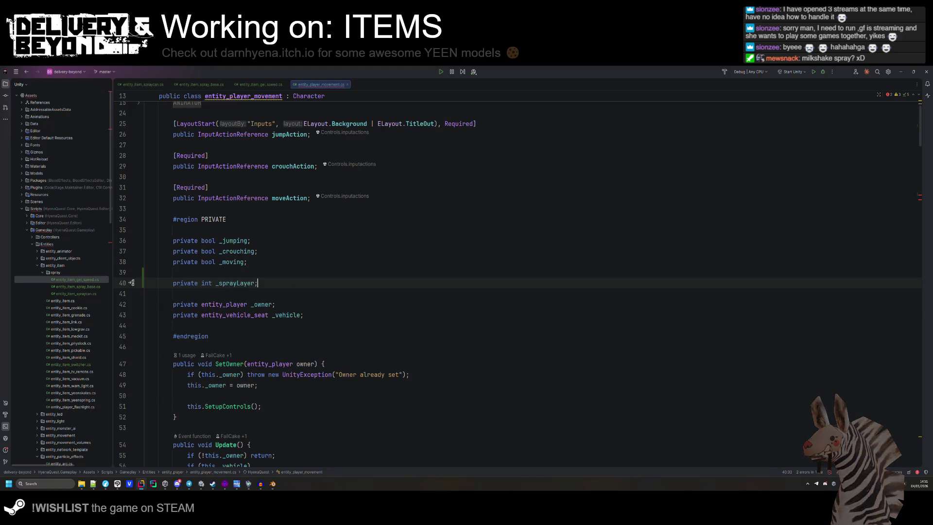
# - Add a 'public new void Awake()' method below the private region
pyautogui.click(255, 279)
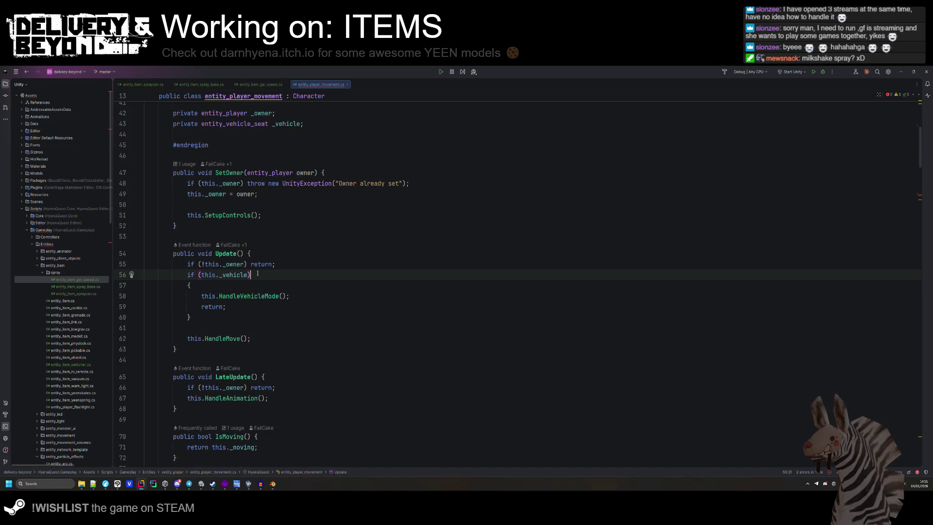
pyautogui.scroll(-5, 243, 287)
pyautogui.scroll(10, 225, 294)
pyautogui.click(225, 315)
pyautogui.press('Return')
pyautogui.write('public')
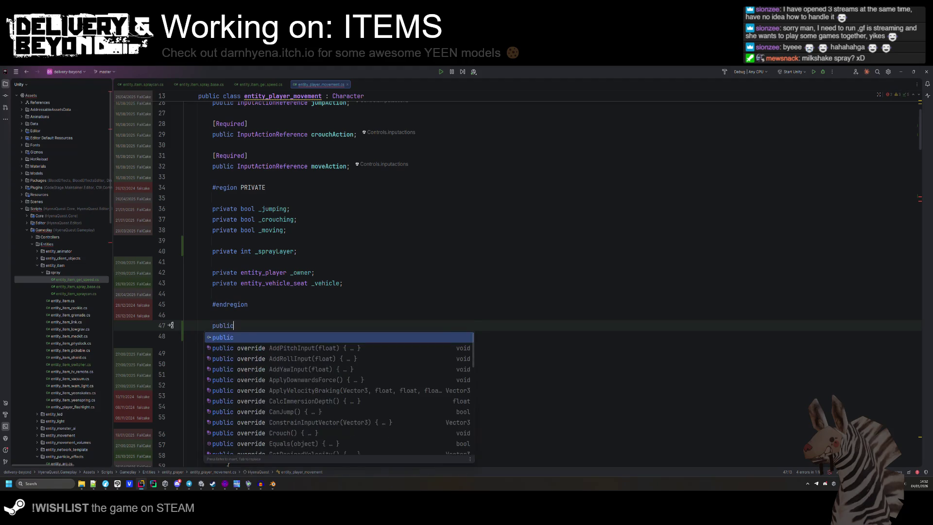
pyautogui.write(' void Awake)) {')
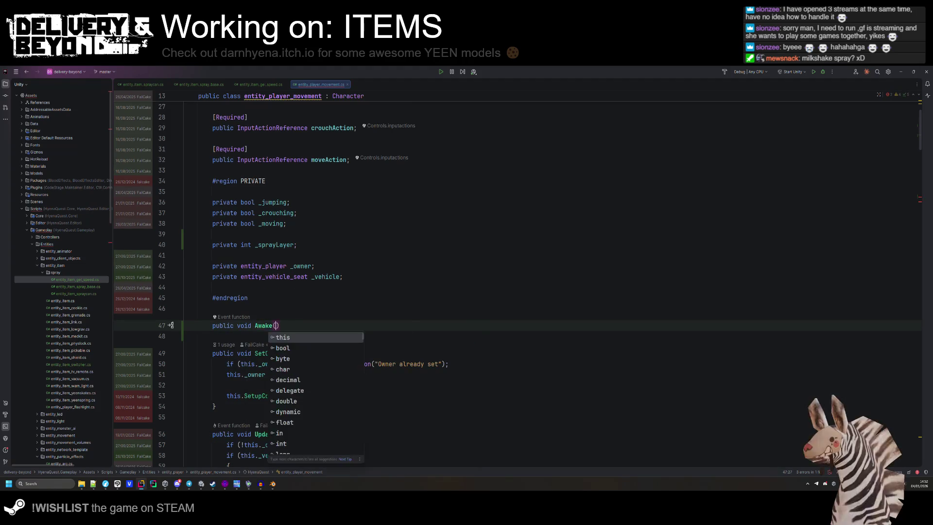
pyautogui.press('Return')
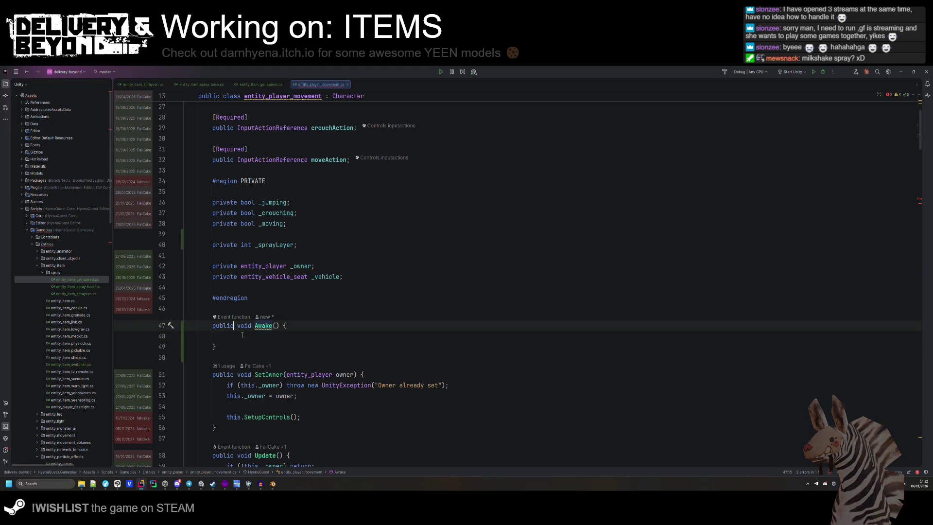
pyautogui.hotkey('alt', 'Return')
pyautogui.press('Return')
# - In Awake, call base.Awake() and set _sprayLayer to LayerMask.GetMask("entity_trigger")
pyautogui.write('base.Aw')
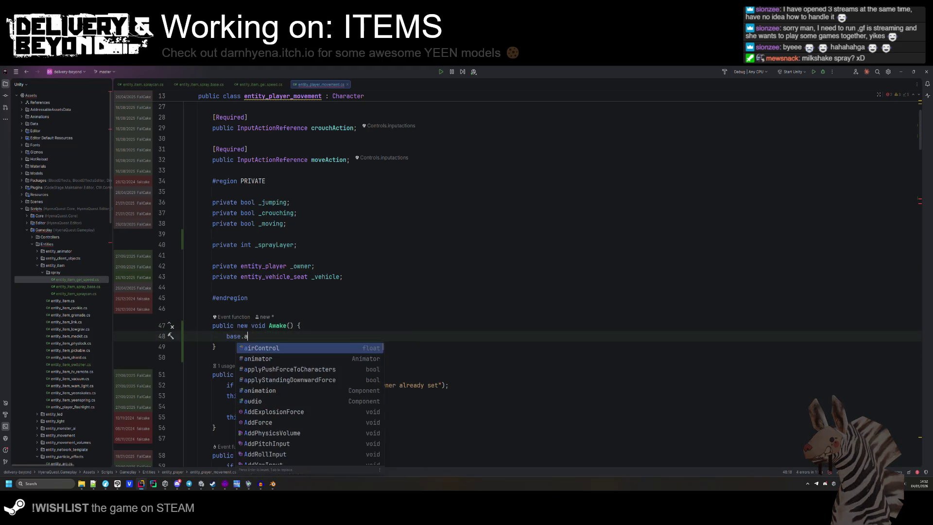
pyautogui.press('Return')
pyautogui.write(';')
pyautogui.press('Return')
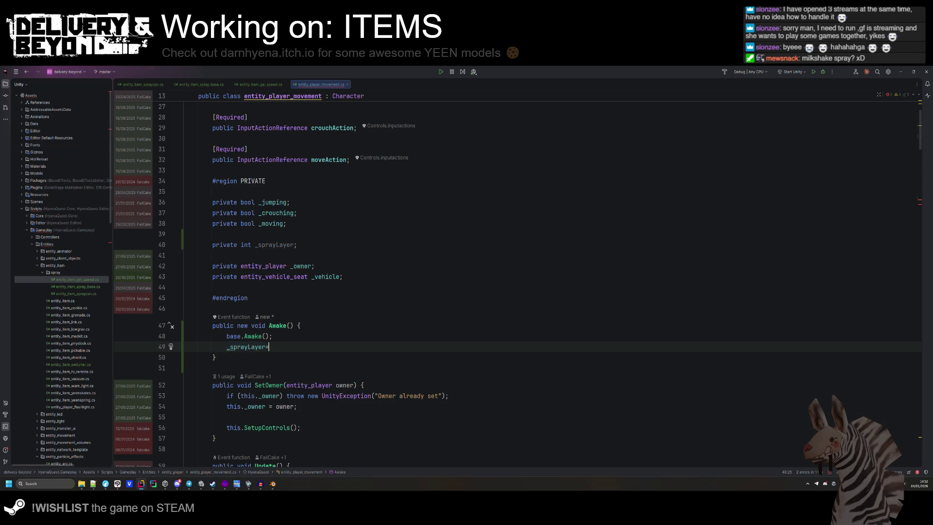
pyautogui.write('Layer')
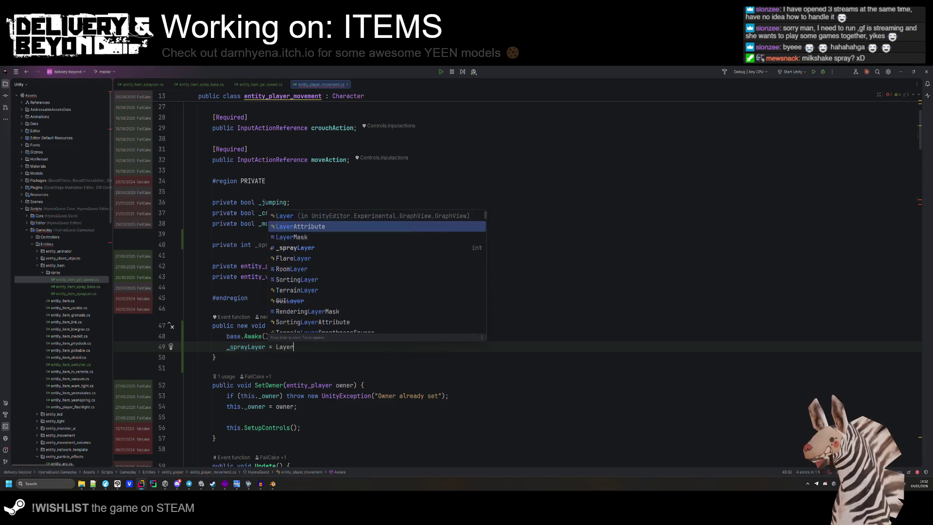
pyautogui.write('Mask.GetM')
pyautogui.press('Return')
pyautogui.write('"enti')
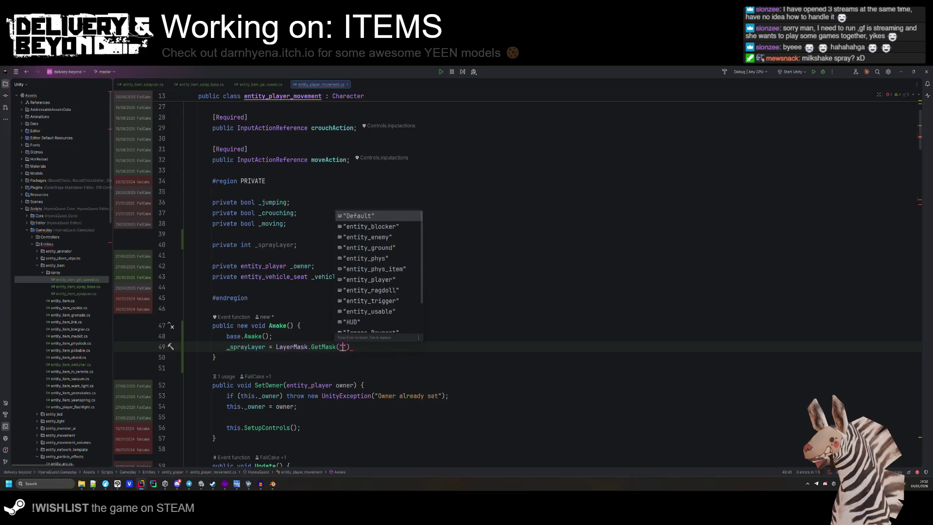
pyautogui.press('Down')
pyautogui.press('Down')
pyautogui.press('Down')
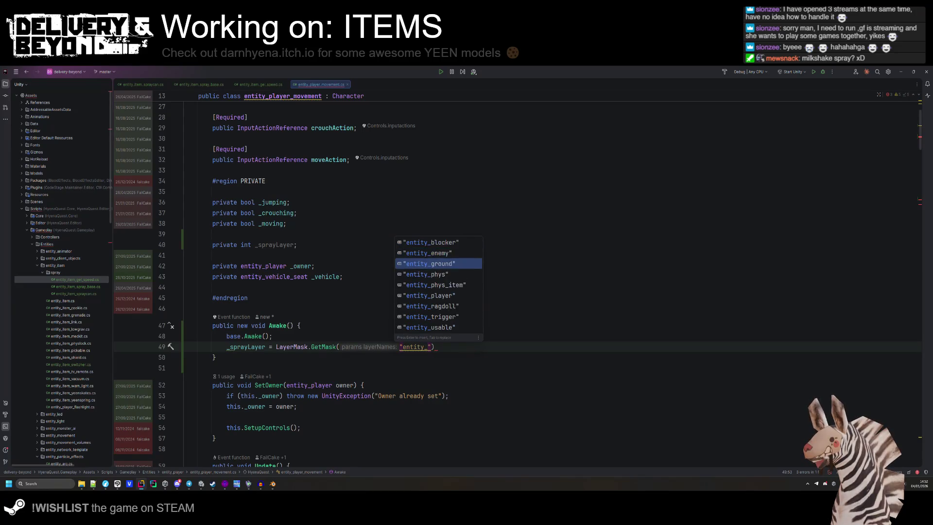
pyautogui.press('Return')
pyautogui.write(';')
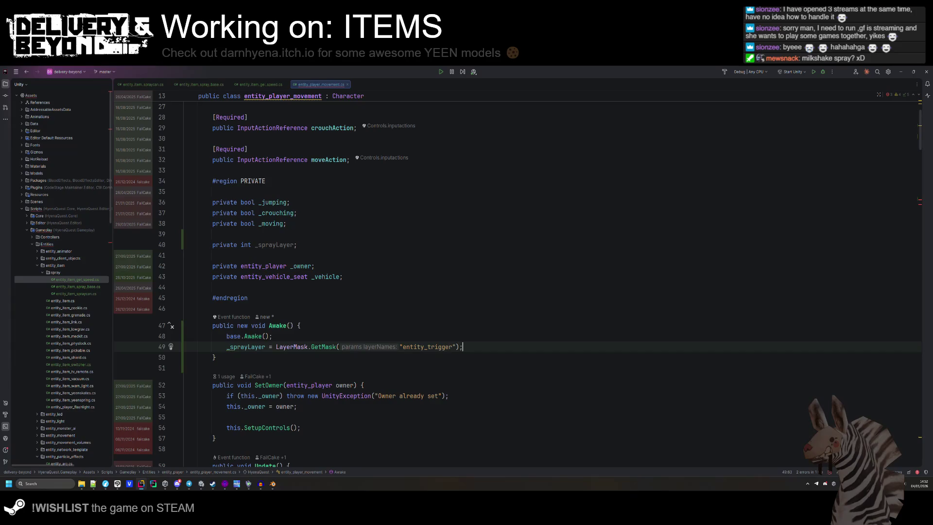
pyautogui.scroll(-3, 360, 292)
pyautogui.doubleClick(244, 250)
# - Add Vector3.down and an 'out RaycastHit hit' argument to the Raycast call
pyautogui.scroll(-10, 360, 292)
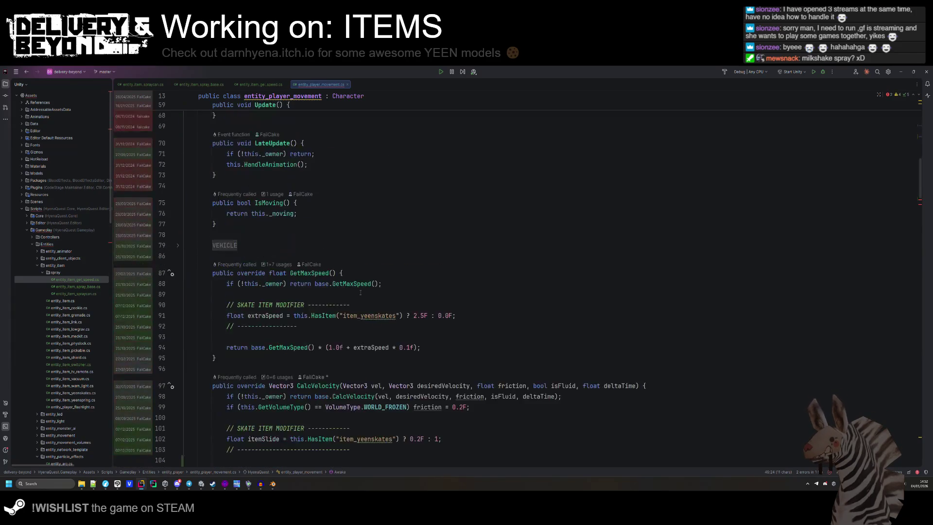
pyautogui.scroll(-8, 360, 293)
pyautogui.click(399, 226)
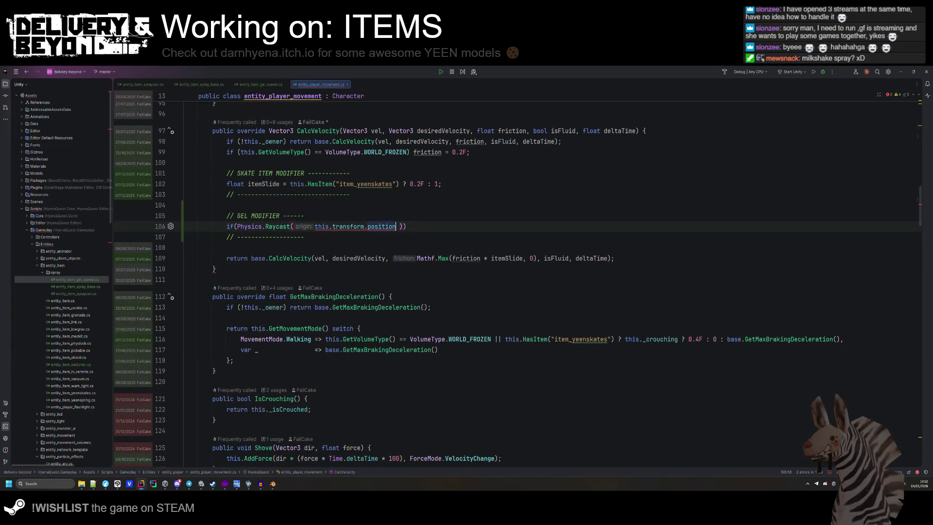
pyautogui.write(', Vec')
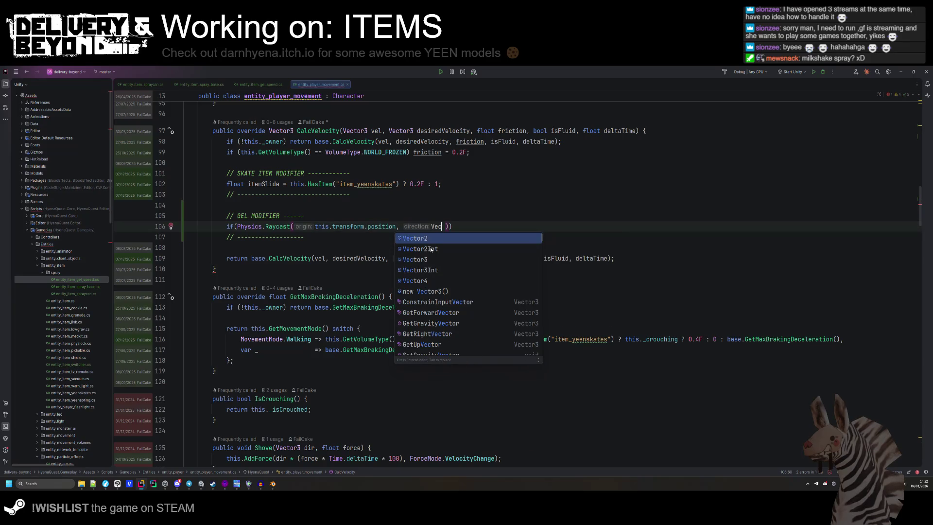
pyautogui.click(419, 260)
pyautogui.write('.u')
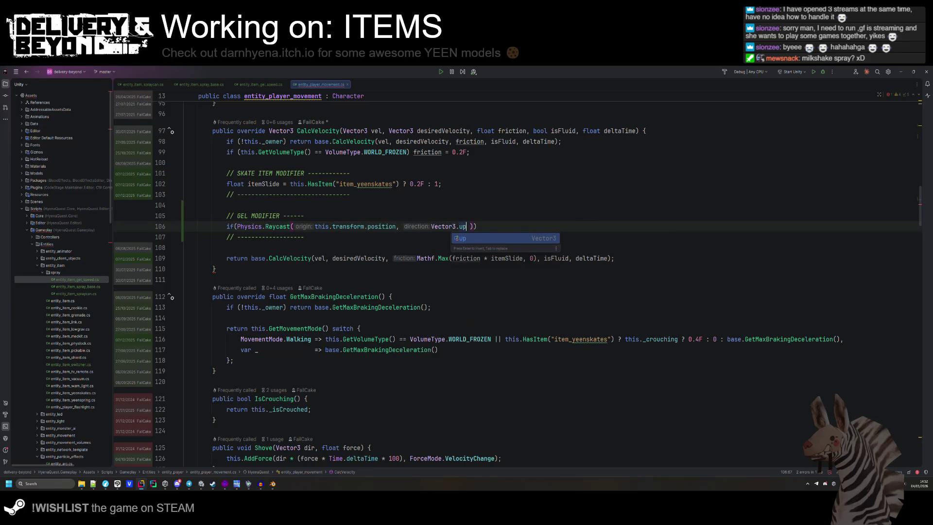
pyautogui.press('BackSpace')
pyautogui.write('down, out RaycastHit hit')
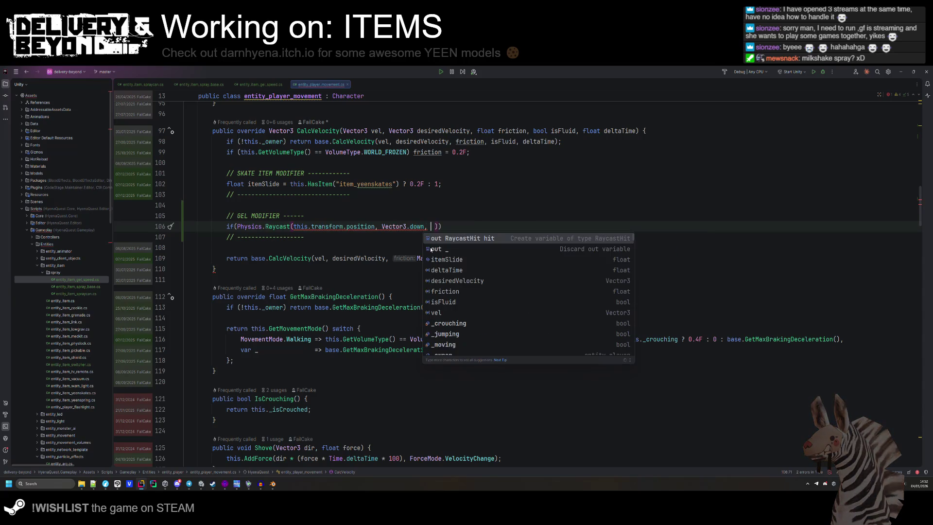
pyautogui.write('hit, 1')
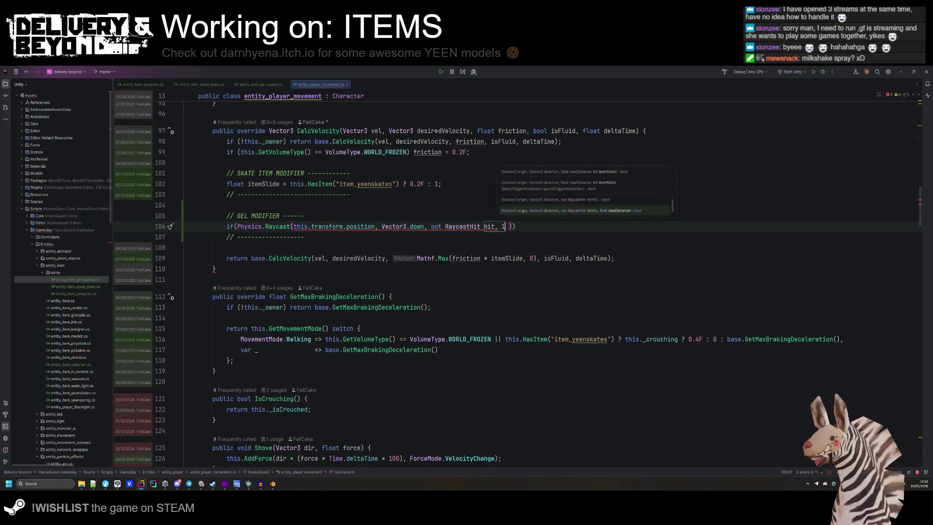
# - Add _sprayLayer and QueryTriggerInteraction.Collide arguments, then open an empty brace block
pyautogui.write(', ')
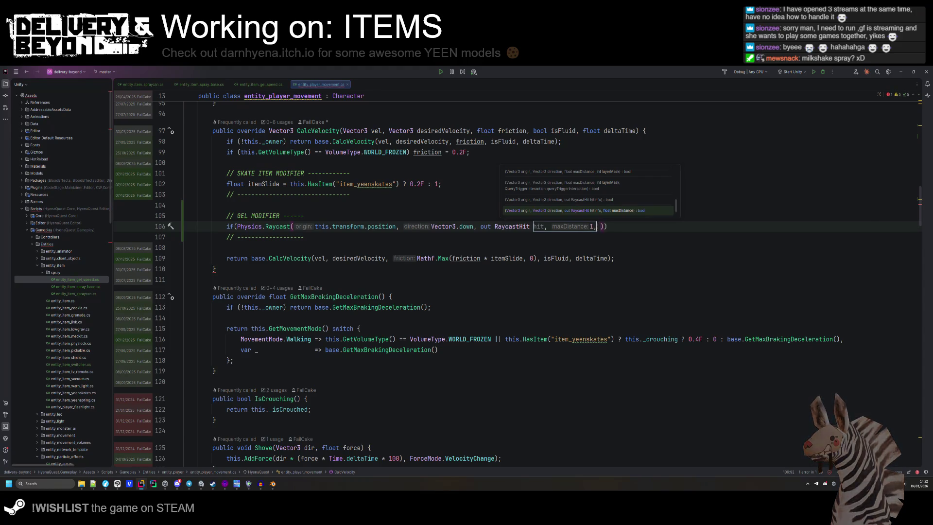
pyautogui.write('_sprayLayer ')
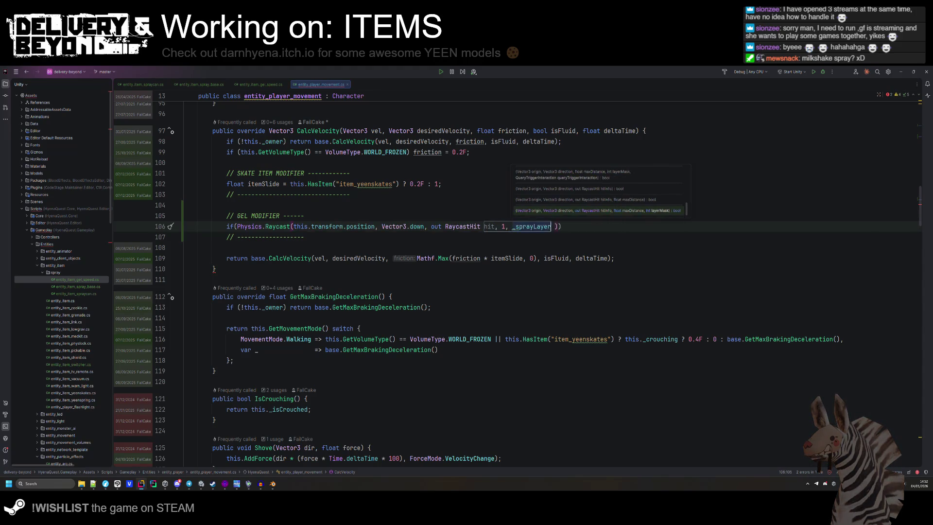
pyautogui.write(',')
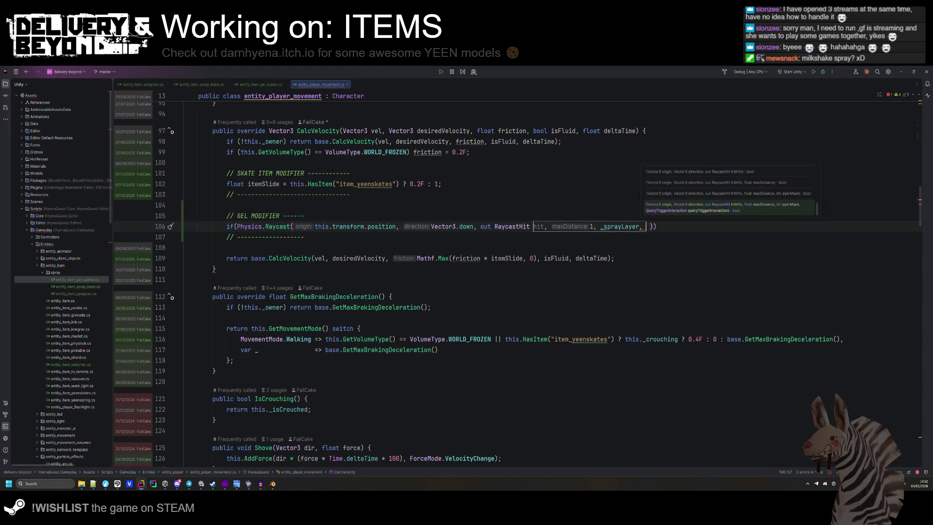
pyautogui.press('Left')
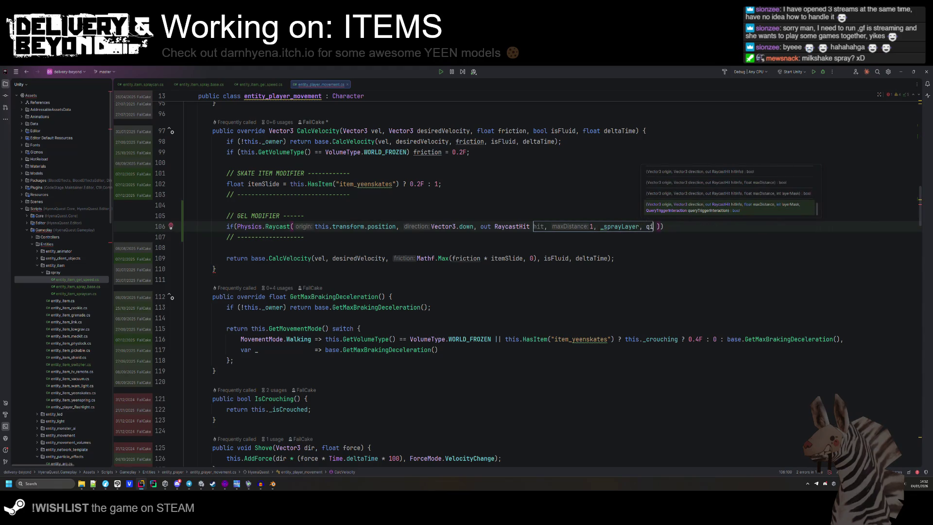
pyautogui.write('uer')
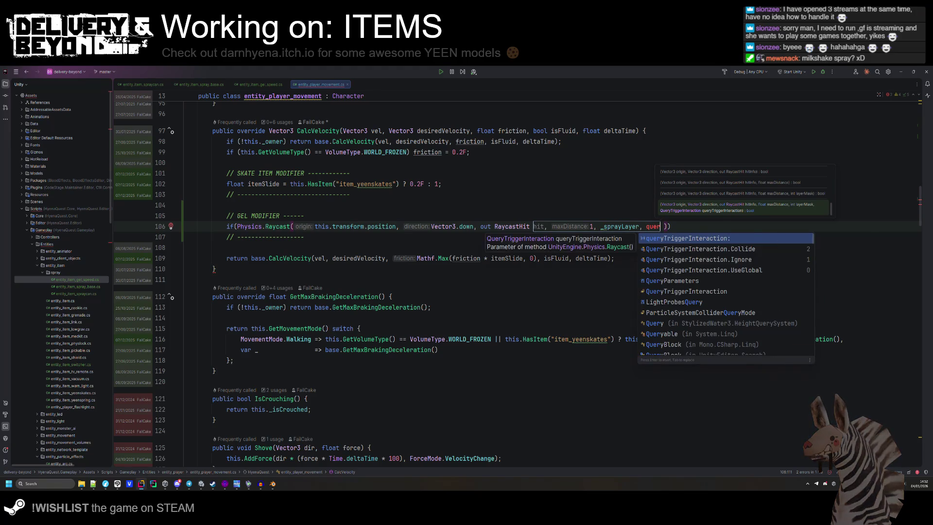
pyautogui.press('Down')
pyautogui.press('Return')
pyautogui.press('End')
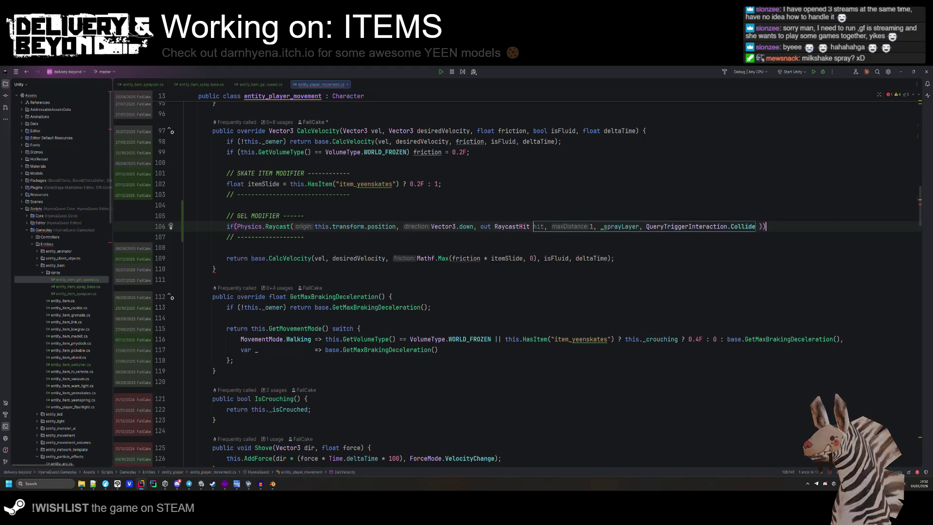
pyautogui.write('{')
pyautogui.press('Return')
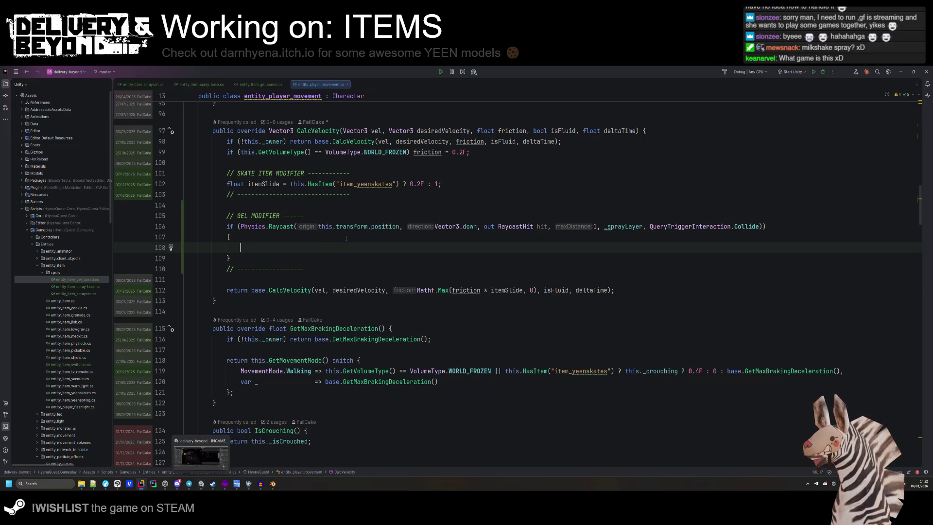
pyautogui.press('Down')
pyautogui.press('Down')
pyautogui.press('Down')
# - In Unity, fly the Scene camera to the dark corridor and cage doorway, then show the SPRAY assets
pyautogui.click(201, 483)
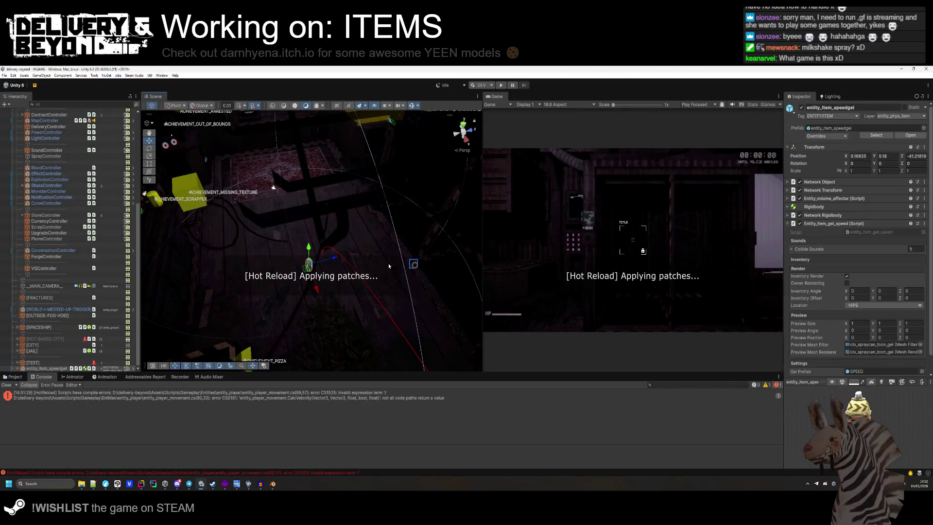
pyautogui.moveTo(326, 236)
pyautogui.mouseDown()
pyautogui.moveTo(296, 239)
pyautogui.moveTo(291, 216)
pyautogui.moveTo(305, 218)
pyautogui.mouseUp()
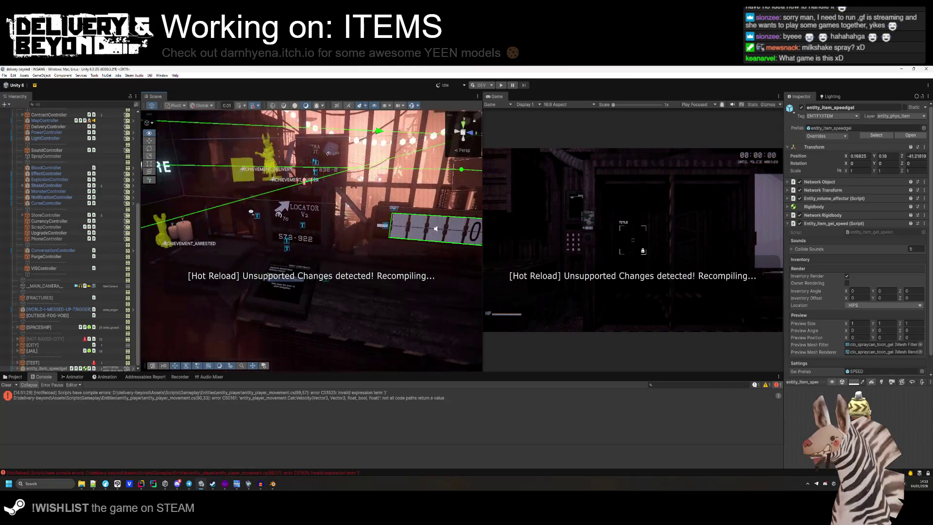
pyautogui.rightClick(302, 217)
pyautogui.rightClick(281, 214)
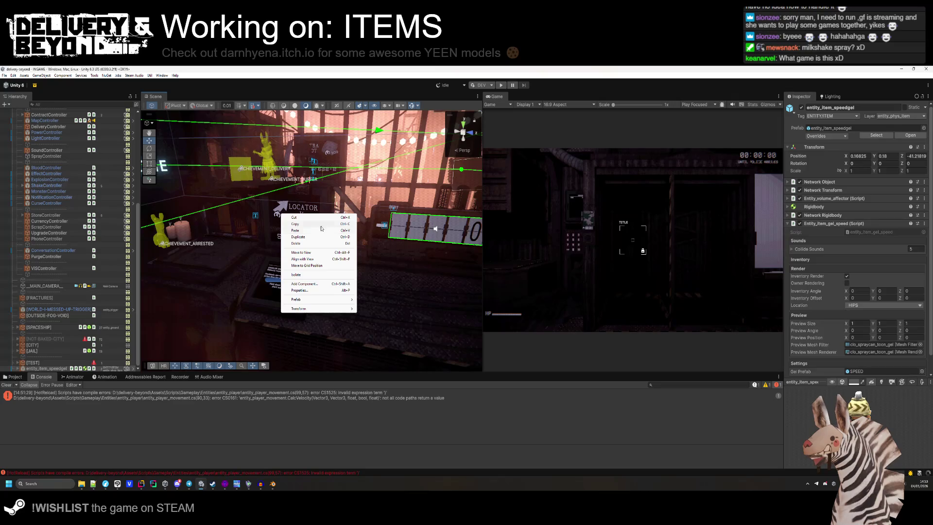
pyautogui.click(328, 205)
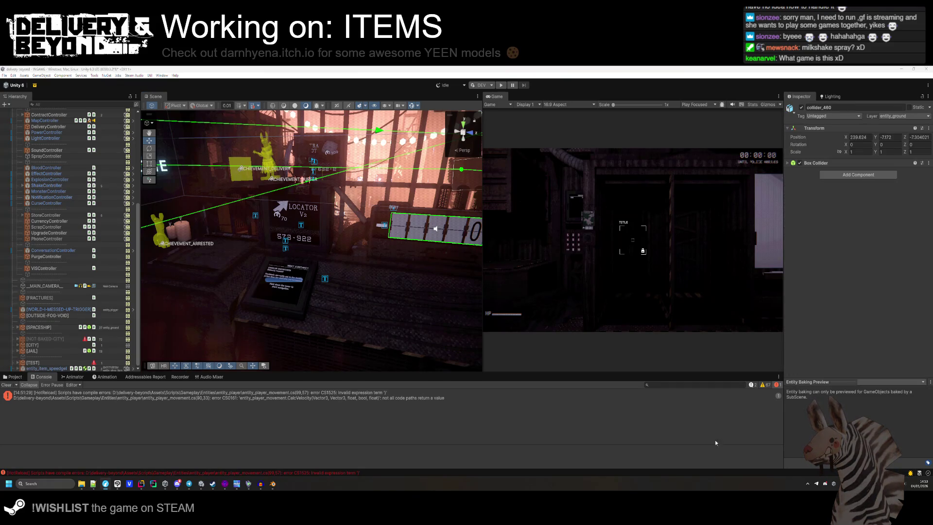
pyautogui.moveTo(398, 297); pyautogui.dragTo(193, 237)
pyautogui.moveTo(292, 272)
pyautogui.mouseDown()
pyautogui.moveTo(316, 282)
pyautogui.moveTo(313, 410)
pyautogui.moveTo(311, 362)
pyautogui.moveTo(350, 315)
pyautogui.moveTo(291, 296)
pyautogui.moveTo(312, 267)
pyautogui.moveTo(292, 282)
pyautogui.mouseUp()
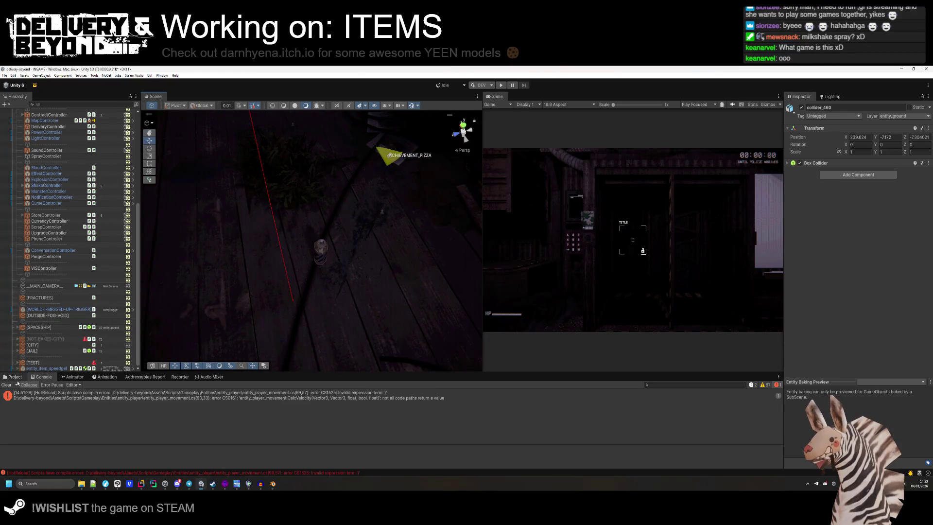
pyautogui.click(13, 377)
# - Add 'itemSlide = 1;' inside the gel raycast block
pyautogui.click(149, 486)
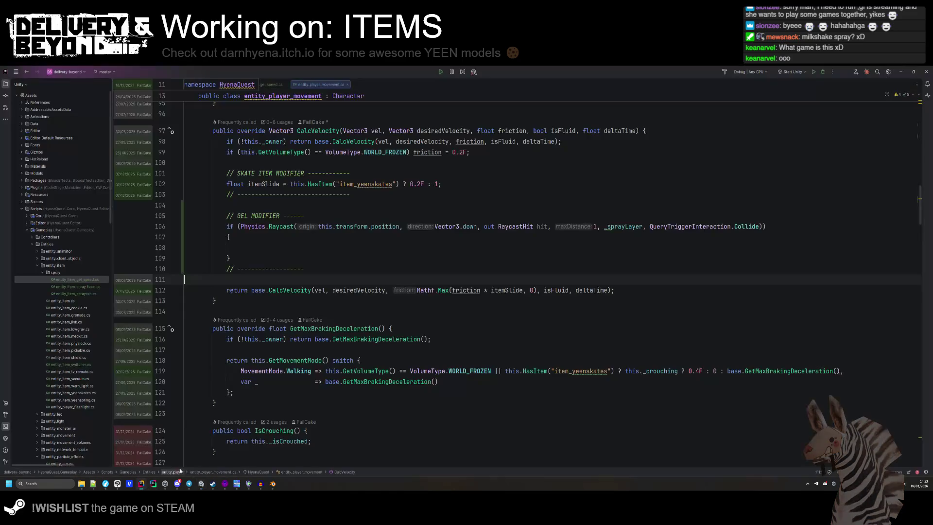
pyautogui.click(261, 247)
pyautogui.write('itemSlide = ')
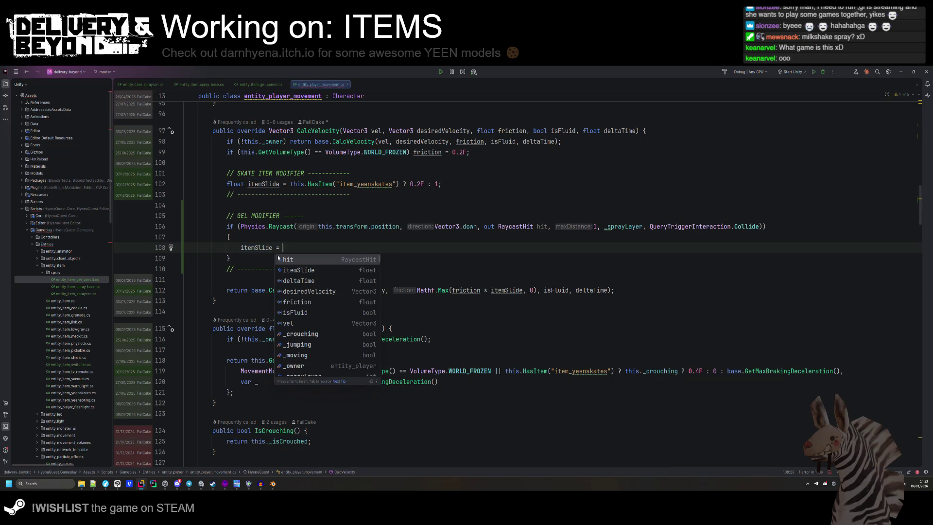
pyautogui.write('1;')
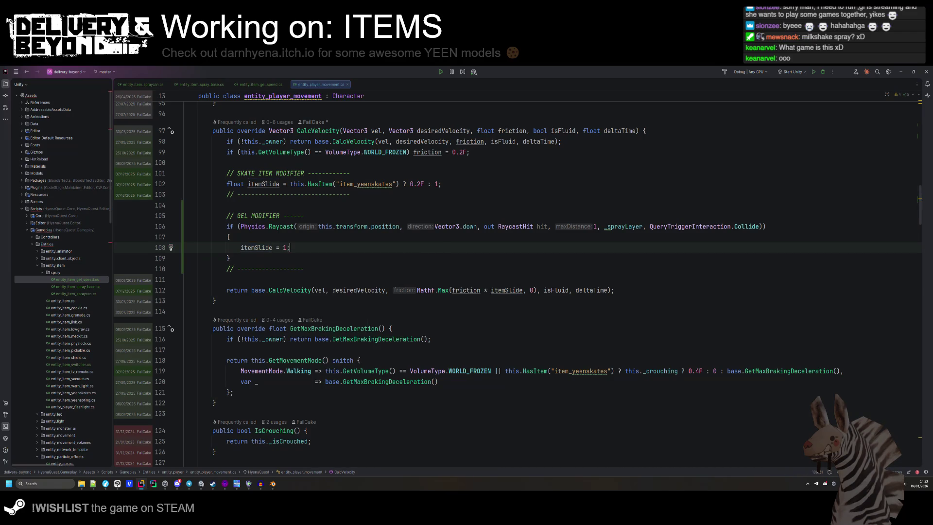
pyautogui.hotkey('ctrl', 'alt', 'Return')
# - Guard it with hit.collider.CompareTag("SPRAY/SPEED"), reformatting the gel modifier code
pyautogui.write('hit.')
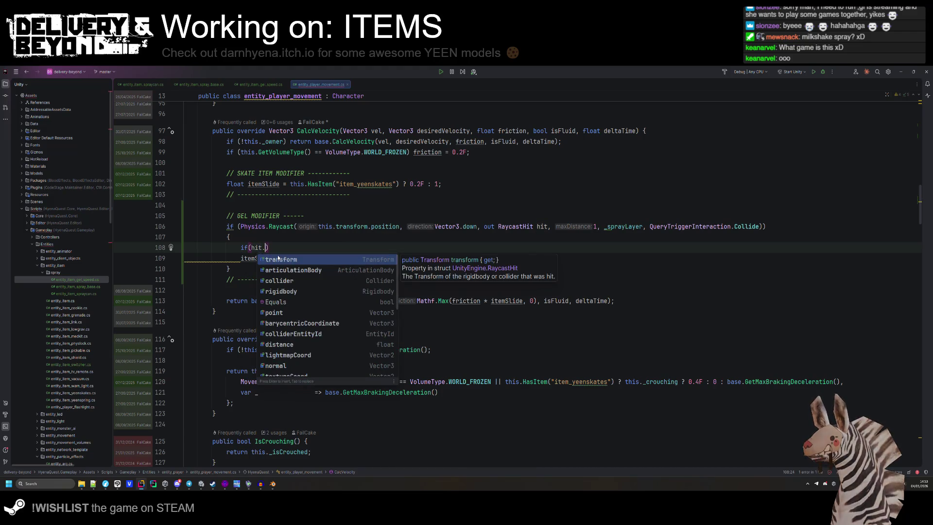
pyautogui.press('Down')
pyautogui.press('Down')
pyautogui.press('Down')
pyautogui.press('Up')
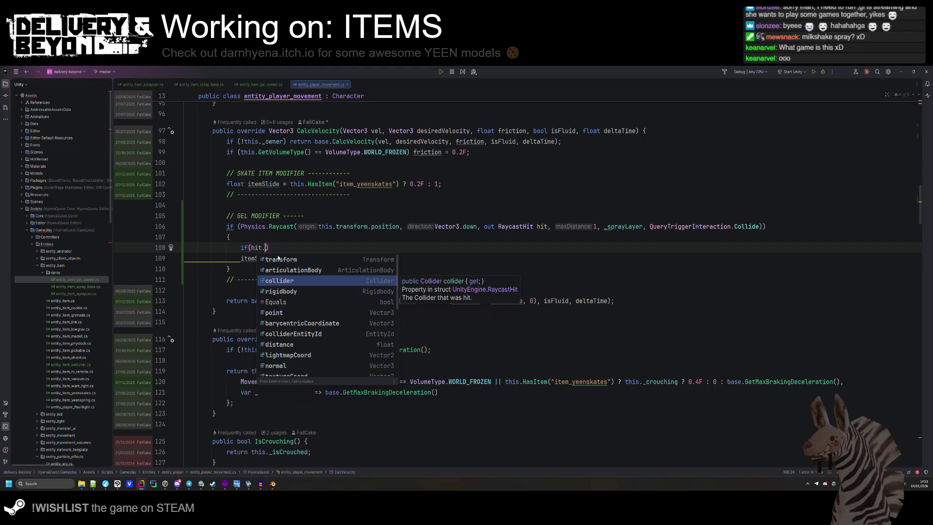
pyautogui.press('Return')
pyautogui.write('/')
pyautogui.write('tag')
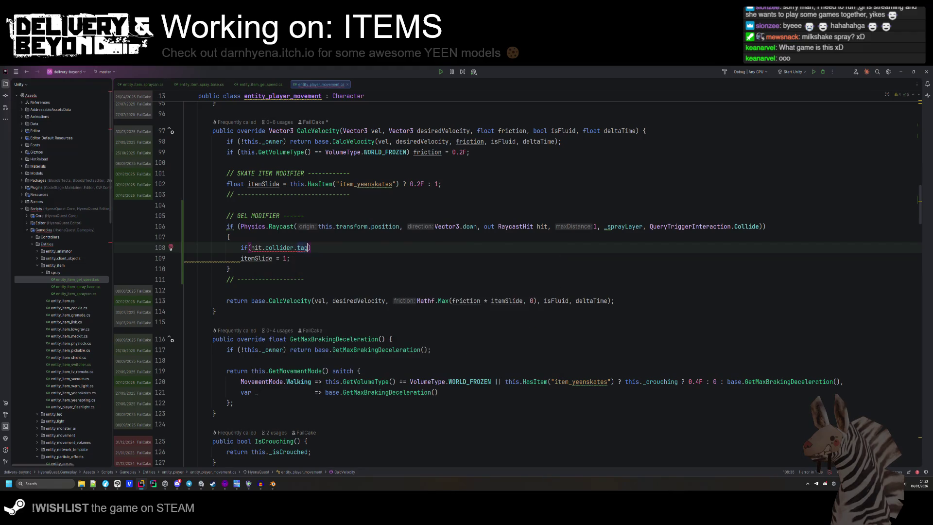
pyautogui.write('== "')
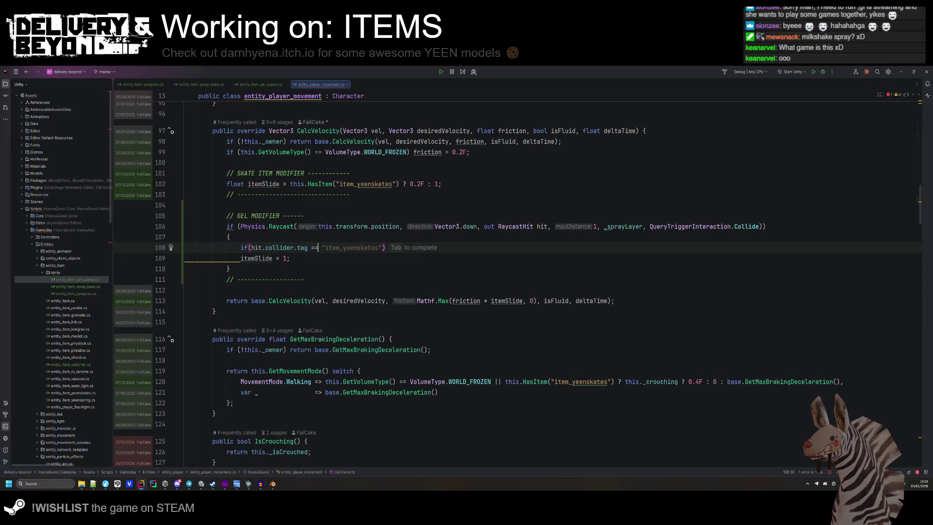
pyautogui.press('Down')
pyautogui.press('Down')
pyautogui.press('Down')
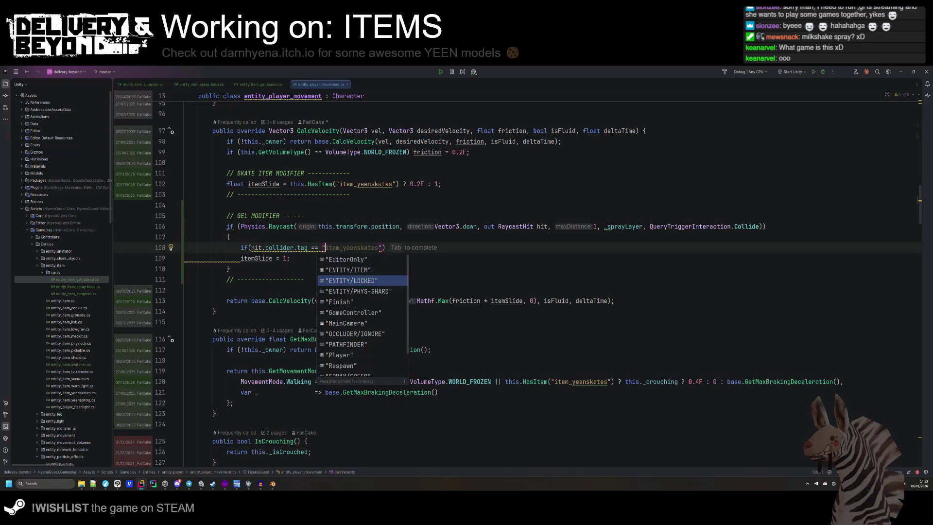
pyautogui.press('Up')
pyautogui.press('Return')
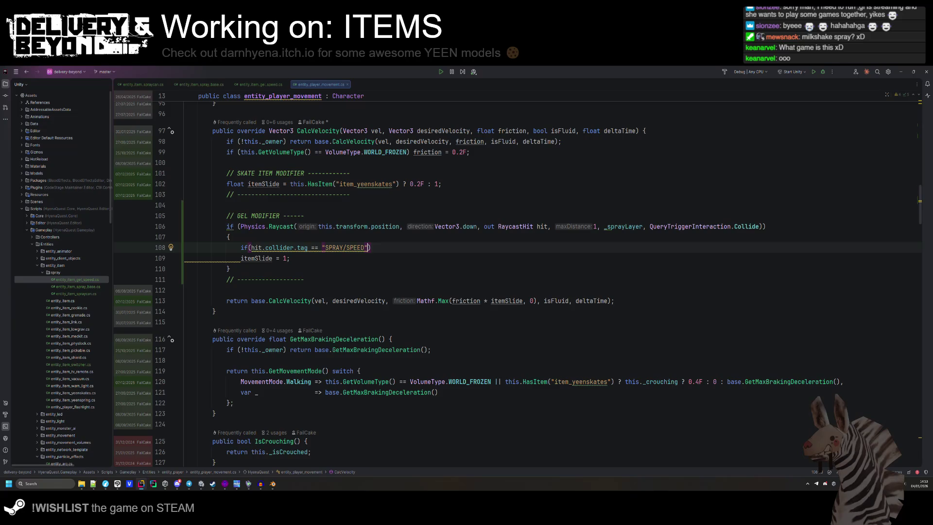
pyautogui.hotkey('ctrl', 'alt', 'l')
pyautogui.hotkey('alt', 'Return')
pyautogui.press('Return')
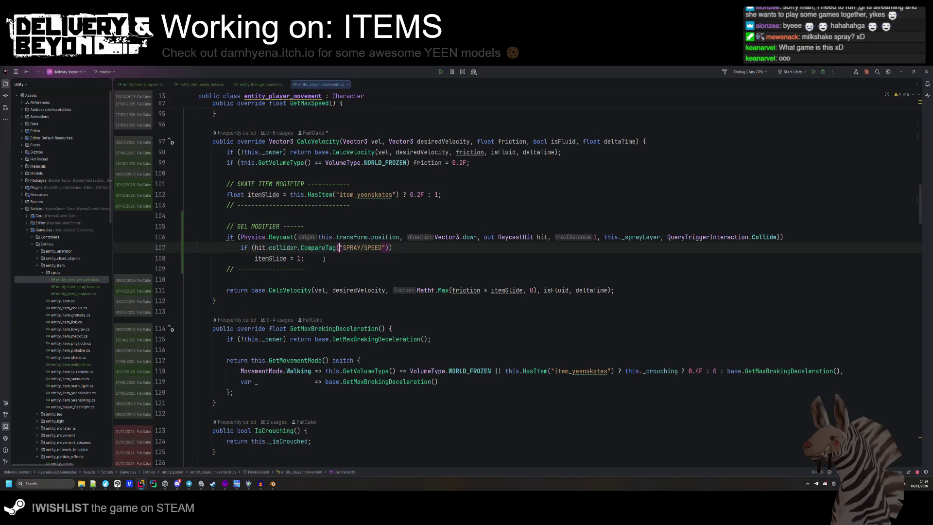
# - Review the nearby GetMovementMode code, then return to Unity and orbit around the player area
pyautogui.click(324, 259)
pyautogui.scroll(-3, 324, 259)
pyautogui.click(324, 263)
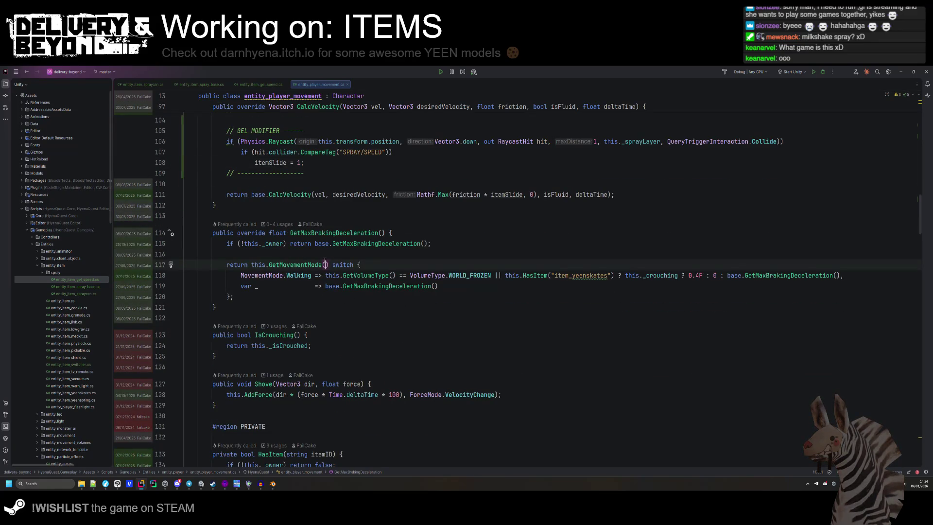
pyautogui.click(324, 317)
pyautogui.scroll(5, 323, 316)
pyautogui.click(323, 313)
pyautogui.click(305, 331)
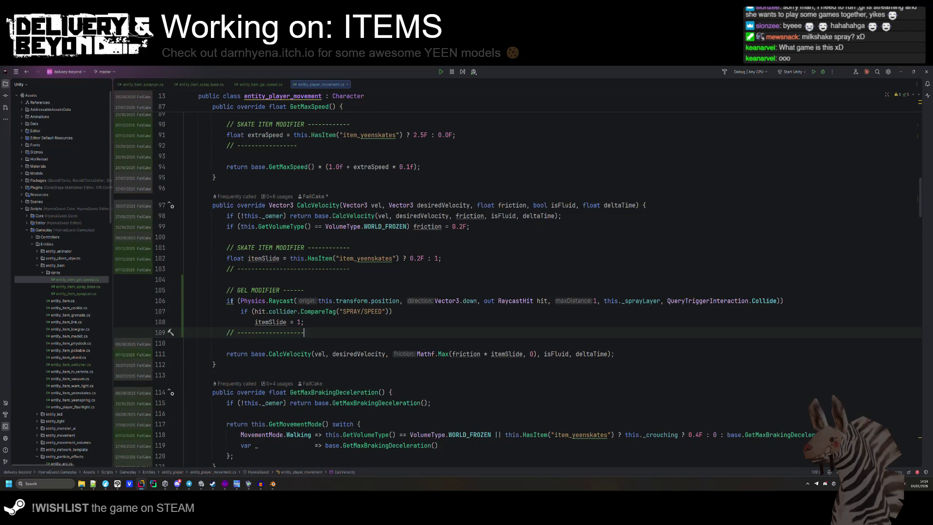
pyautogui.click(205, 483)
pyautogui.moveTo(340, 294)
pyautogui.mouseDown()
pyautogui.moveTo(316, 275)
pyautogui.moveTo(308, 214)
pyautogui.moveTo(340, 250)
pyautogui.moveTo(321, 276)
pyautogui.moveTo(325, 253)
pyautogui.moveTo(317, 255)
pyautogui.moveTo(335, 238)
pyautogui.mouseUp()
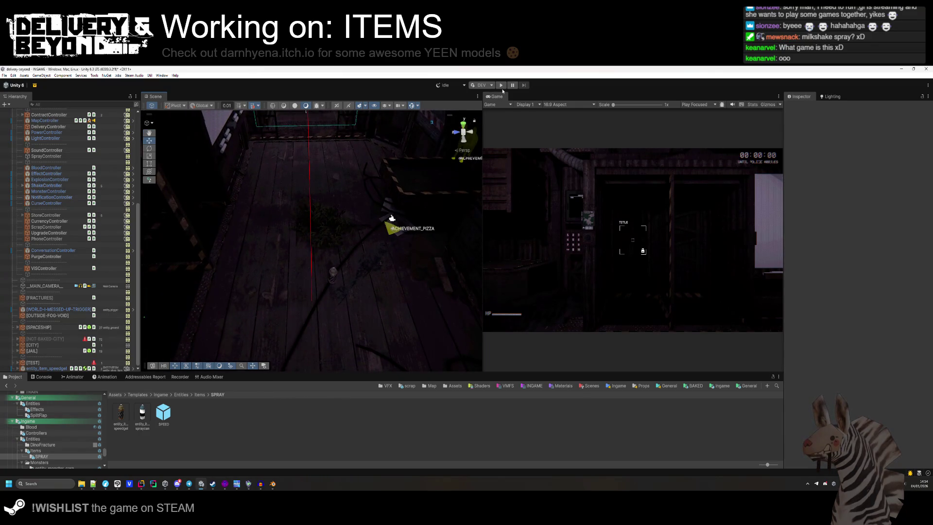
# - Save the scenes, play and spray speed gel, then check a SPEED(Clone) decal's layer
pyautogui.click(501, 87)
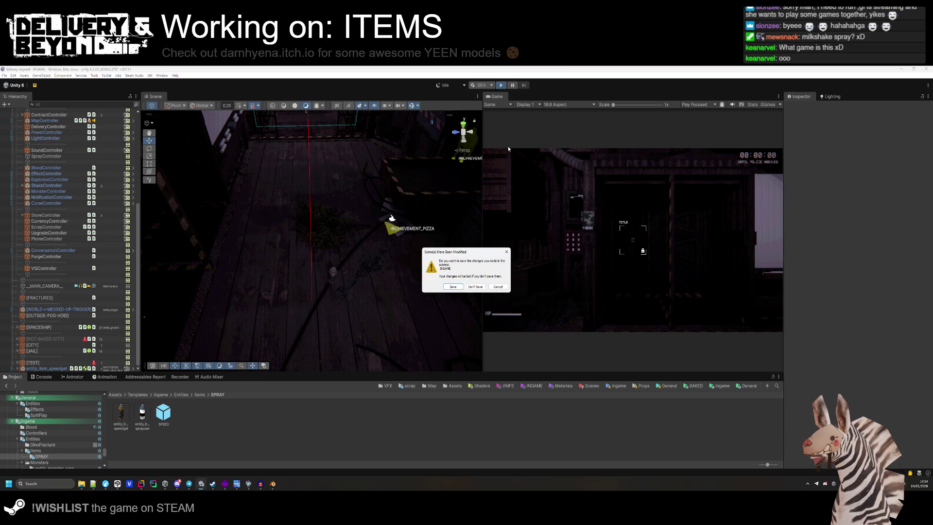
pyautogui.click(453, 286)
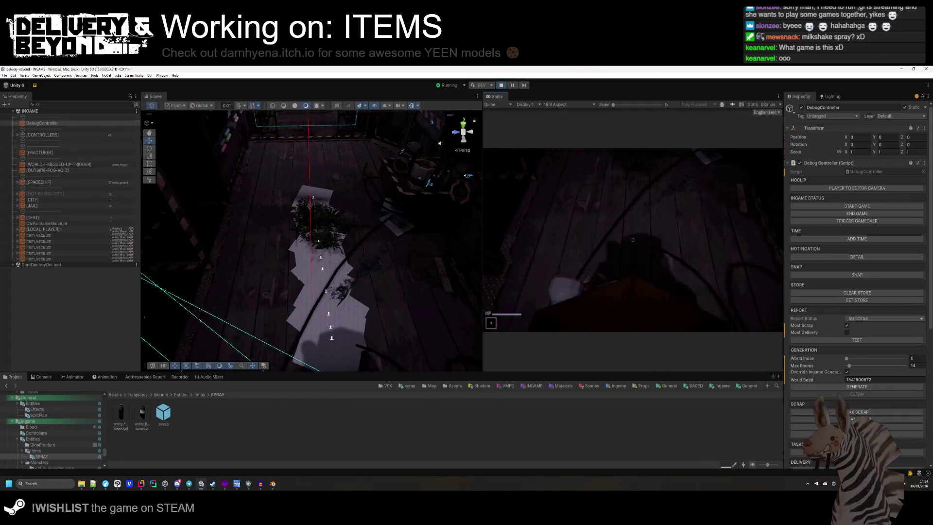
pyautogui.moveTo(346, 176)
pyautogui.mouseDown()
pyautogui.moveTo(300, 333)
pyautogui.moveTo(413, 312)
pyautogui.mouseUp()
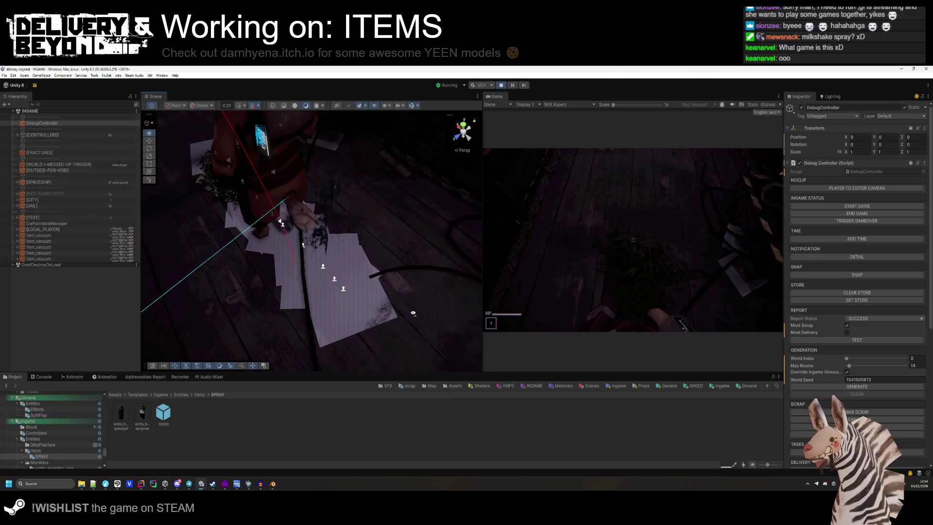
pyautogui.click(343, 290)
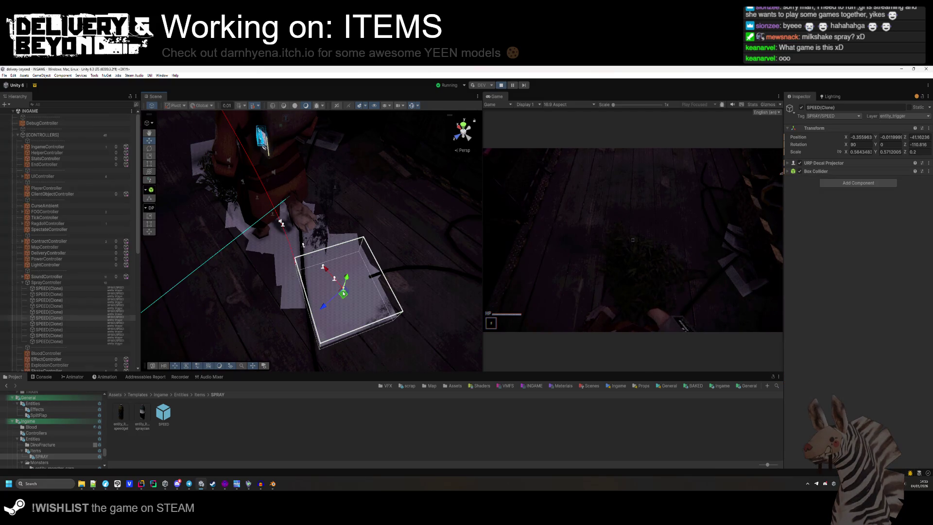
pyautogui.click(897, 119)
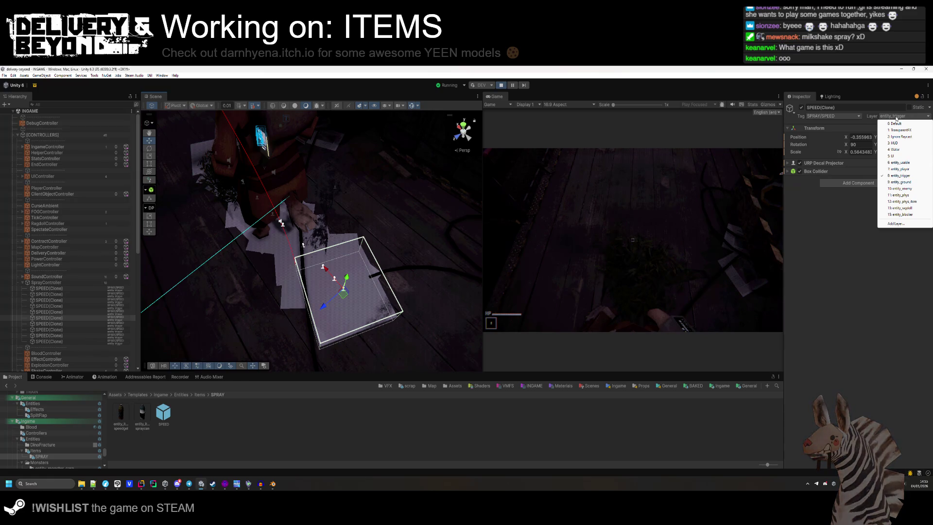